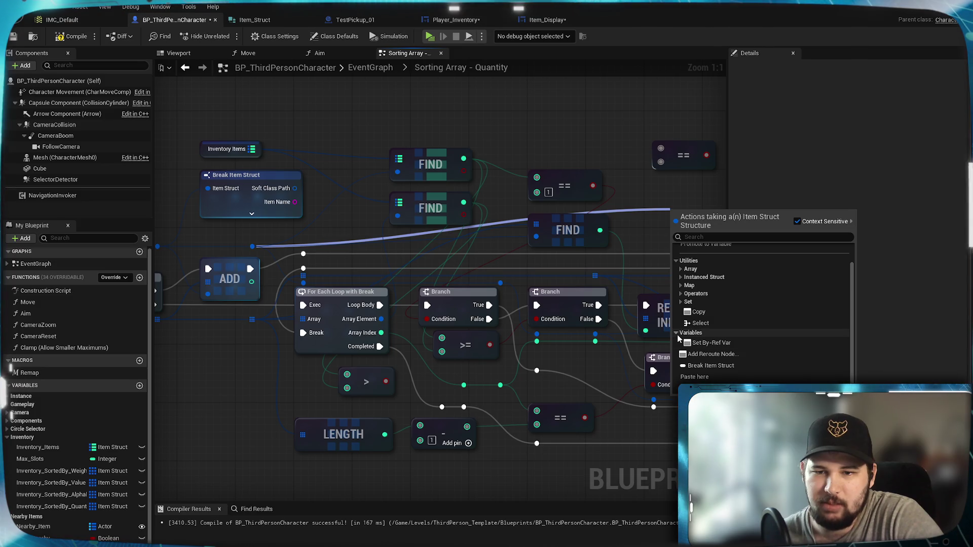
Turn off Context Sensitive, search '===' and place an Equal Exactly (String) node
click(682, 334)
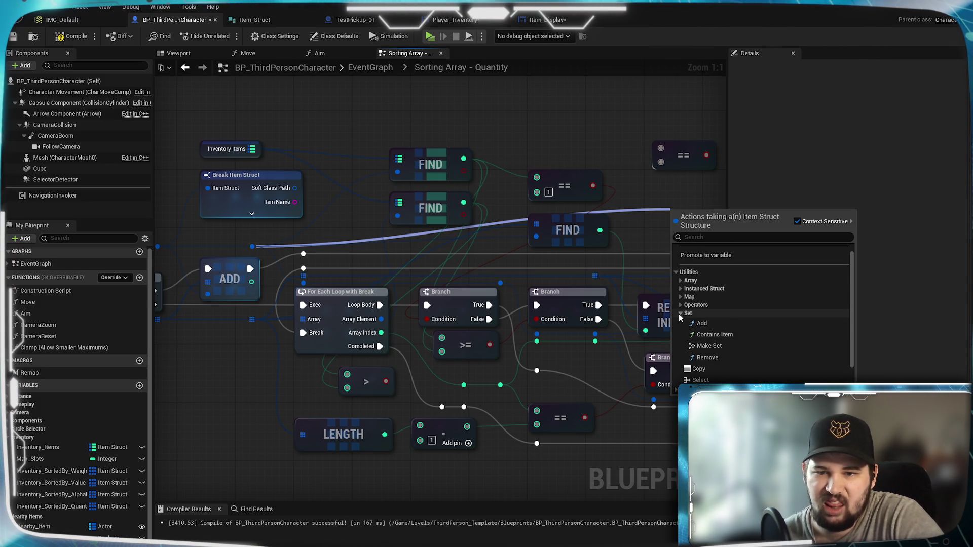
click(681, 305)
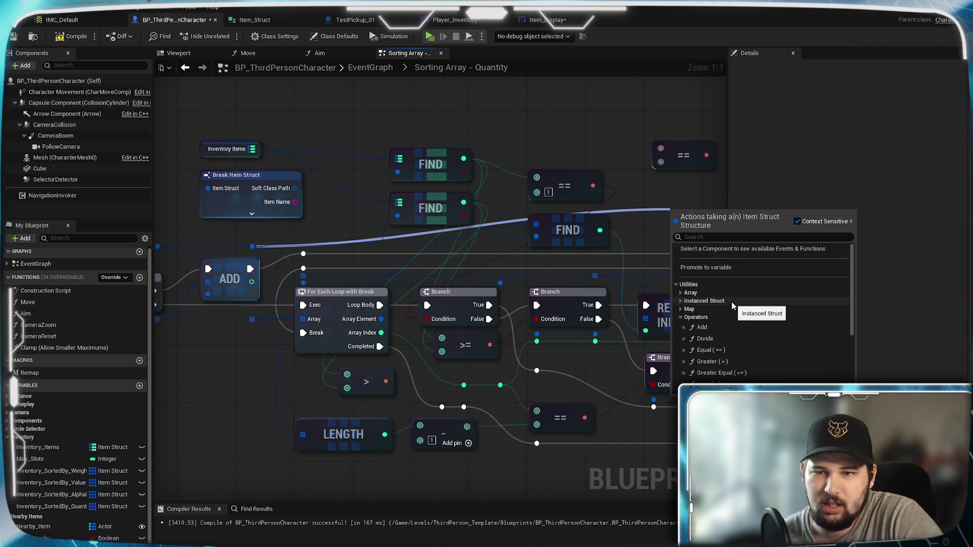
scroll(733, 305, down, 5)
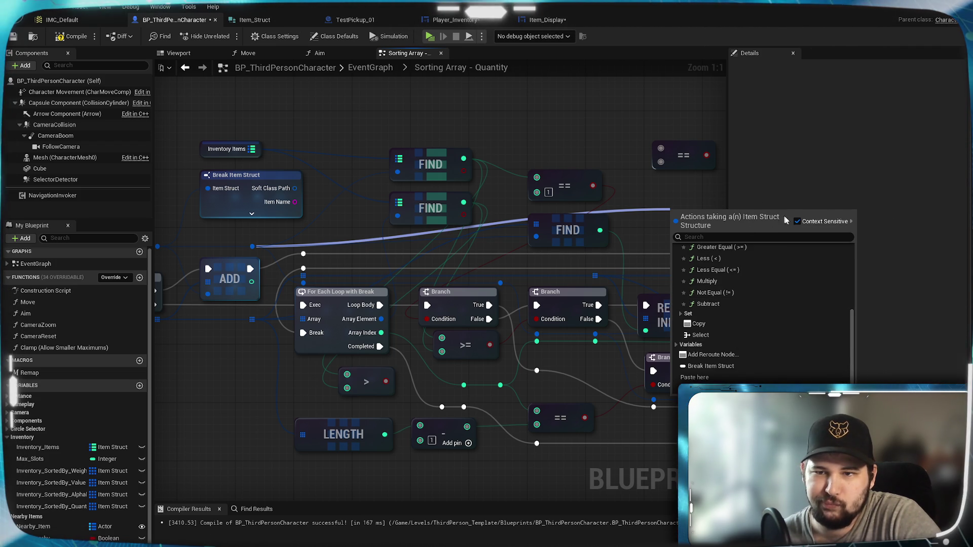
click(798, 221)
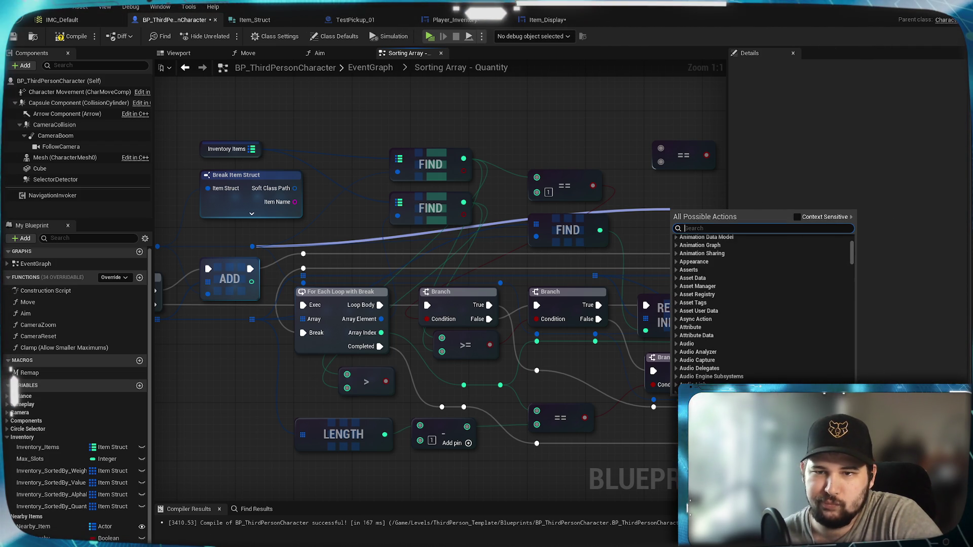
text(===)
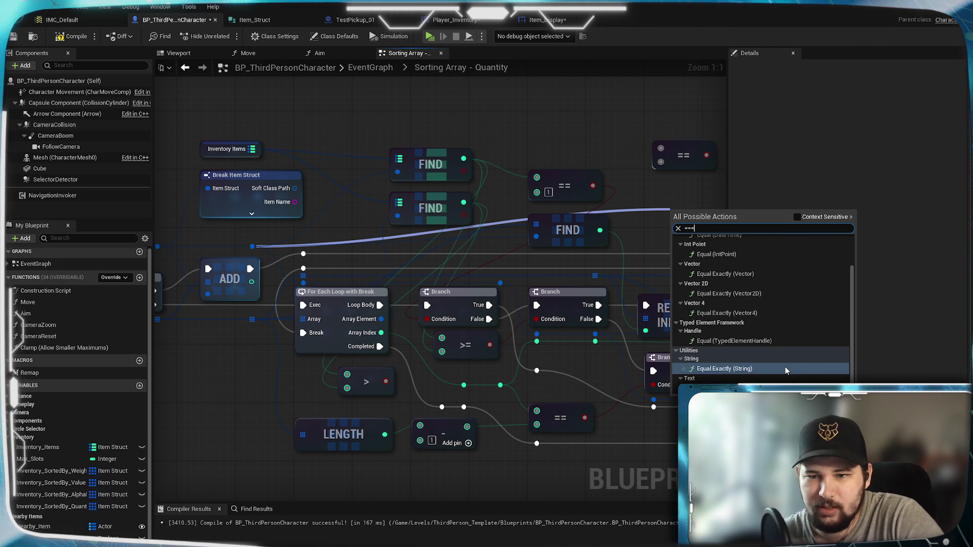
scroll(777, 361, up, 2)
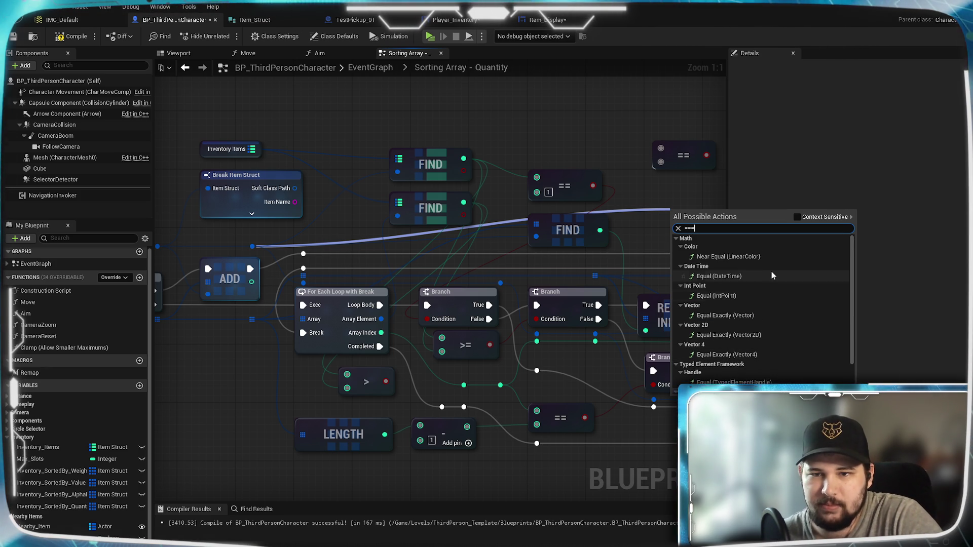
scroll(784, 273, down, 2)
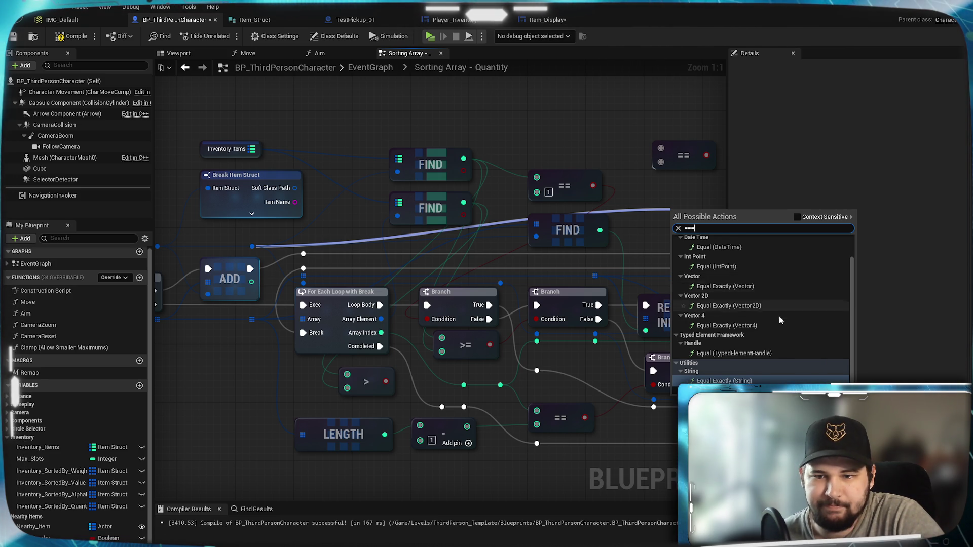
scroll(785, 304, down, 1)
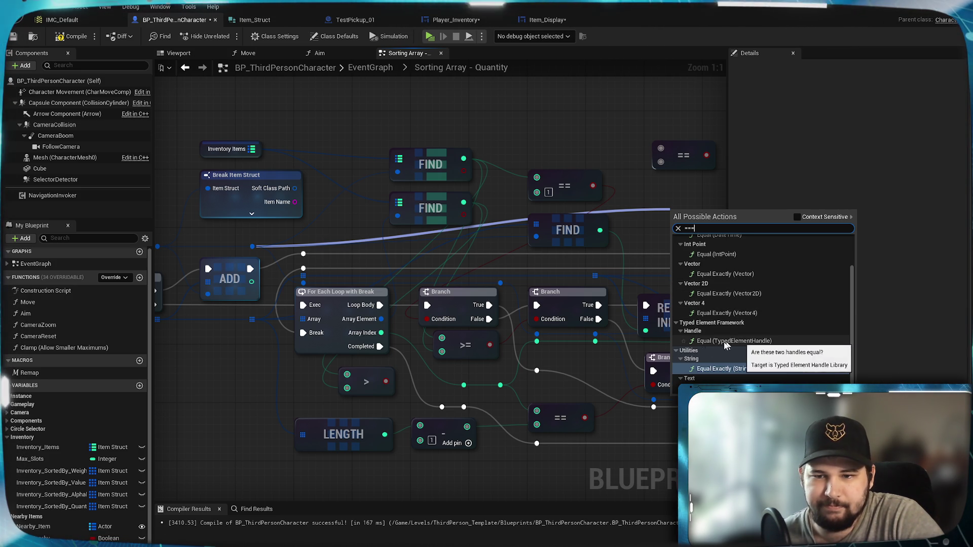
click(746, 372)
Move the new === node up beside the existing == node near the FIND nodes
drag(709, 210, 527, 246)
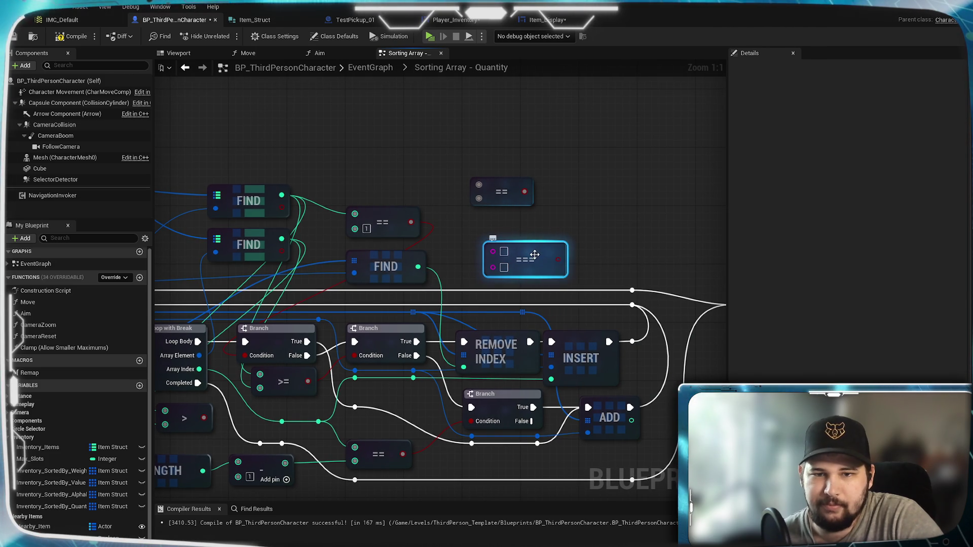
right_click(535, 268)
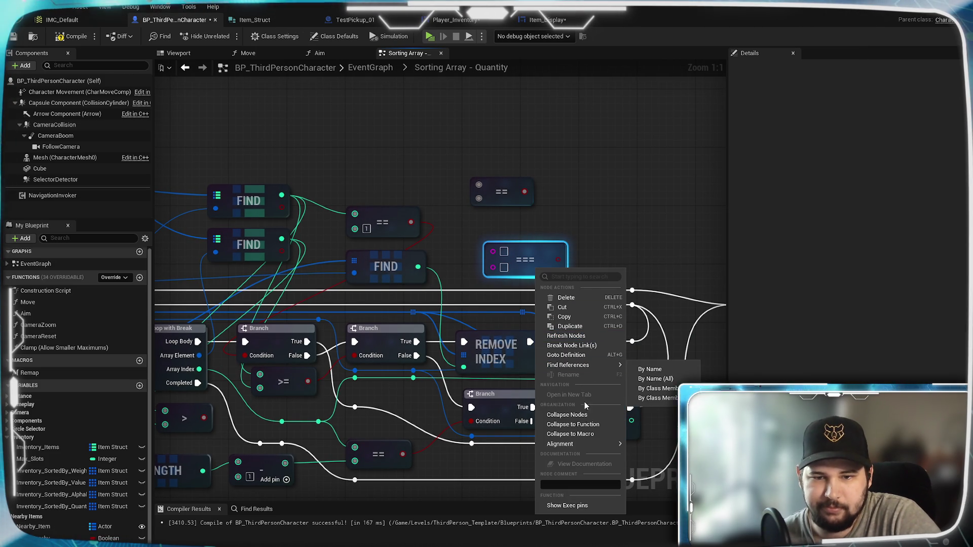
click(578, 357)
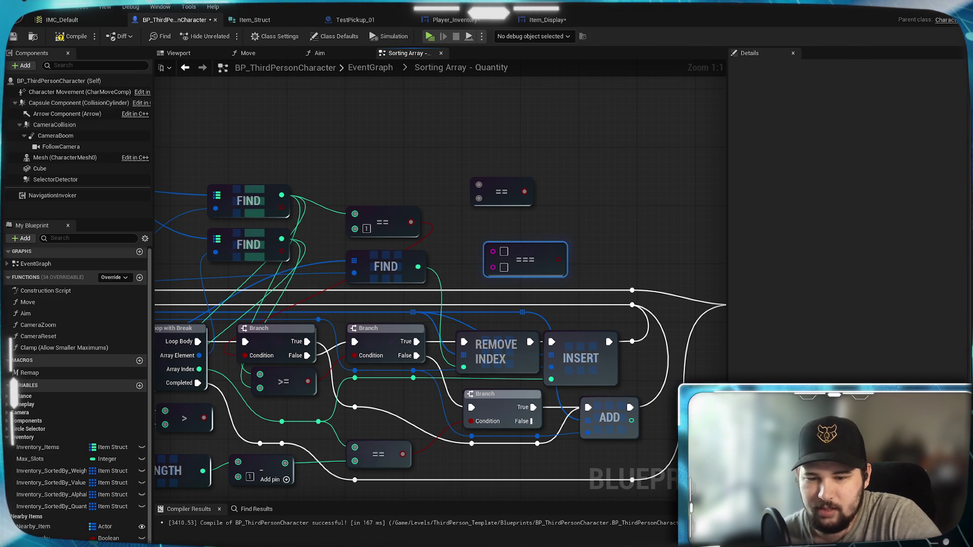
click(555, 226)
drag(608, 312, 598, 278)
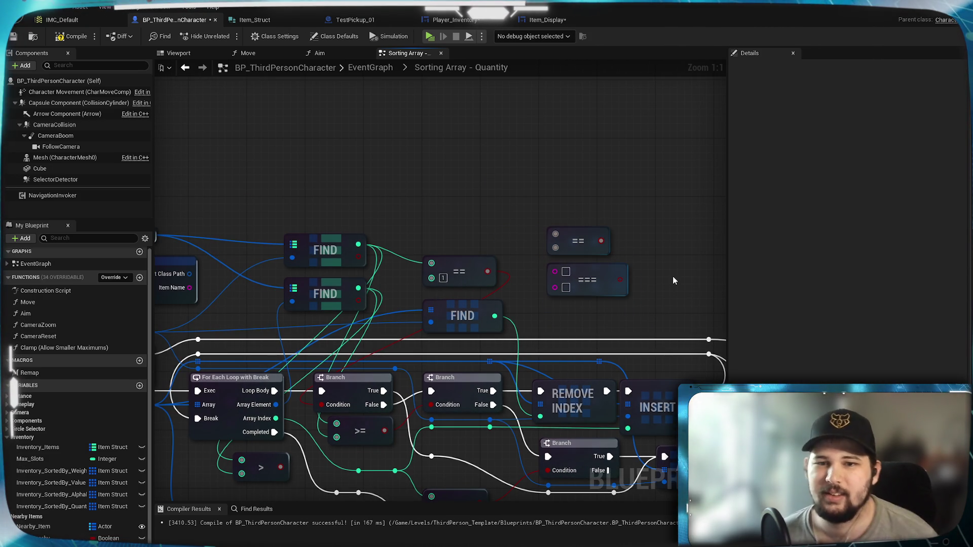
click(590, 267)
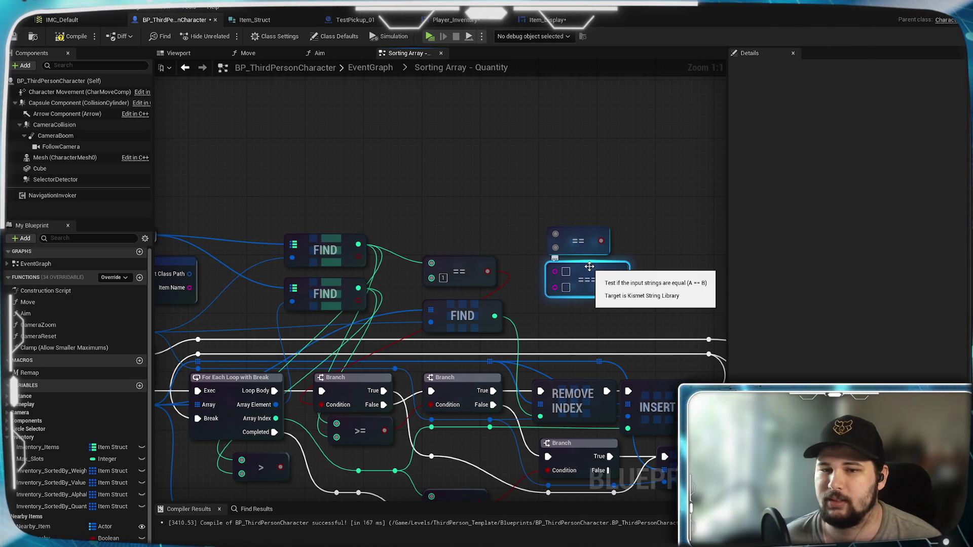
mouse_move(598, 274)
mouse_down()
mouse_move(701, 218)
mouse_move(531, 243)
mouse_move(592, 241)
mouse_move(325, 319)
mouse_up()
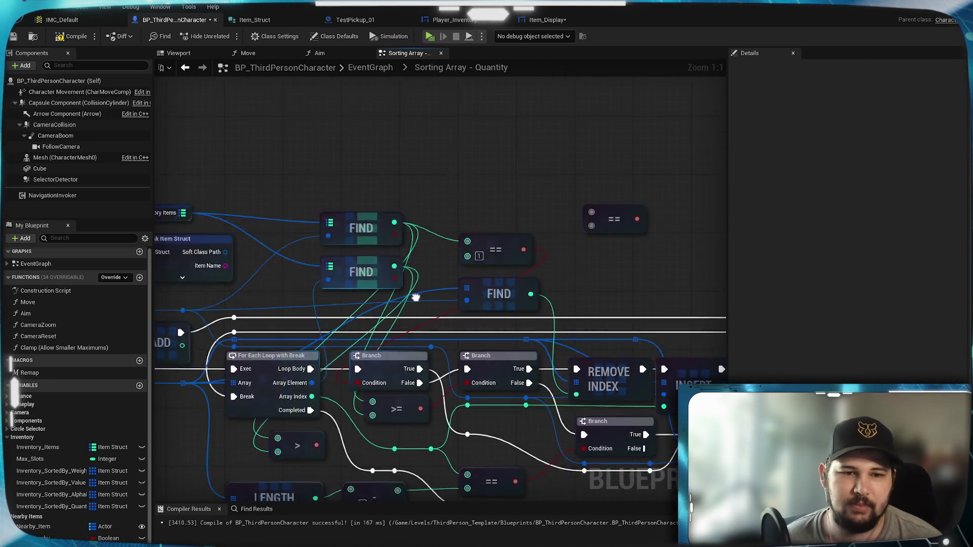
Pan the graph, drag a wire from a FIND node pin, then cancel it
click(594, 275)
mouse_move(595, 275)
mouse_down()
mouse_move(429, 317)
mouse_move(641, 275)
mouse_up()
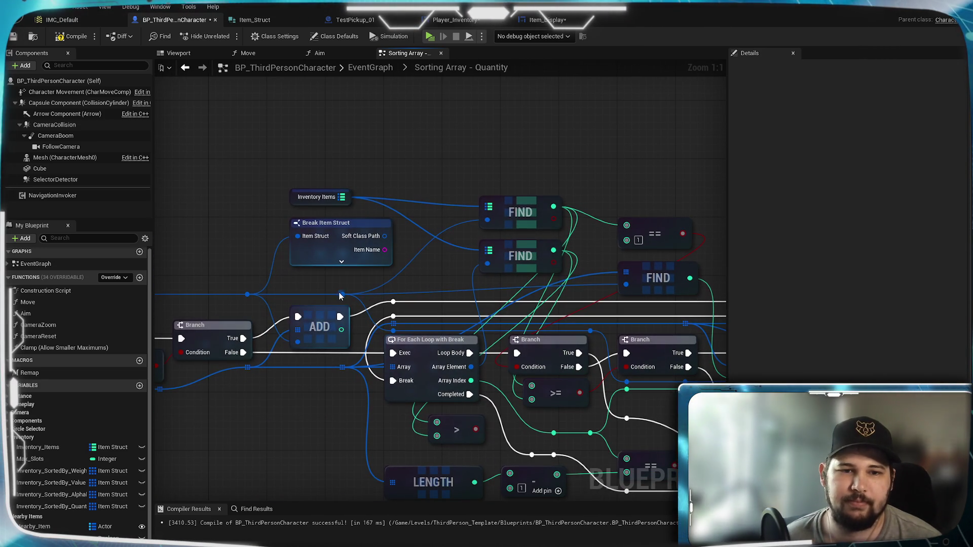
mouse_move(338, 292)
mouse_down()
mouse_move(813, 119)
mouse_move(385, 212)
mouse_move(427, 199)
mouse_up()
key(Escape)
Search the Visual Studio solution for 'String' and open KismetStringLibrary.cpp
mouse_move(597, 265)
mouse_down()
mouse_move(552, 265)
mouse_move(599, 215)
mouse_up()
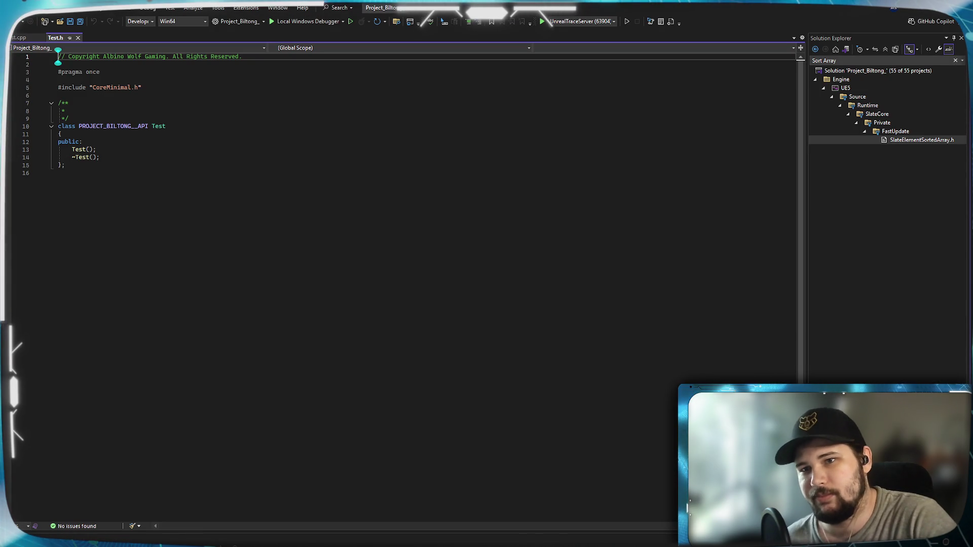
click(850, 60)
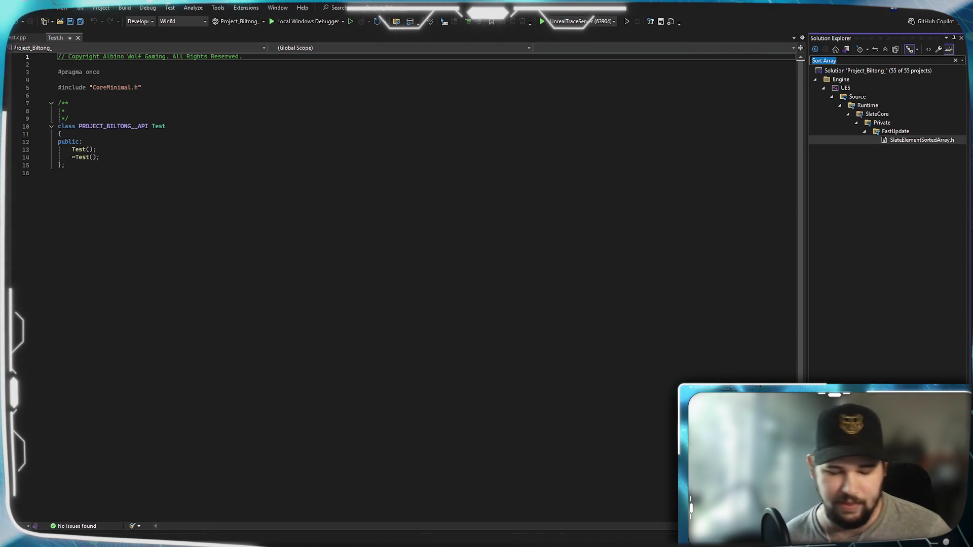
text(KismetString Librar)
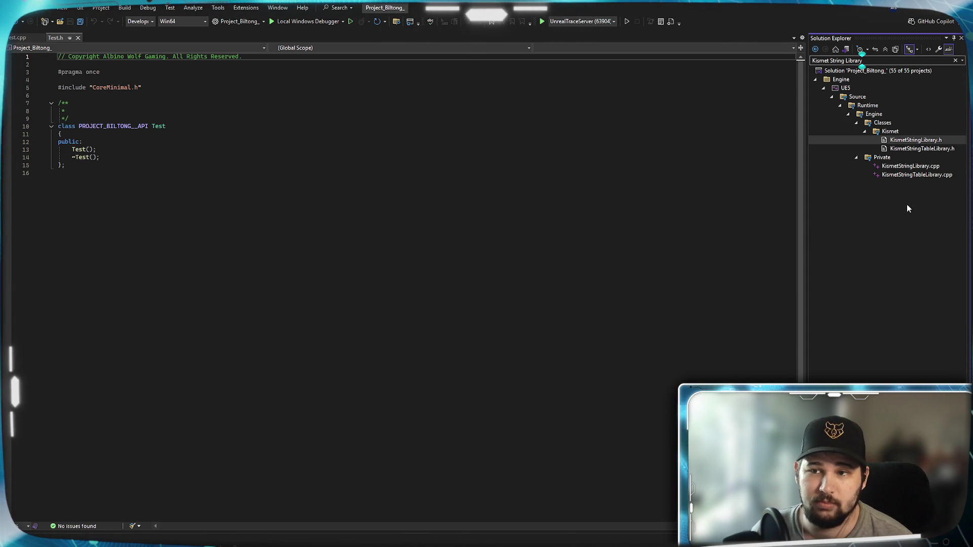
click(921, 167)
double_click(921, 166)
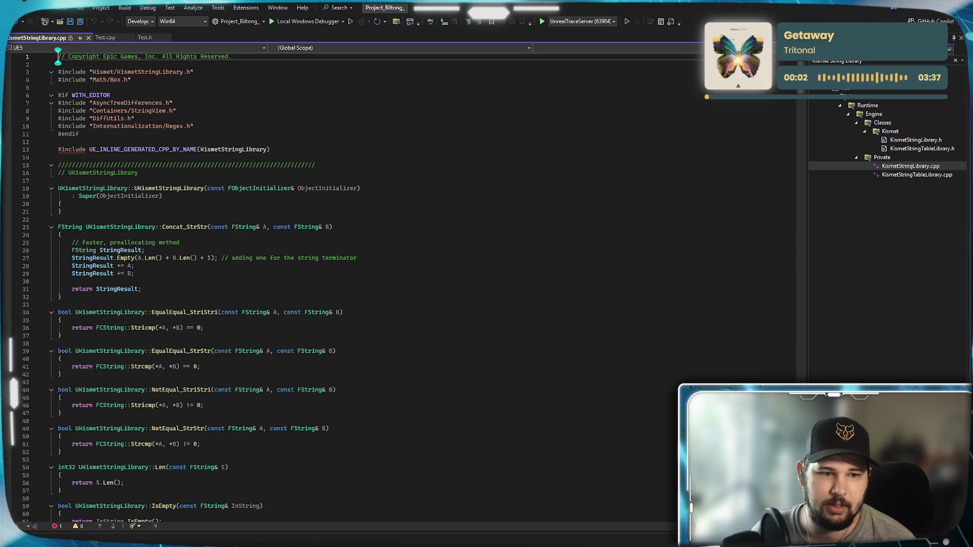
scroll(354, 284, down, 20)
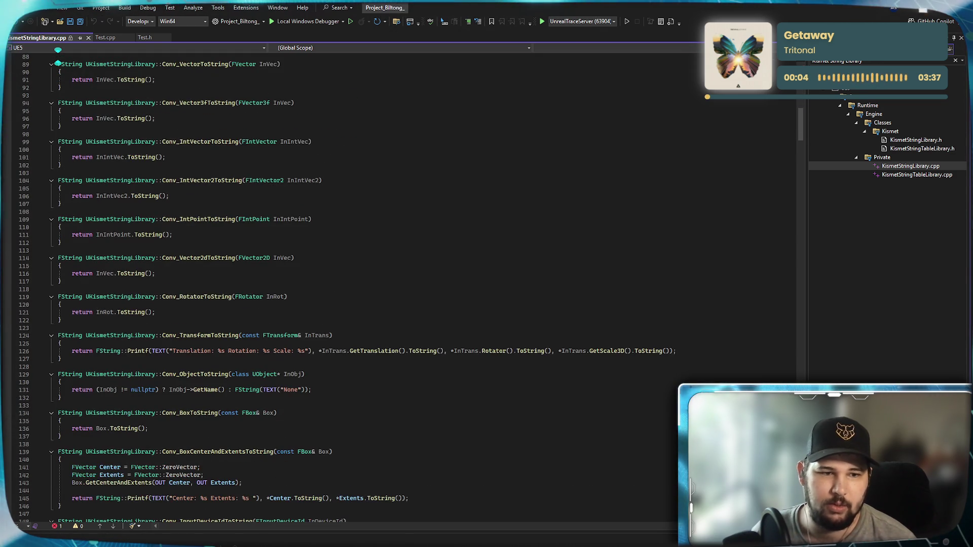
scroll(355, 284, down, 20)
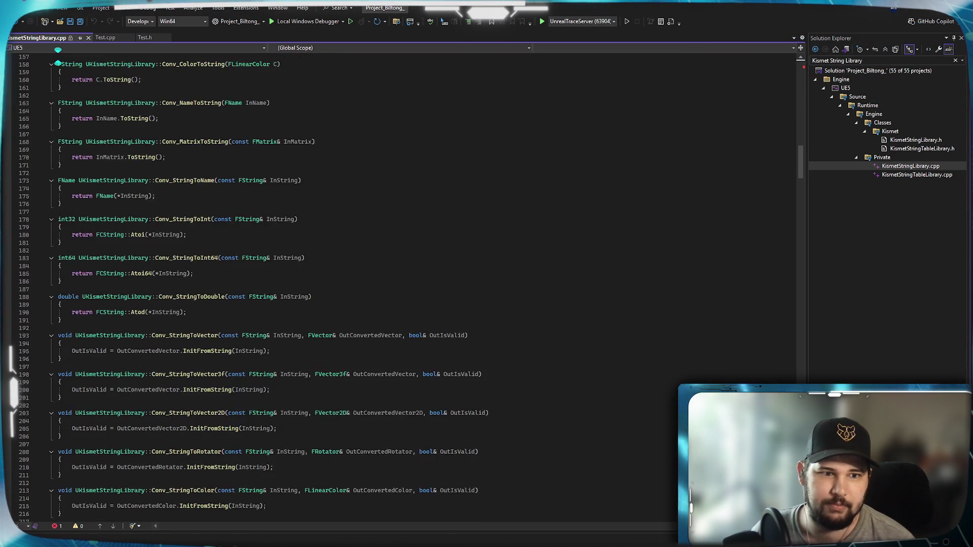
scroll(355, 284, down, 11)
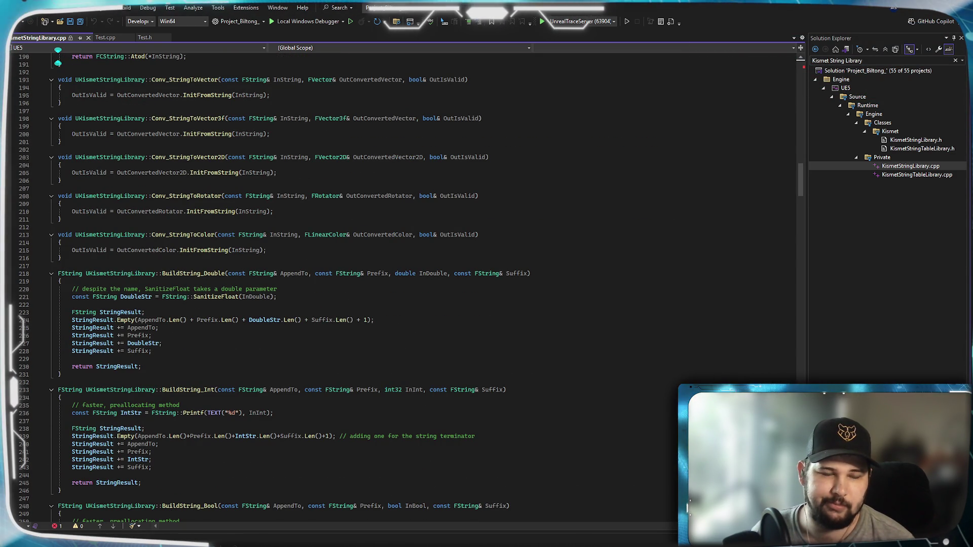
scroll(354, 284, up, 7)
scroll(355, 284, down, 7)
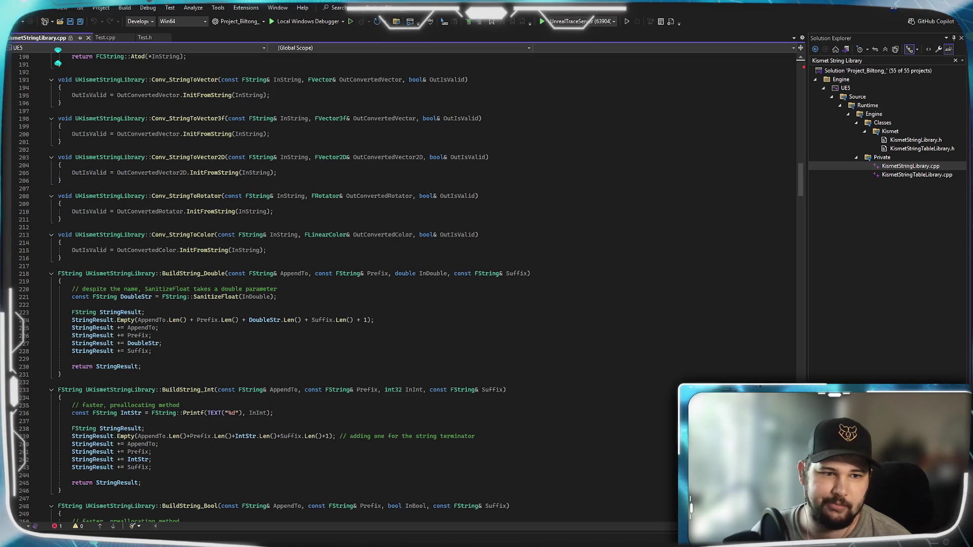
scroll(355, 284, down, 4)
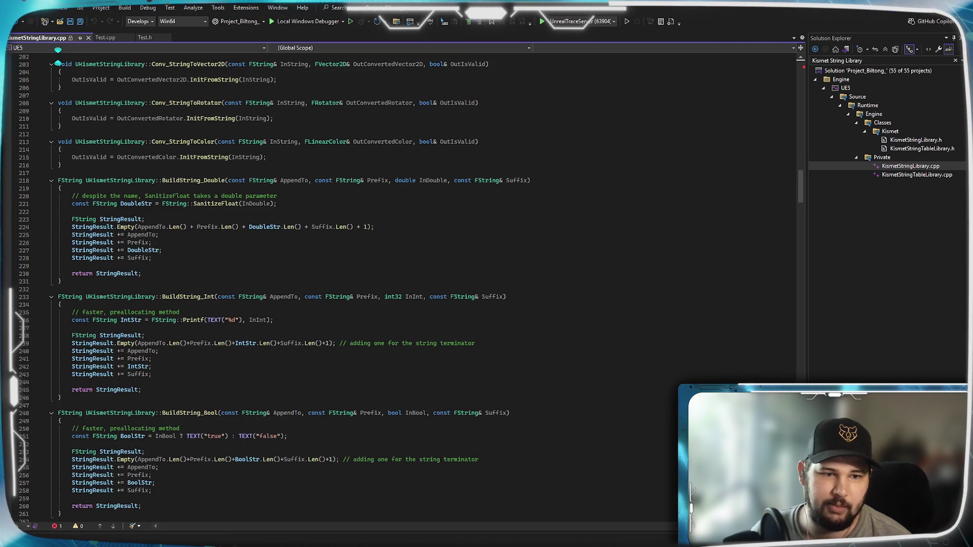
scroll(355, 284, down, 11)
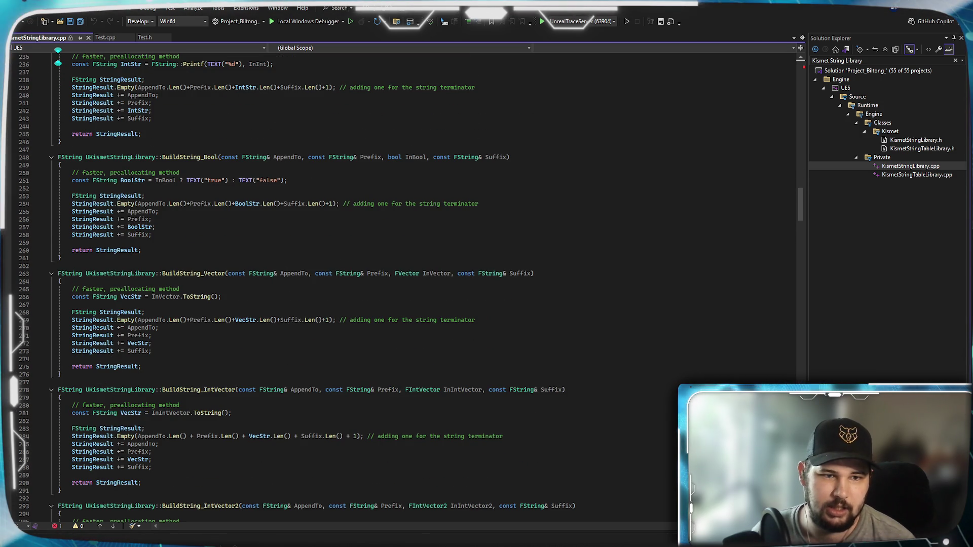
scroll(355, 284, down, 17)
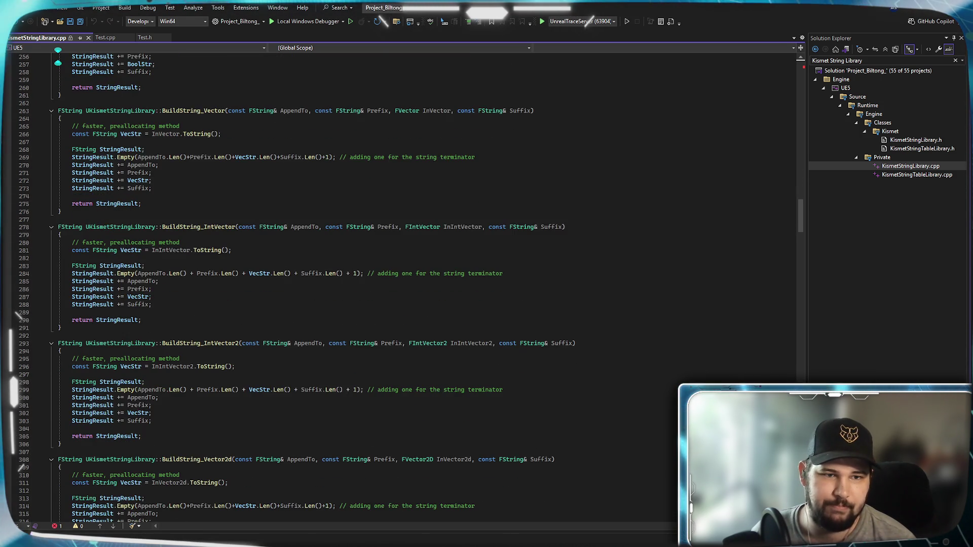
scroll(355, 284, down, 9)
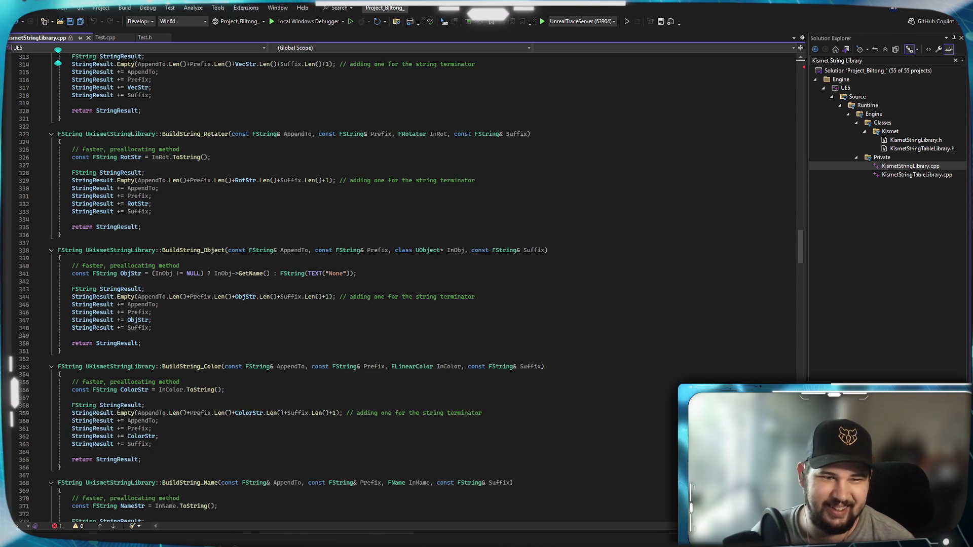
scroll(261, 276, down, 6)
scroll(355, 284, down, 10)
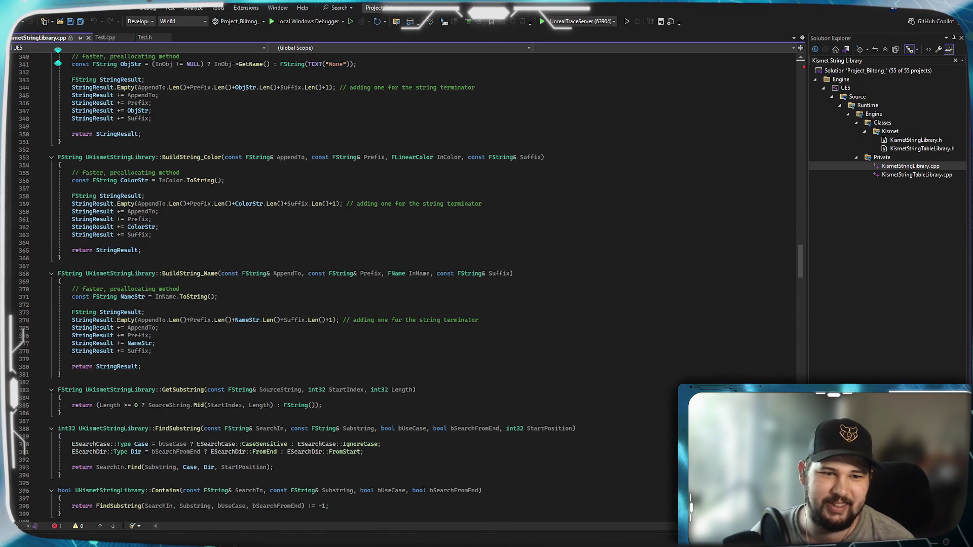
scroll(355, 284, down, 7)
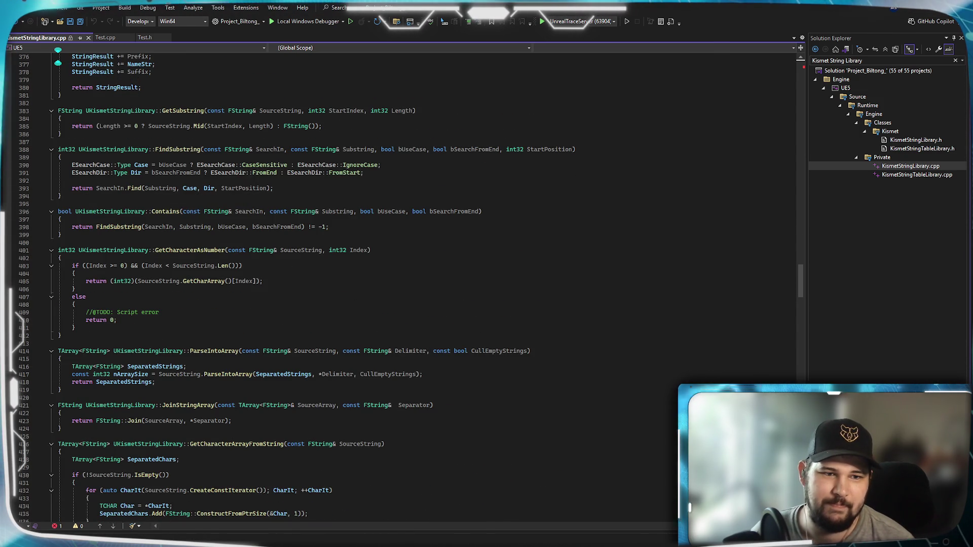
scroll(354, 284, down, 7)
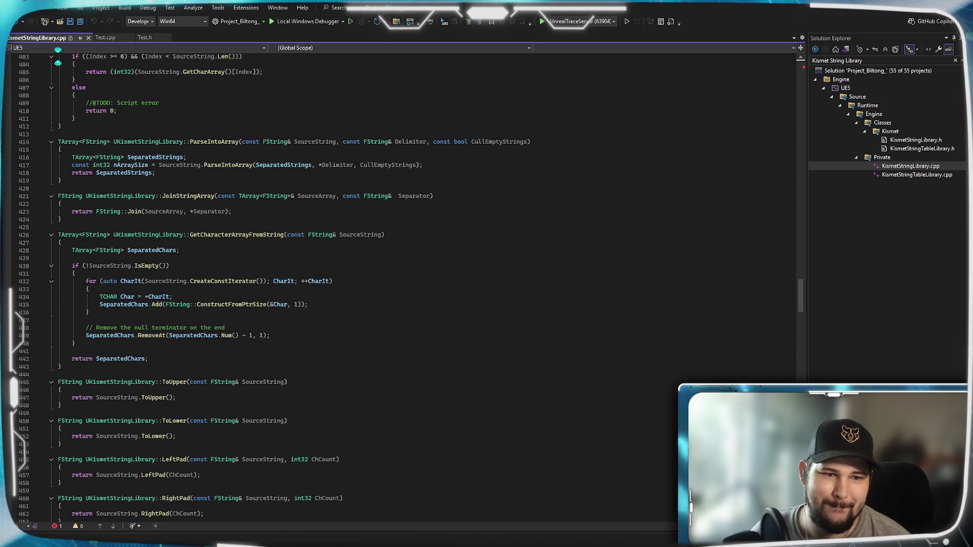
scroll(355, 284, down, 8)
scroll(354, 284, down, 7)
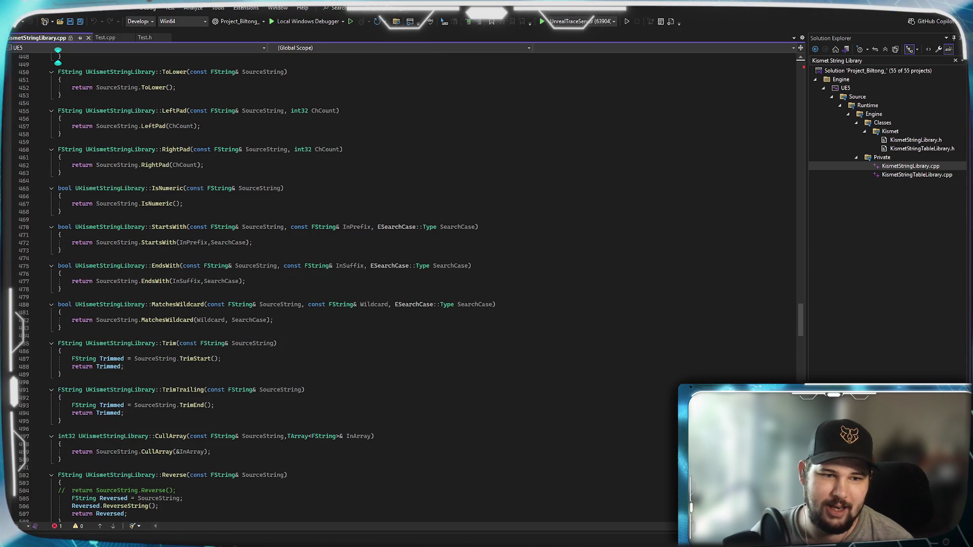
scroll(355, 284, down, 5)
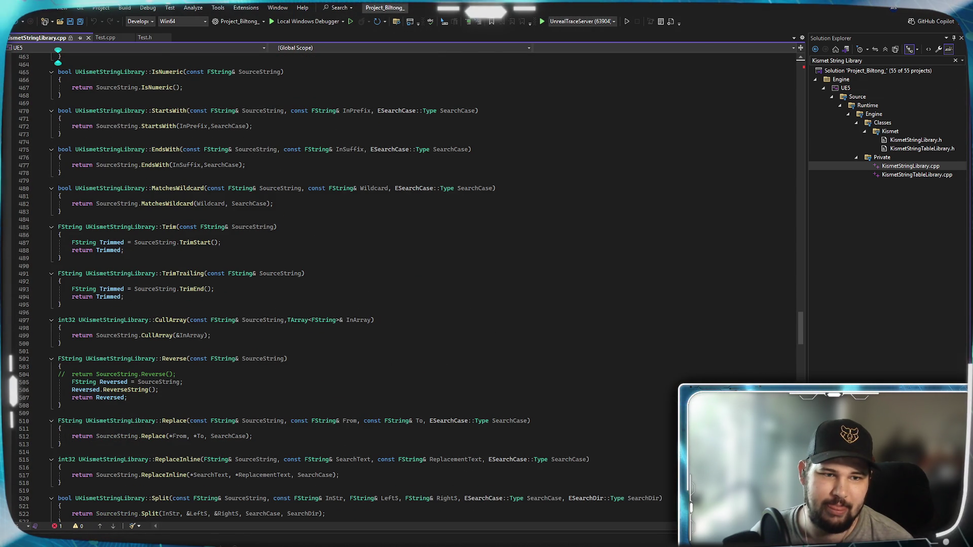
scroll(354, 284, down, 7)
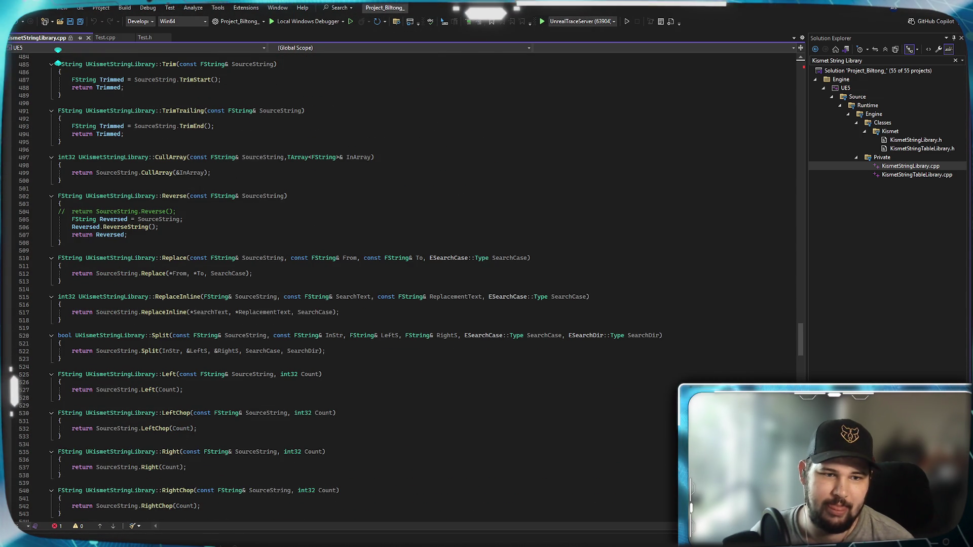
scroll(355, 283, down, 6)
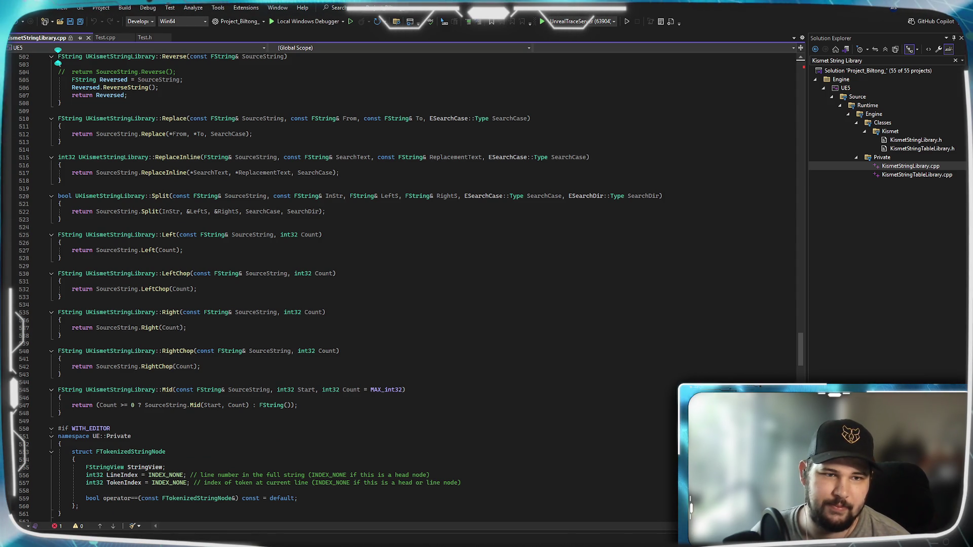
scroll(355, 284, down, 10)
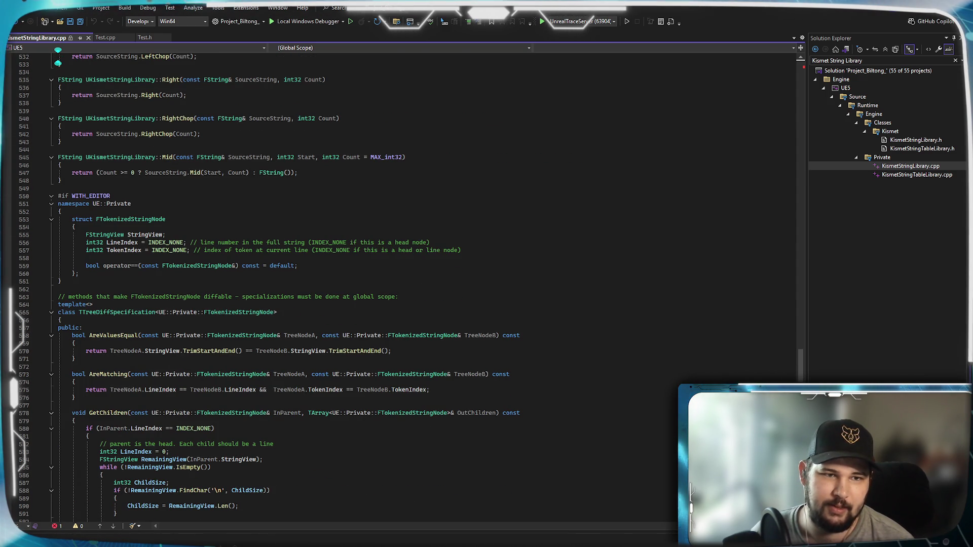
scroll(284, 288, down, 4)
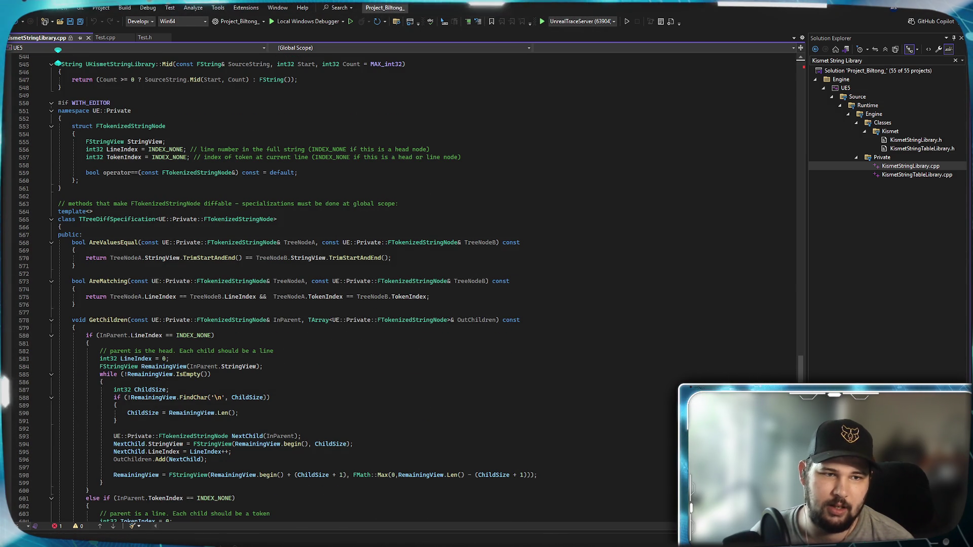
scroll(401, 284, down, 4)
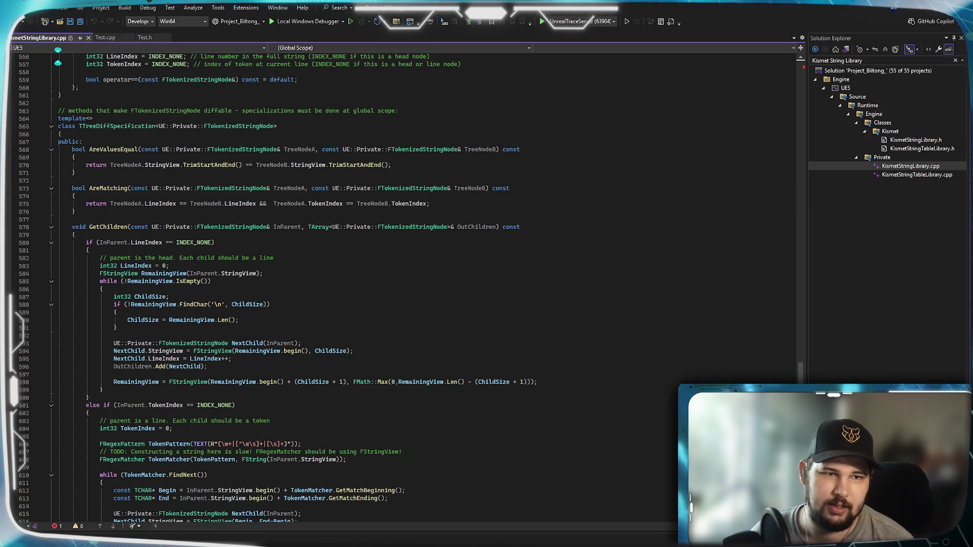
scroll(304, 158, down, 16)
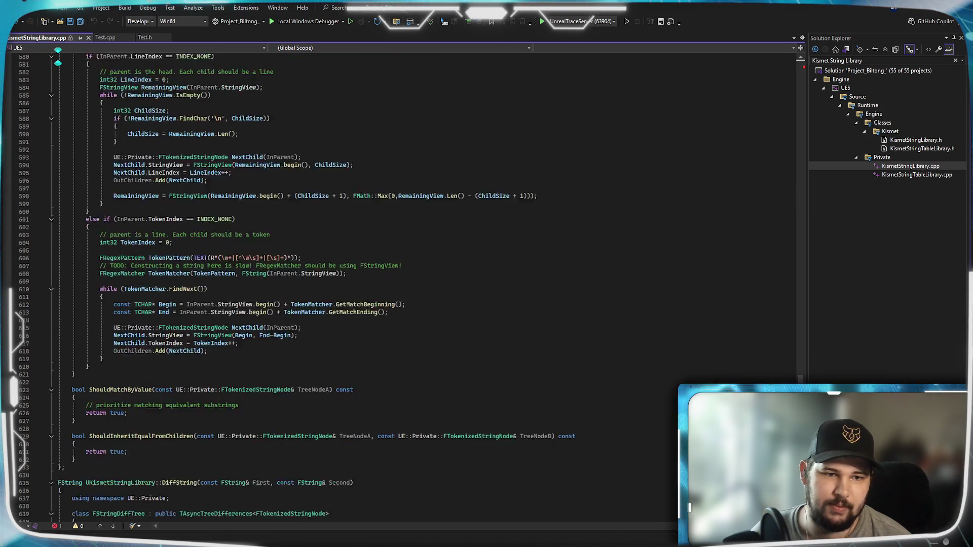
scroll(317, 288, down, 5)
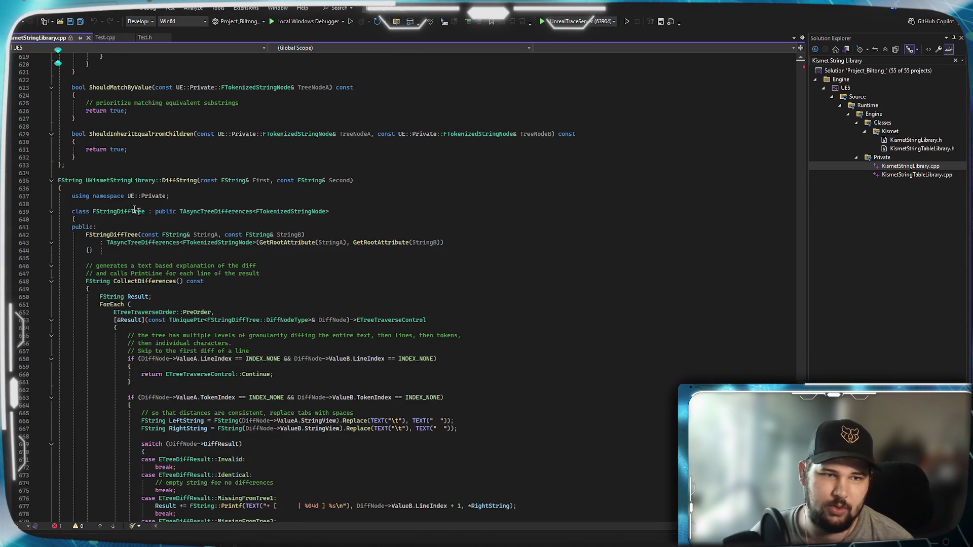
mouse_move(197, 180)
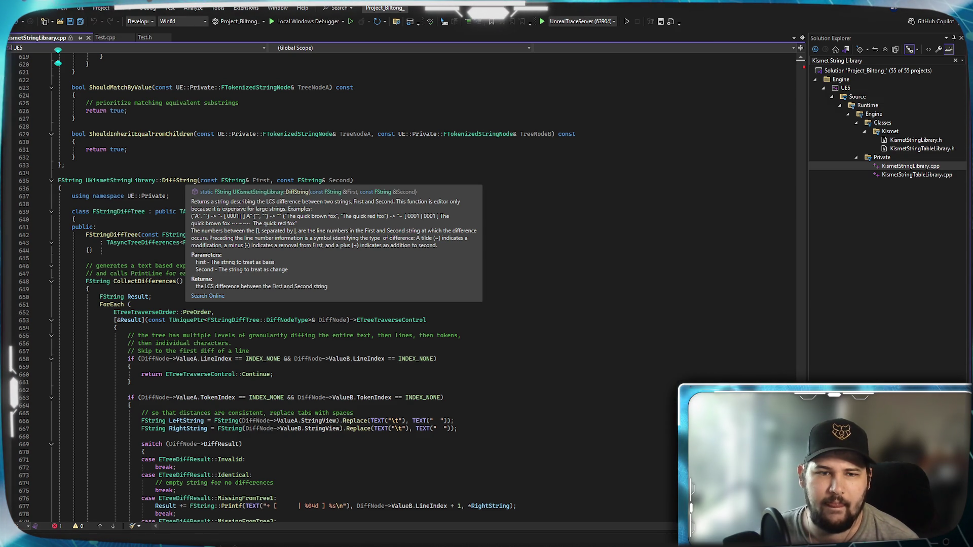
scroll(444, 256, down, 17)
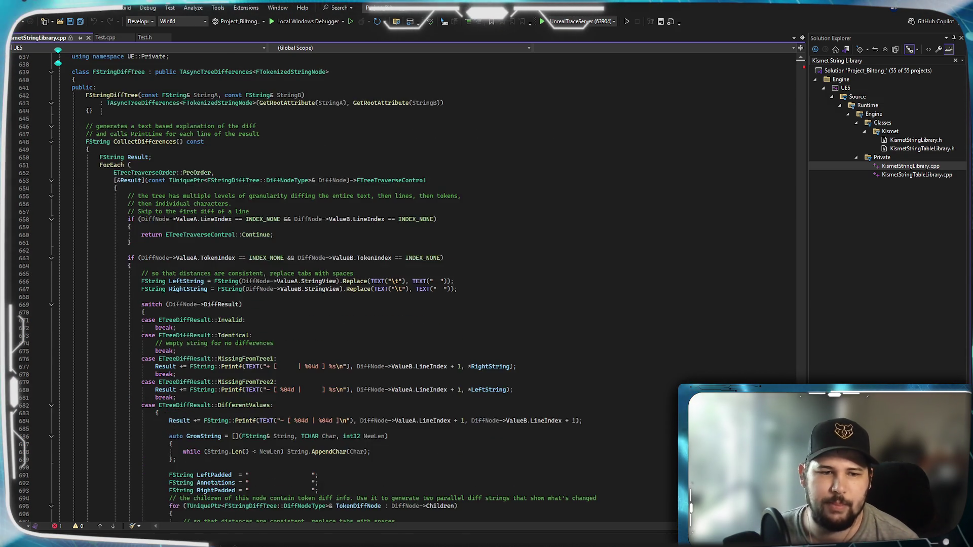
scroll(251, 288, down, 18)
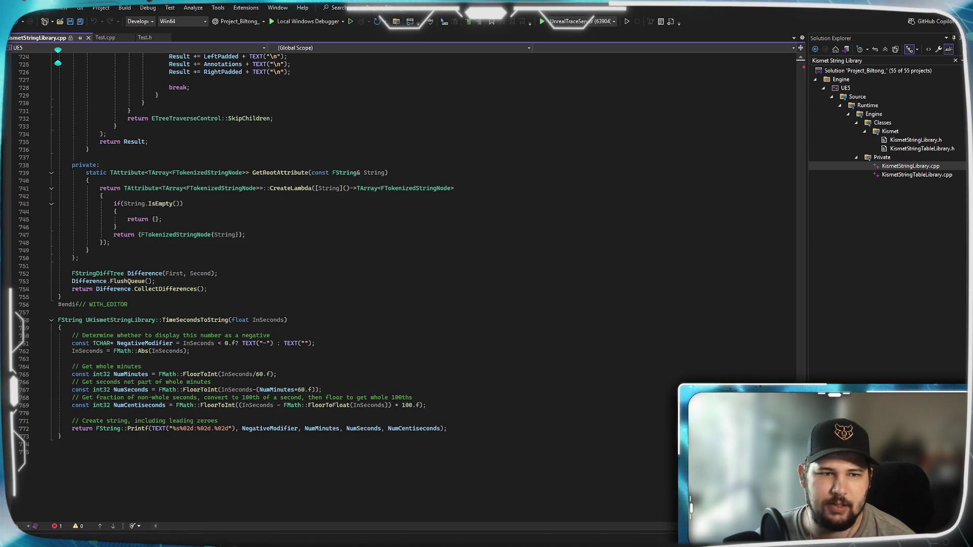
scroll(251, 259, up, 20)
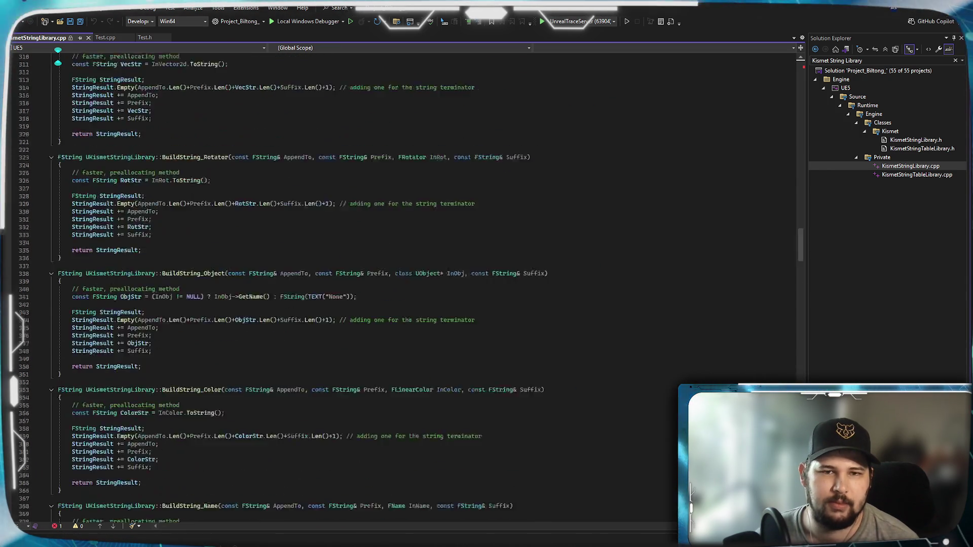
scroll(405, 284, down, 2)
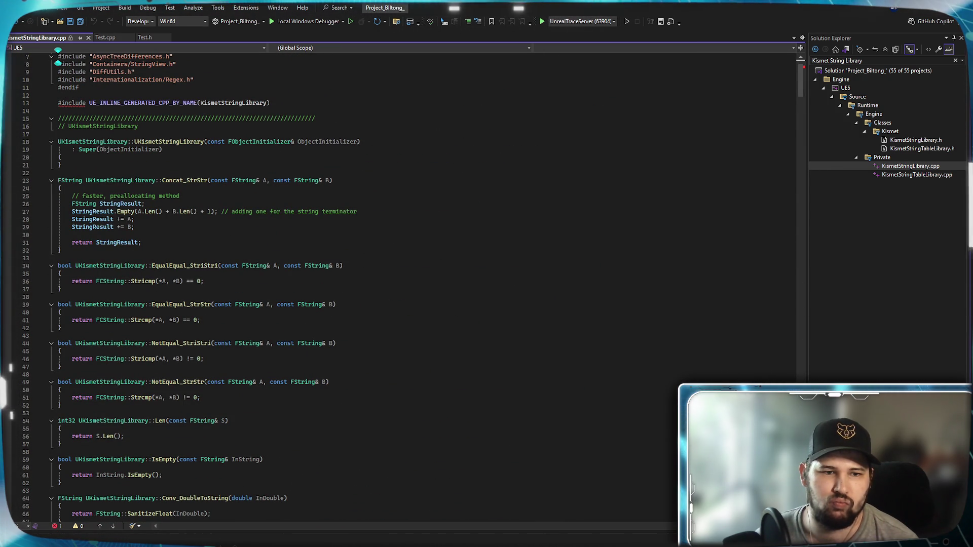
scroll(208, 278, down, 1)
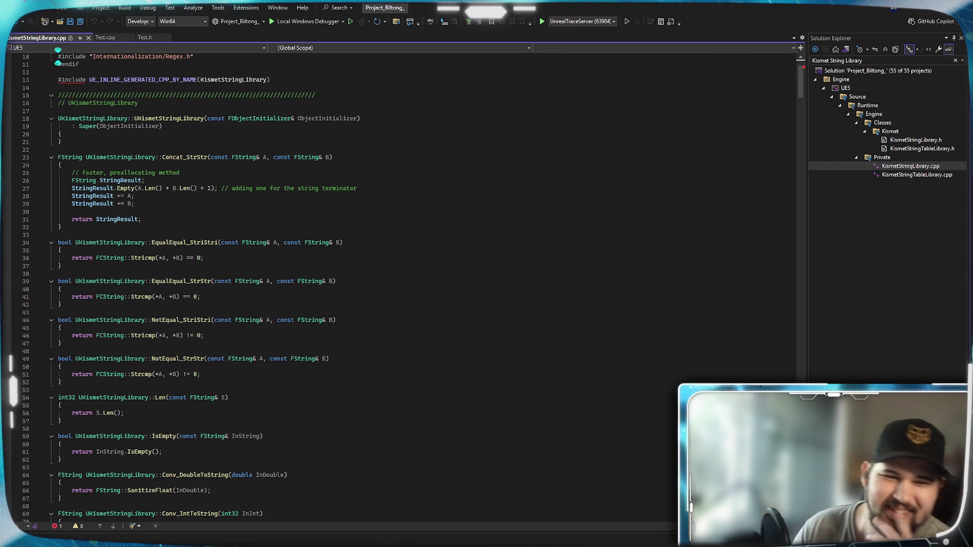
click(143, 258)
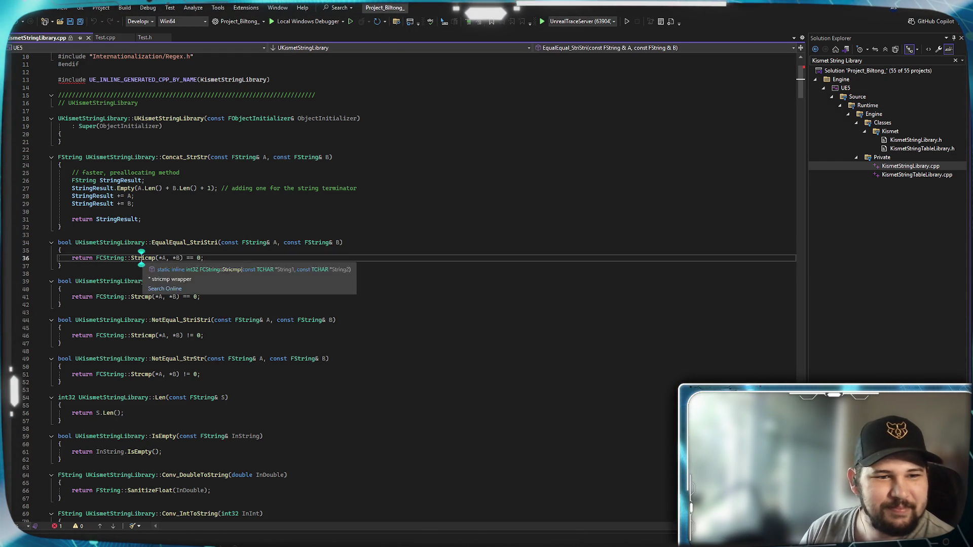
Peek the definition of the Stricmp call on line 36
right_click(143, 260)
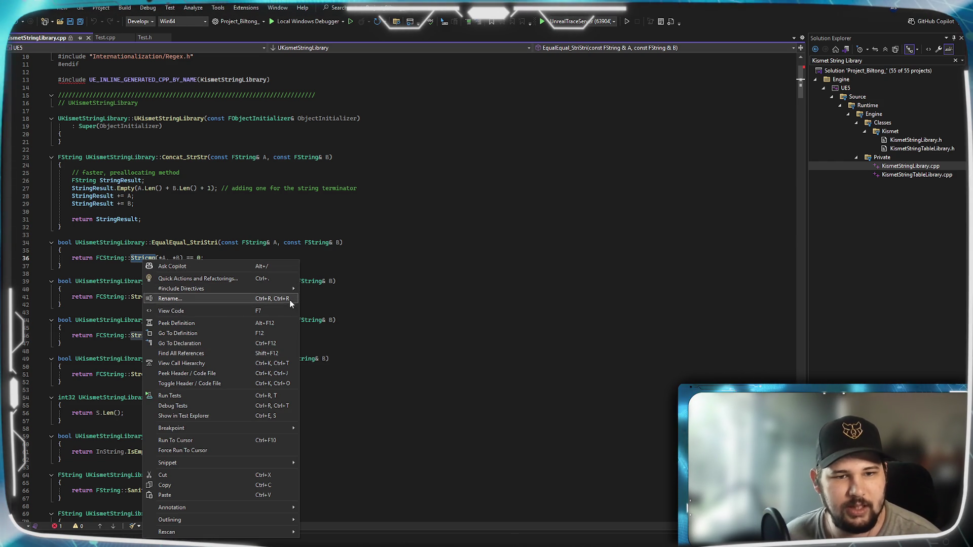
mouse_move(284, 291)
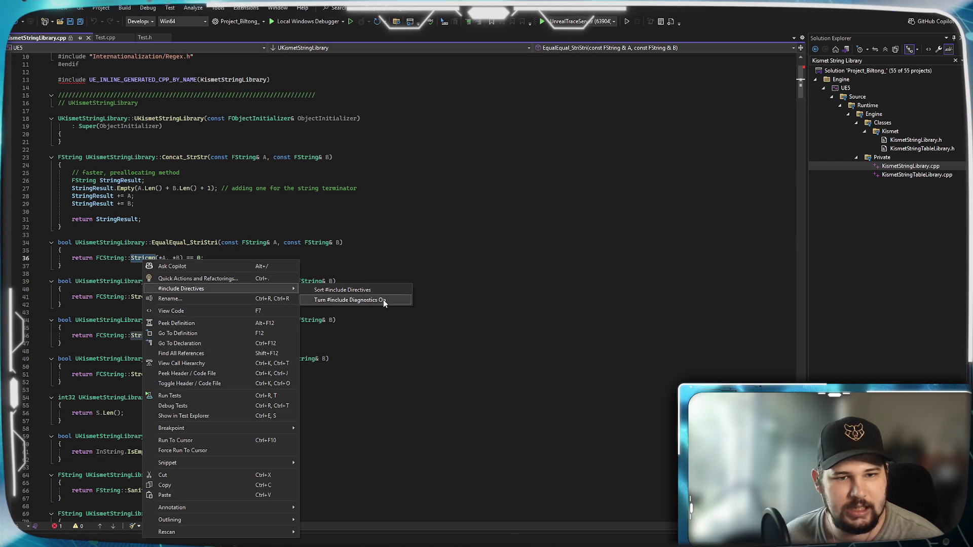
click(186, 322)
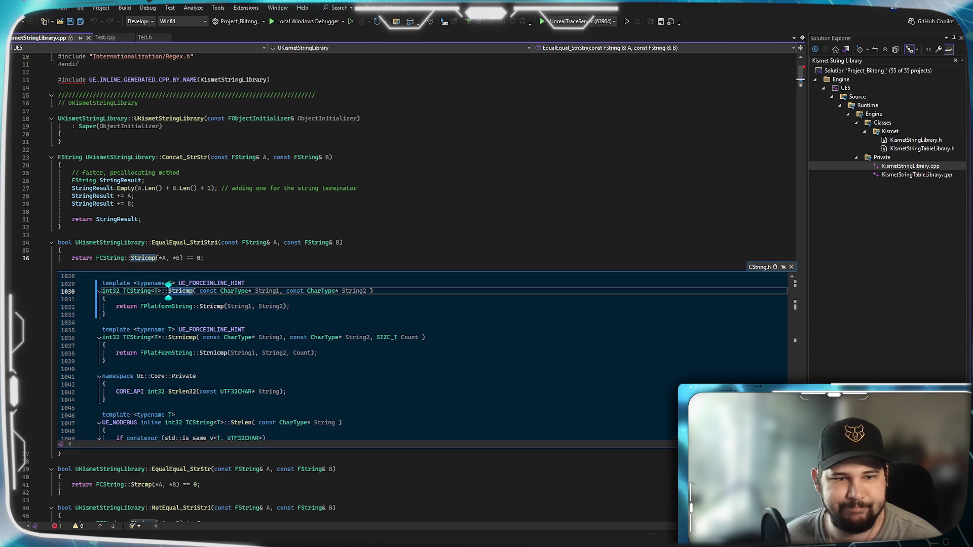
Bring up the context menu for the inner Stricmp call on line 1032
mouse_move(207, 306)
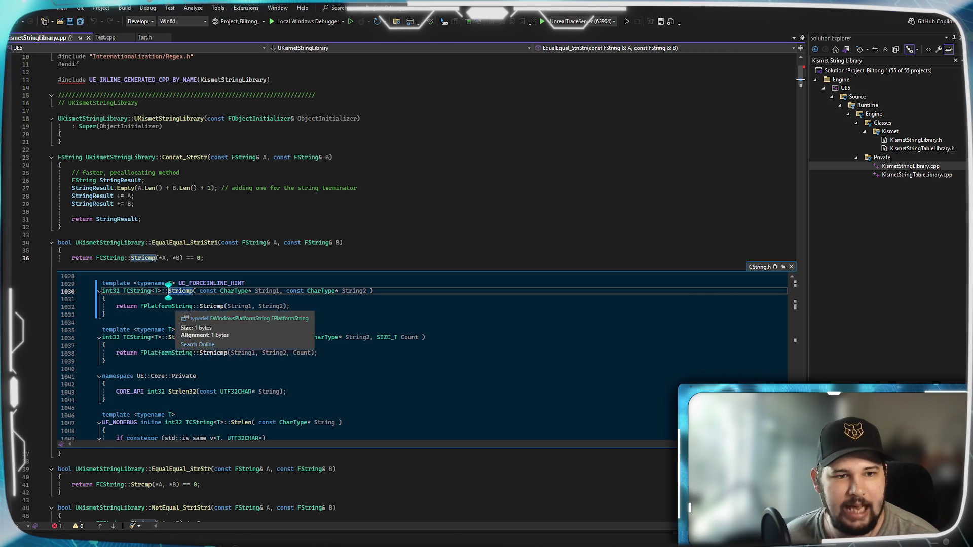
mouse_move(247, 310)
click(210, 307)
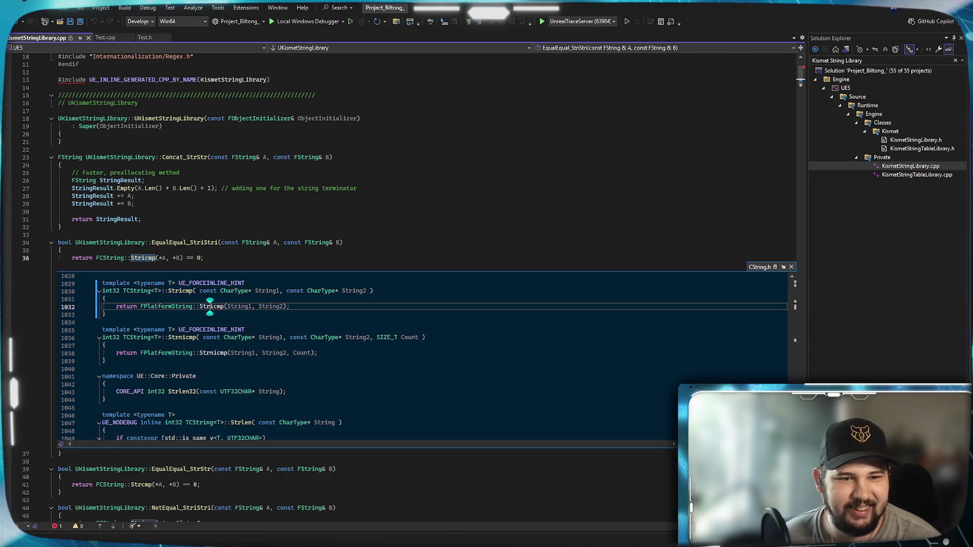
right_click(208, 306)
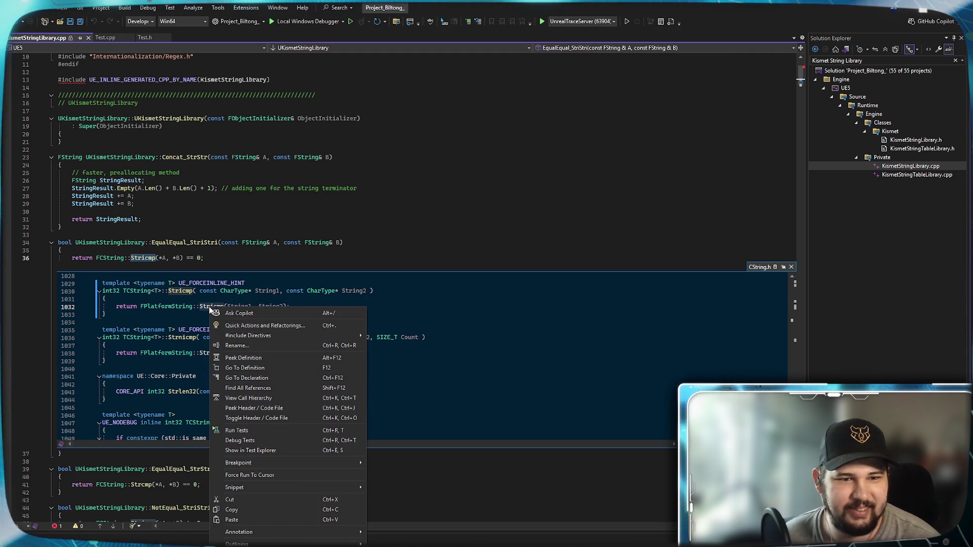
Peek the platform Stricmp definition and browse its GenericPlatformStricmp.cpp implementations
click(311, 358)
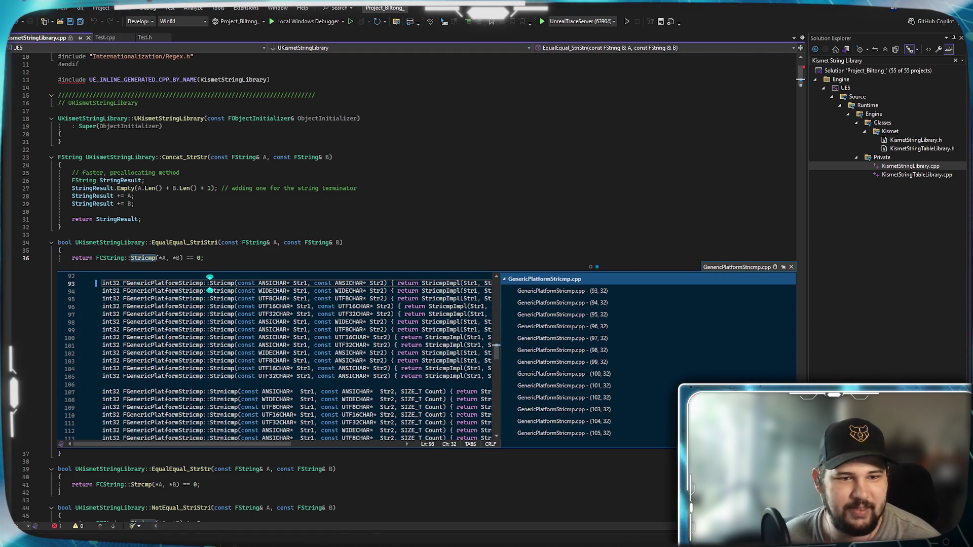
mouse_move(114, 444)
mouse_down()
mouse_move(193, 444)
mouse_move(113, 444)
mouse_up()
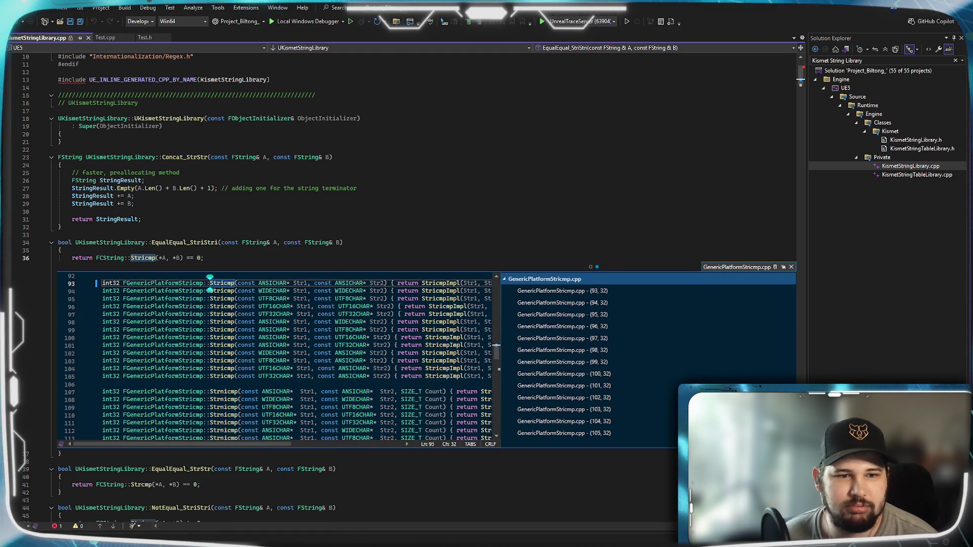
scroll(278, 357, up, 1)
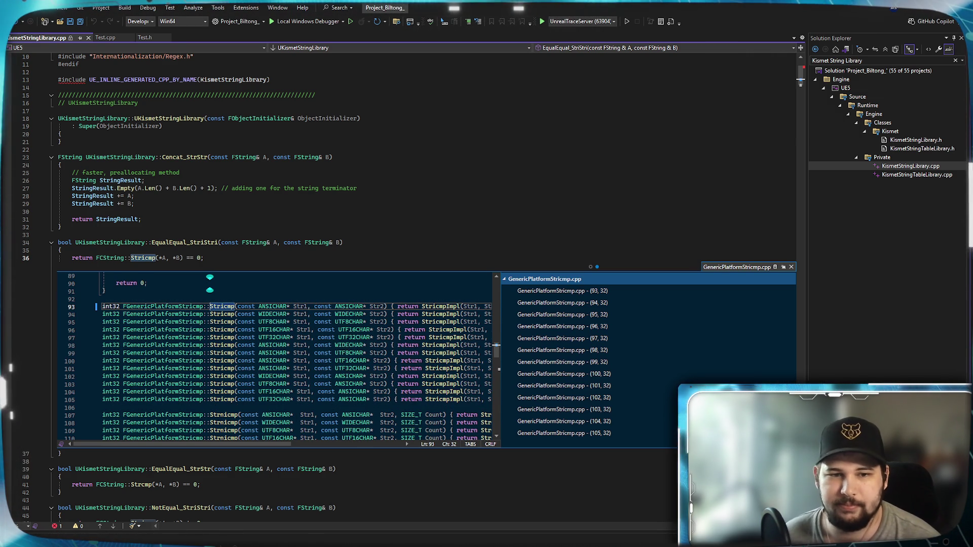
mouse_move(268, 399)
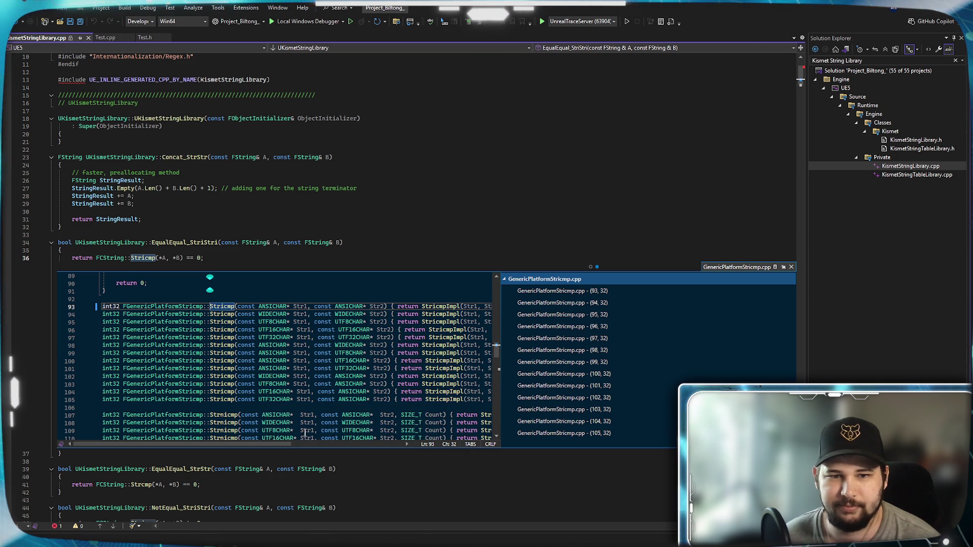
drag(182, 444, 230, 444)
mouse_move(352, 322)
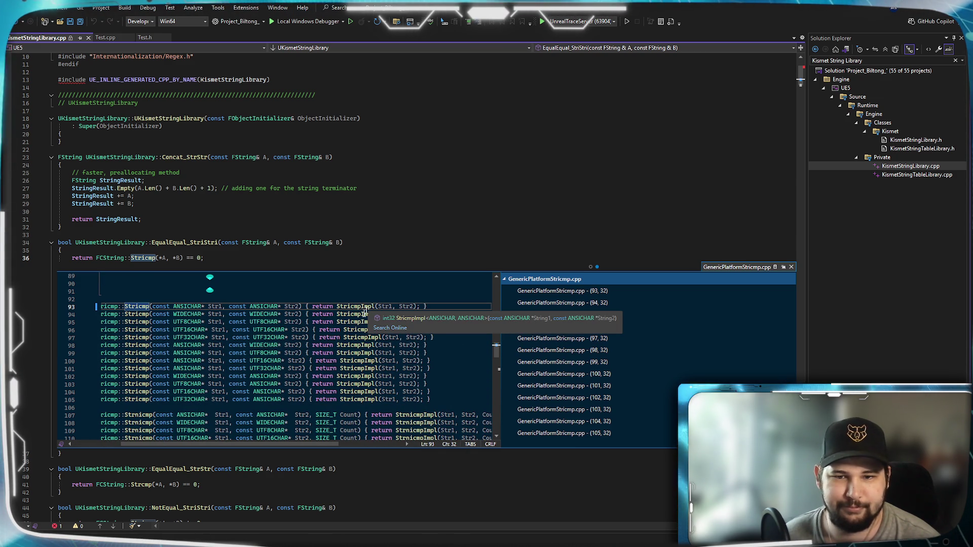
drag(230, 444, 183, 444)
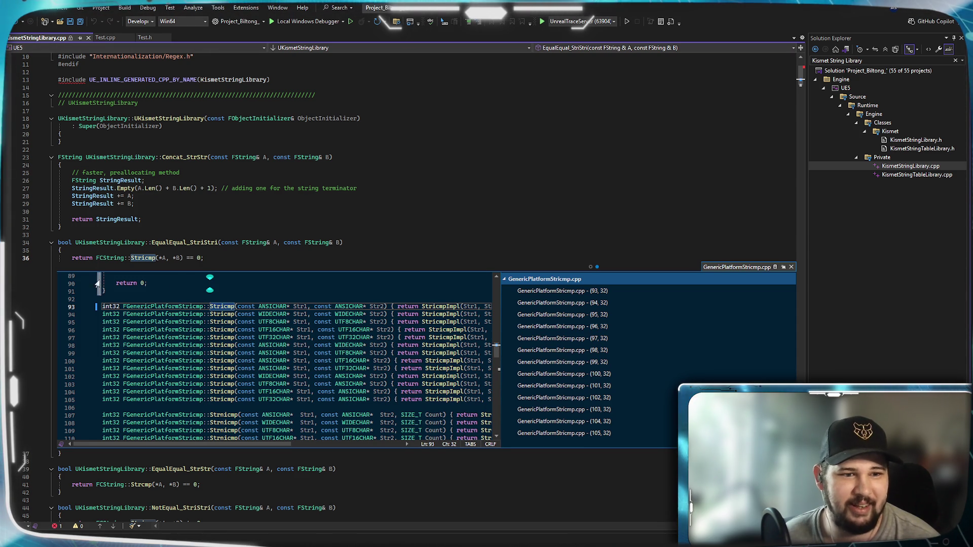
Close the inline GenericPlatformStricmp.cpp peek and return to the Unreal graph
click(202, 258)
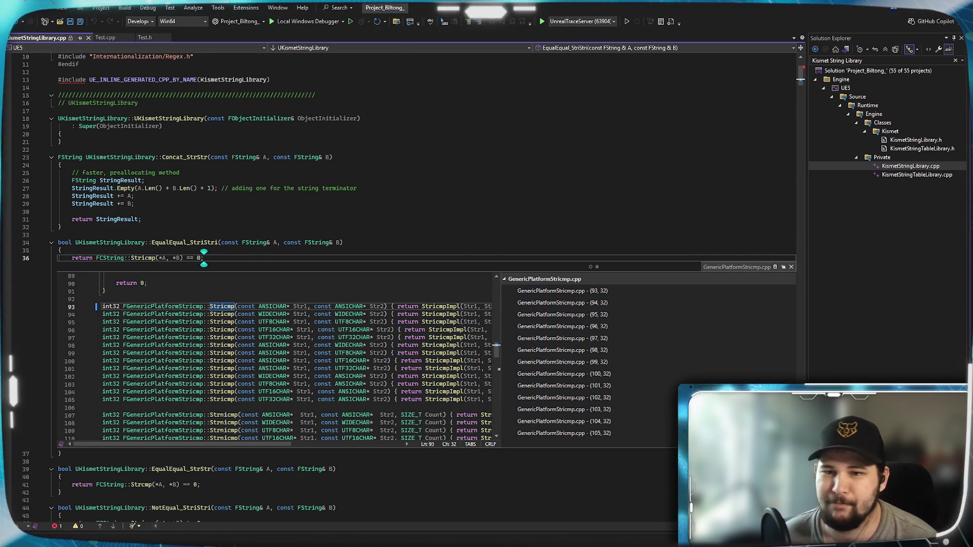
click(794, 265)
click(793, 267)
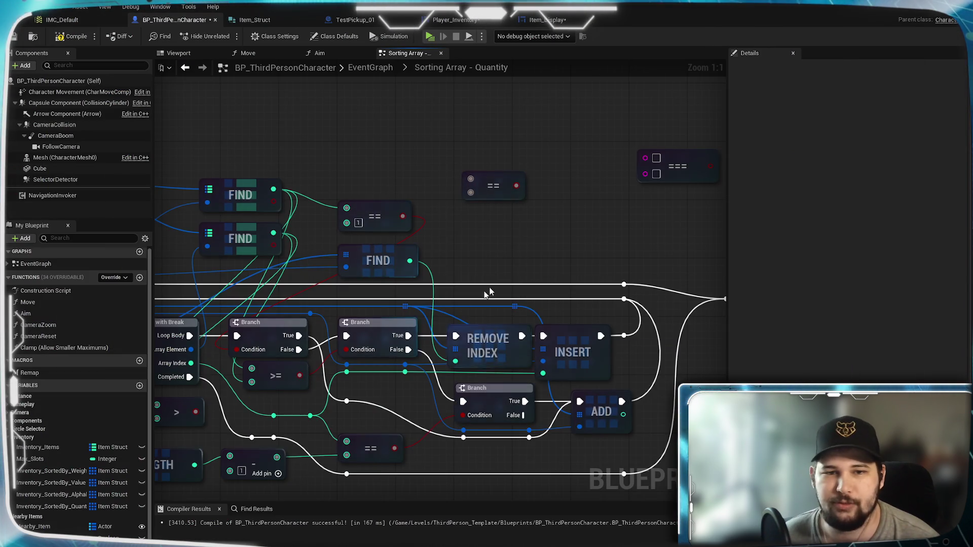
mouse_move(484, 291)
mouse_down()
mouse_move(533, 272)
mouse_move(654, 284)
mouse_up()
Pan the Event Graph to clear space and drag a wire off the Inventory Items map
drag(385, 270, 336, 260)
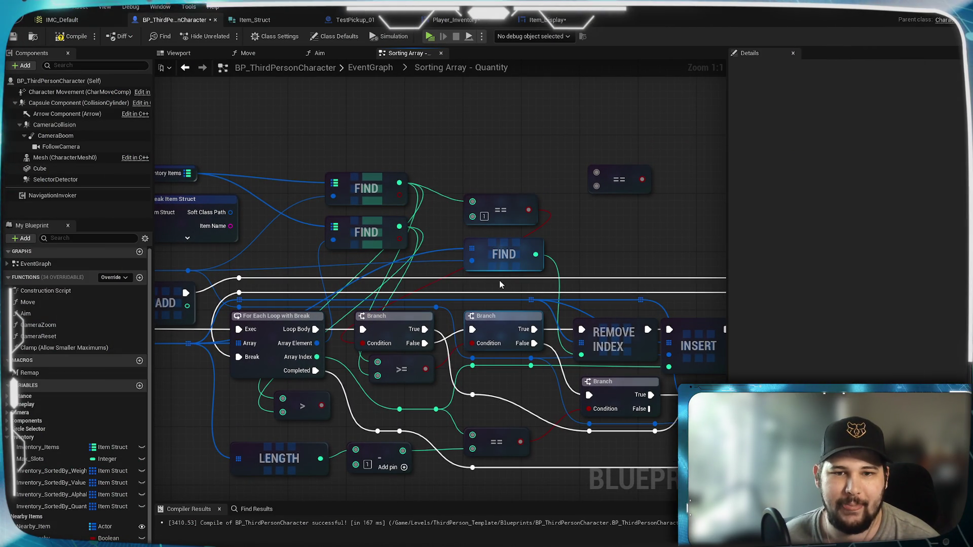
drag(316, 256, 396, 278)
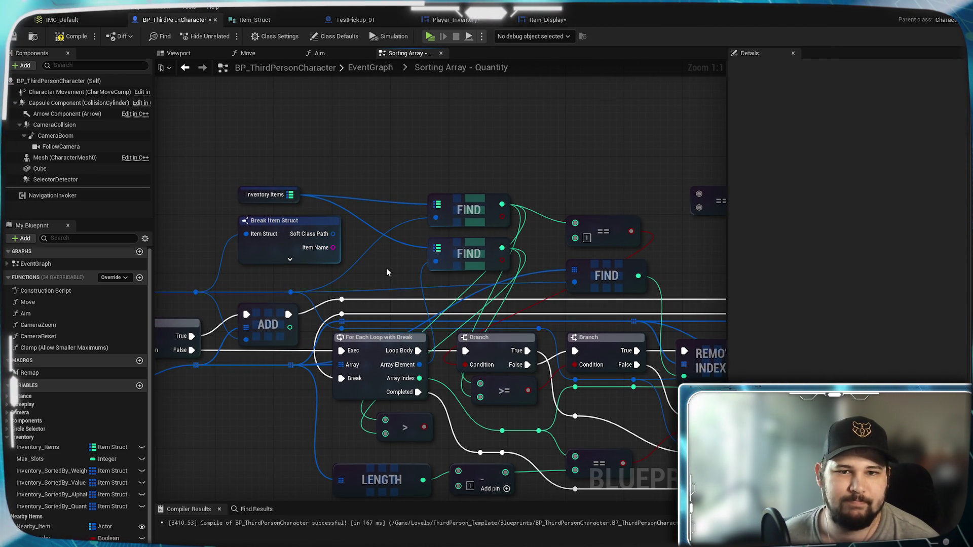
drag(386, 273, 373, 285)
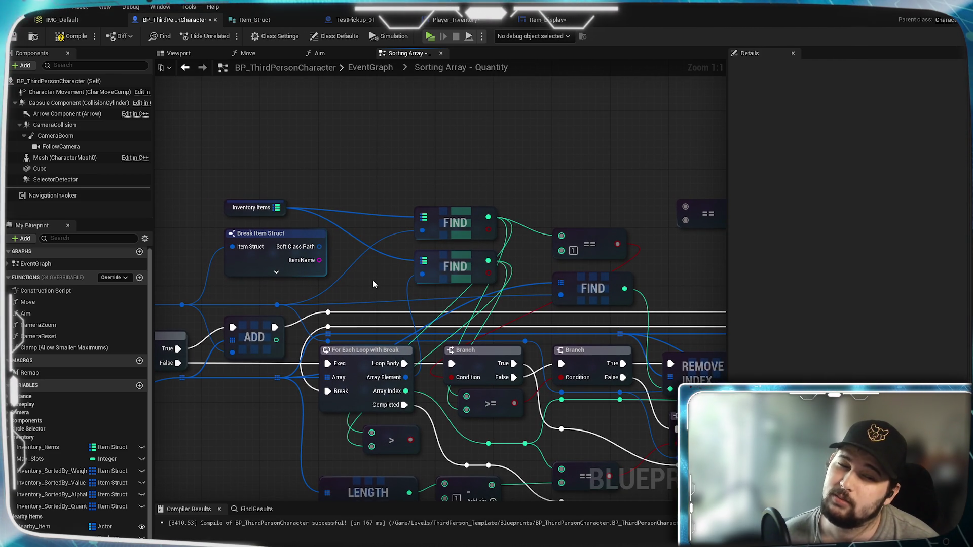
mouse_move(373, 280)
mouse_down()
mouse_move(393, 348)
mouse_move(389, 335)
mouse_up()
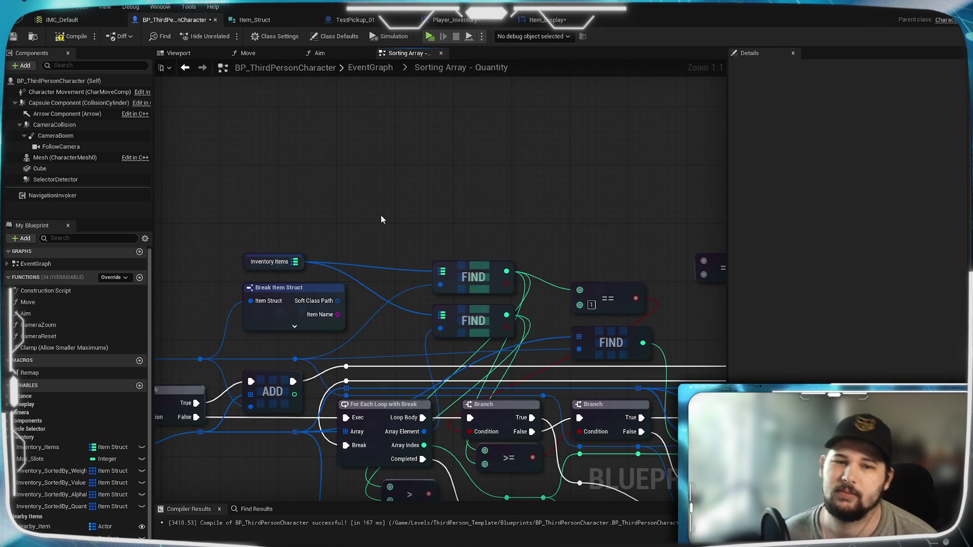
drag(370, 248, 361, 193)
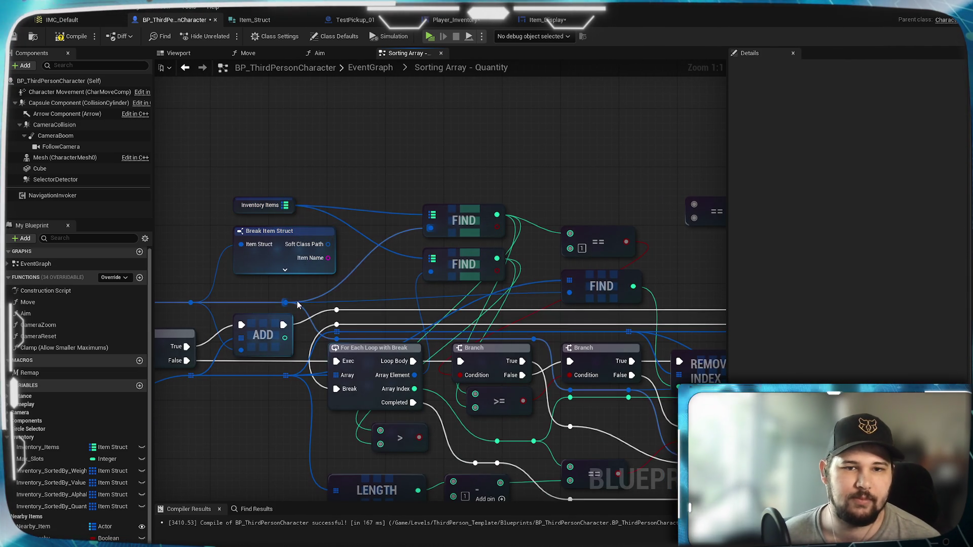
drag(406, 186, 397, 244)
drag(279, 266, 351, 180)
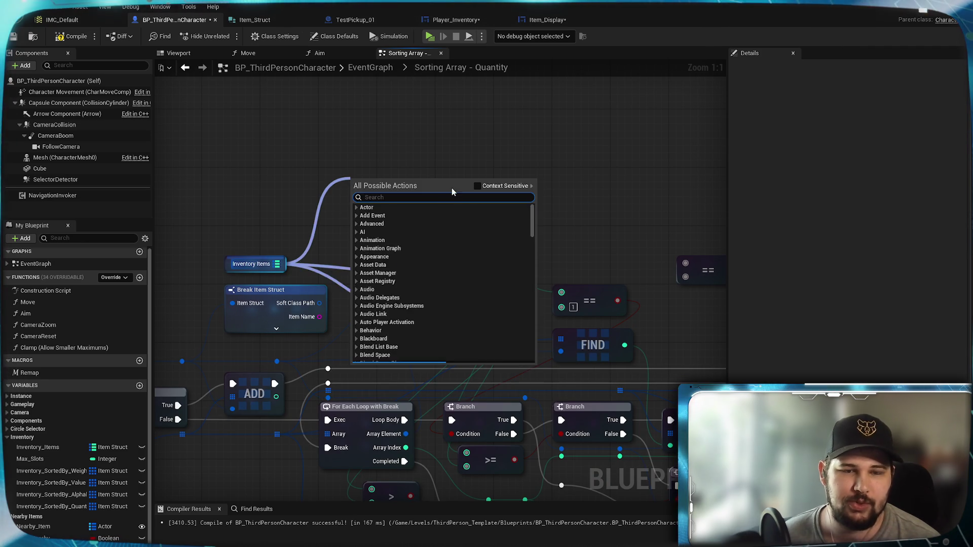
Enable Context Sensitive and expand the Utilities > Map actions for the Inventory Items map
text(get)
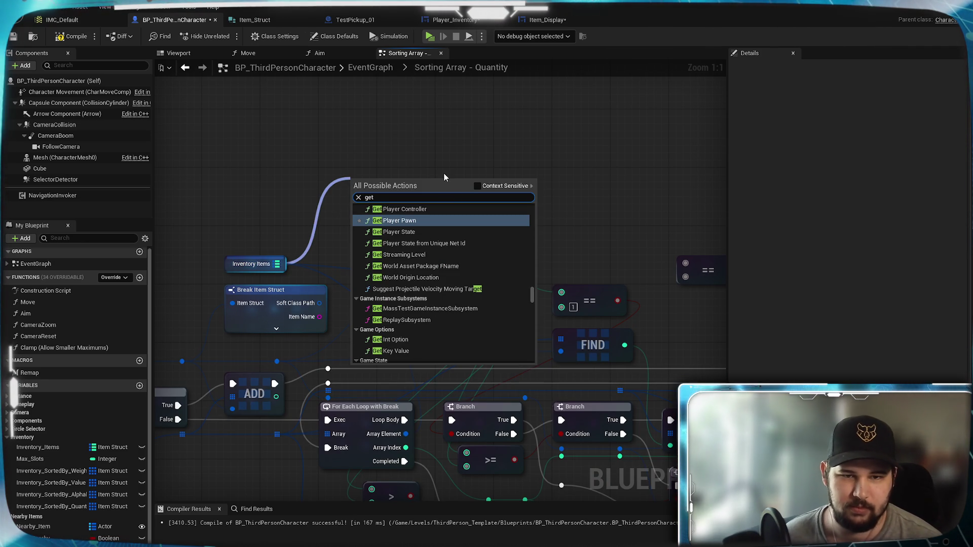
click(477, 186)
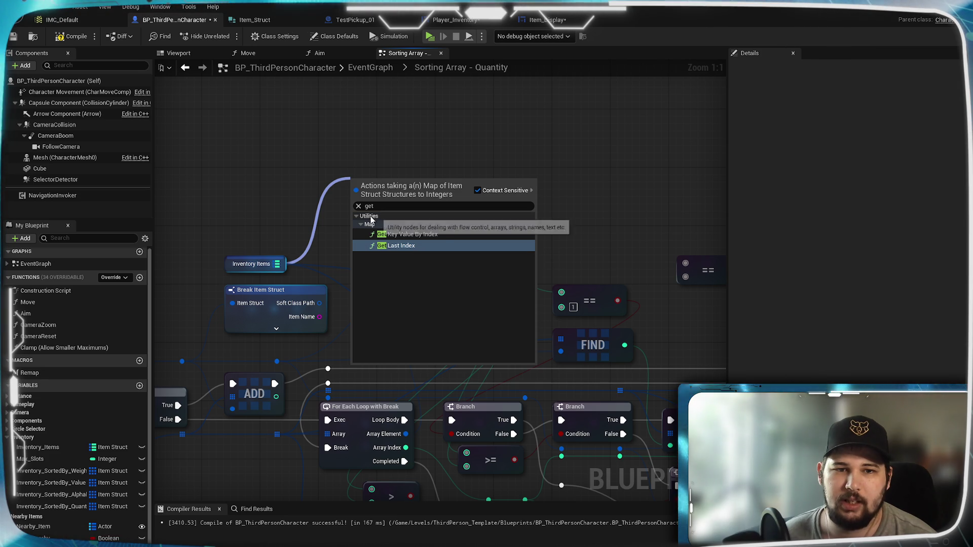
text(conta)
key(BackSpace)
key(BackSpace)
key(BackSpace)
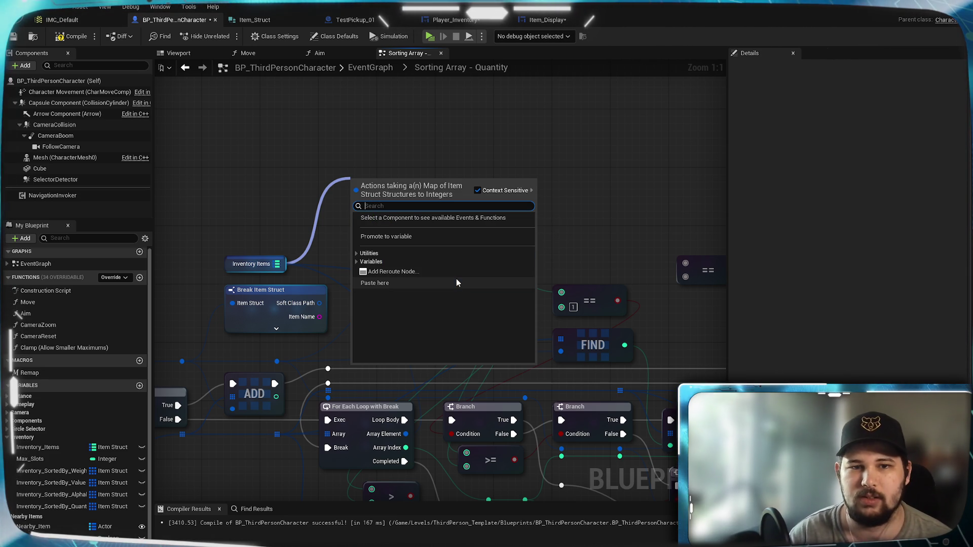
click(356, 254)
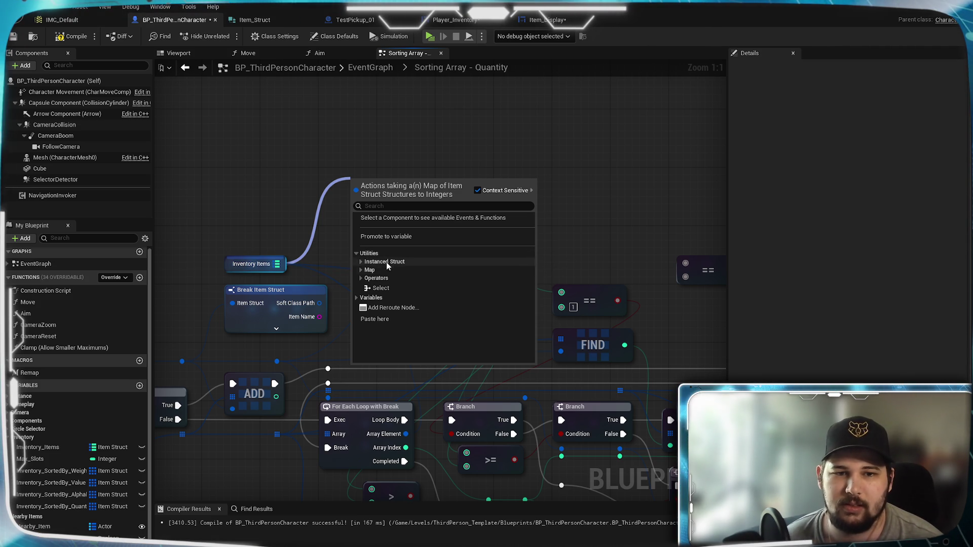
click(361, 261)
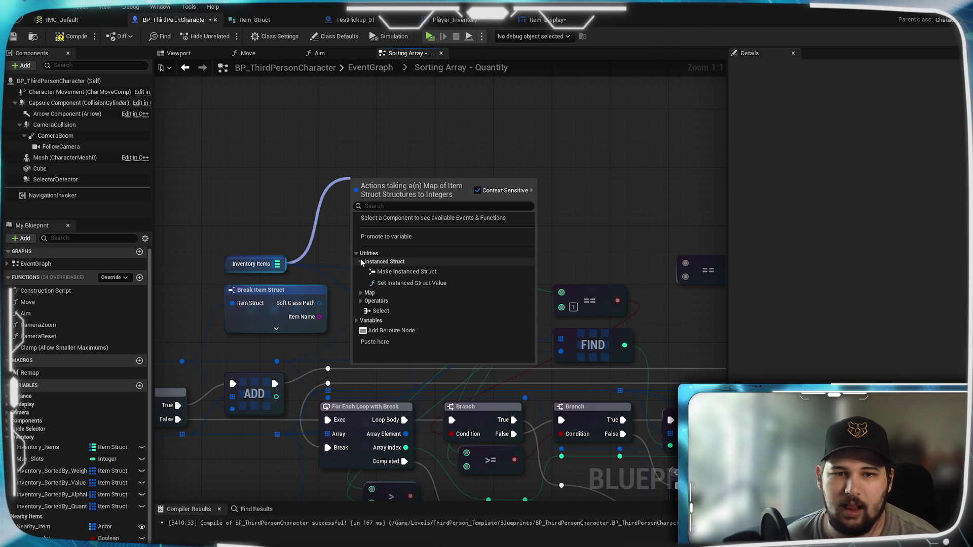
click(361, 262)
click(361, 270)
Find Keys in the Map actions and place the Keys node
scroll(446, 299, down, 2)
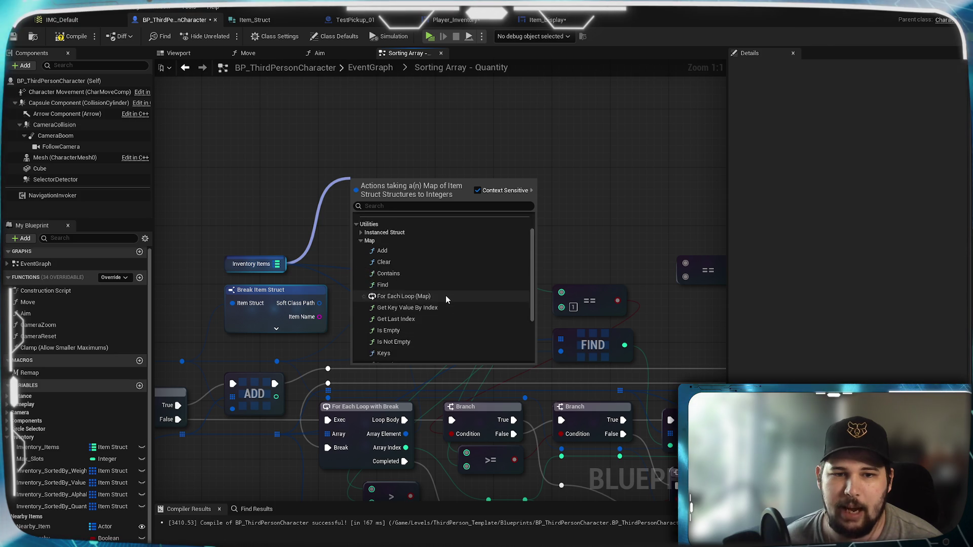
scroll(446, 298, down, 3)
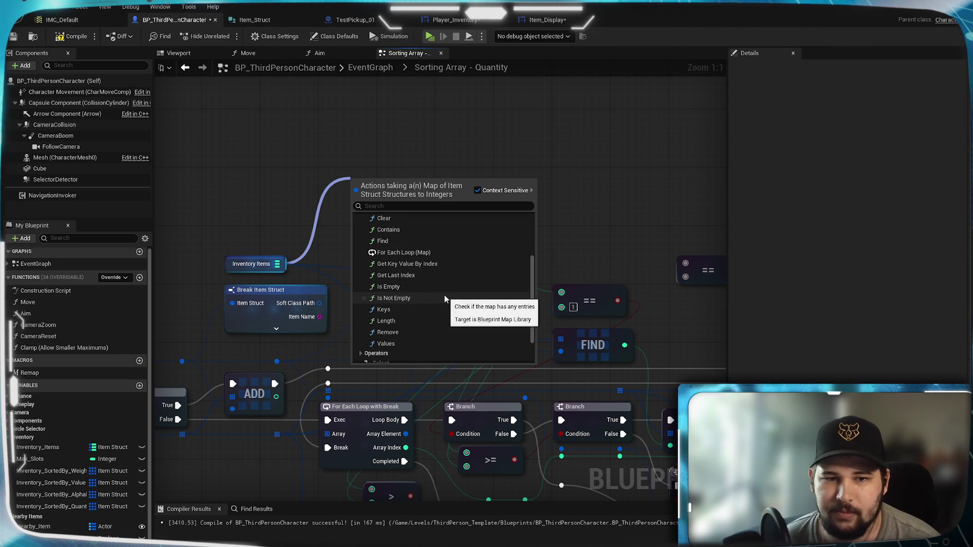
scroll(445, 299, down, 1)
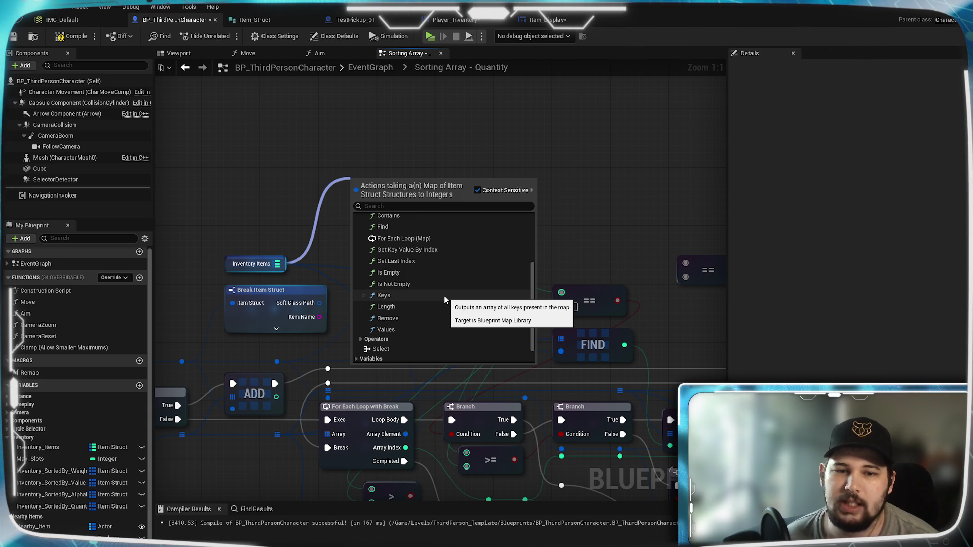
scroll(445, 300, up, 1)
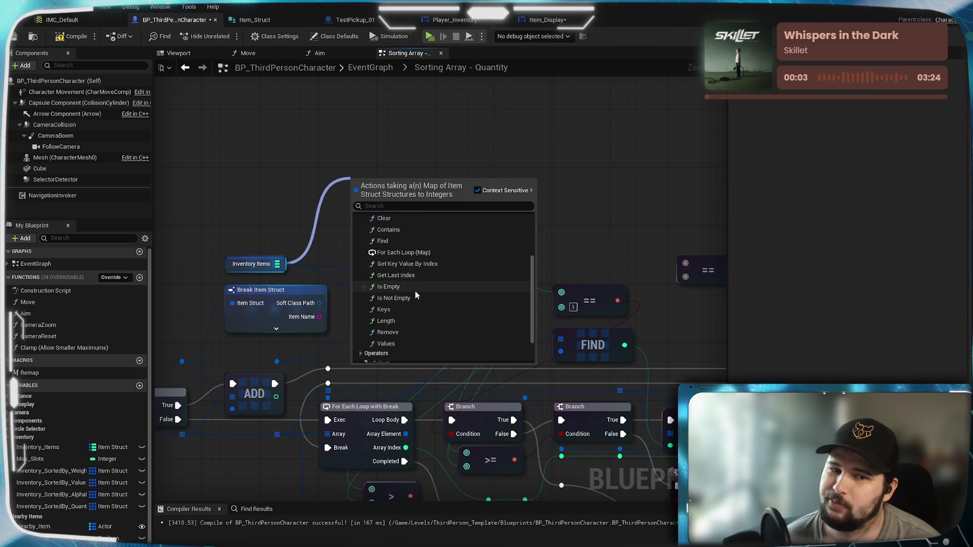
scroll(446, 304, up, 1)
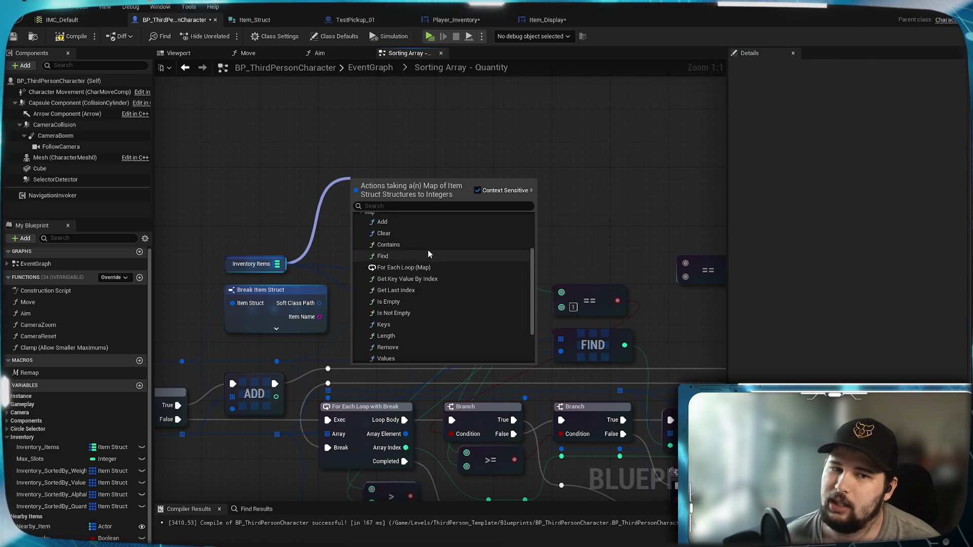
scroll(428, 248, up, 1)
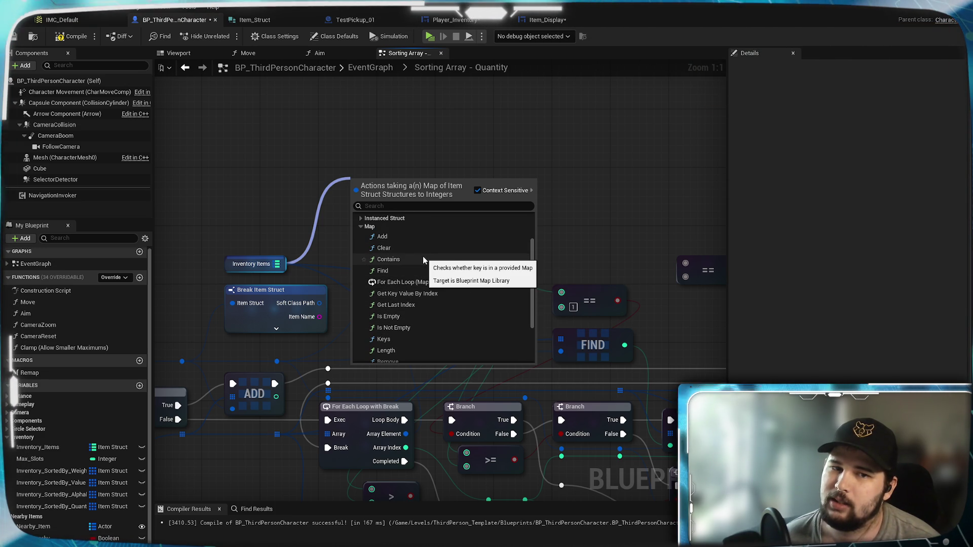
scroll(423, 256, down, 1)
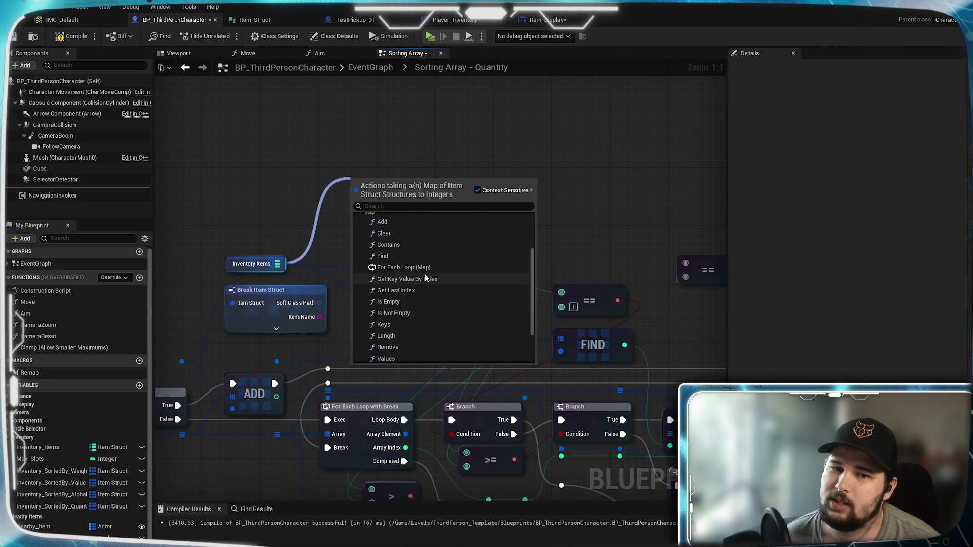
scroll(423, 276, down, 1)
click(404, 313)
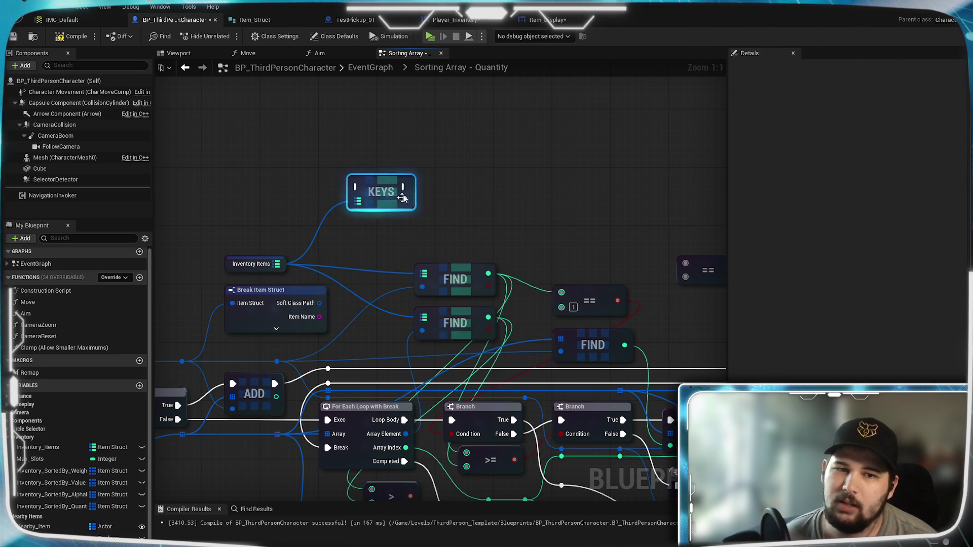
Place the Keys node below ADD and route the Branch's False execution into it
drag(380, 185, 454, 178)
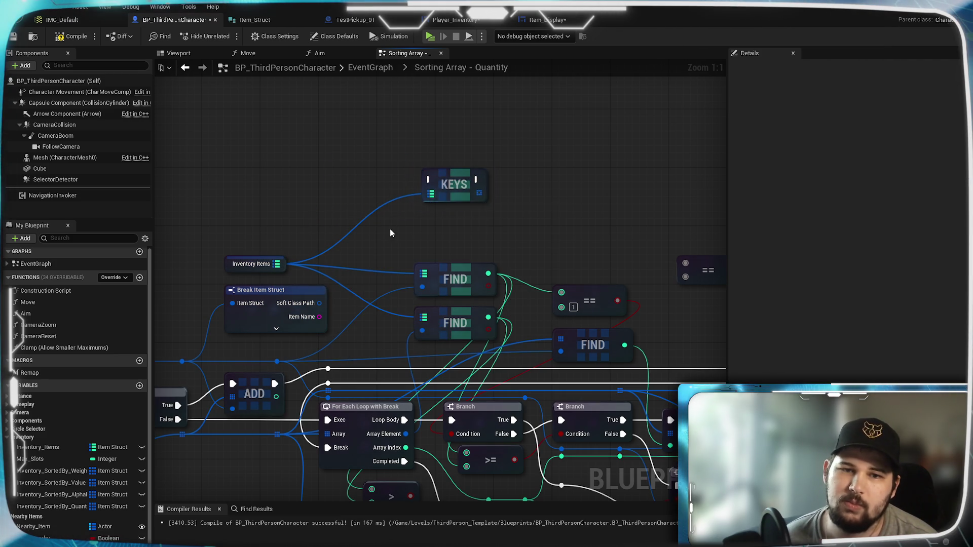
drag(390, 229, 470, 200)
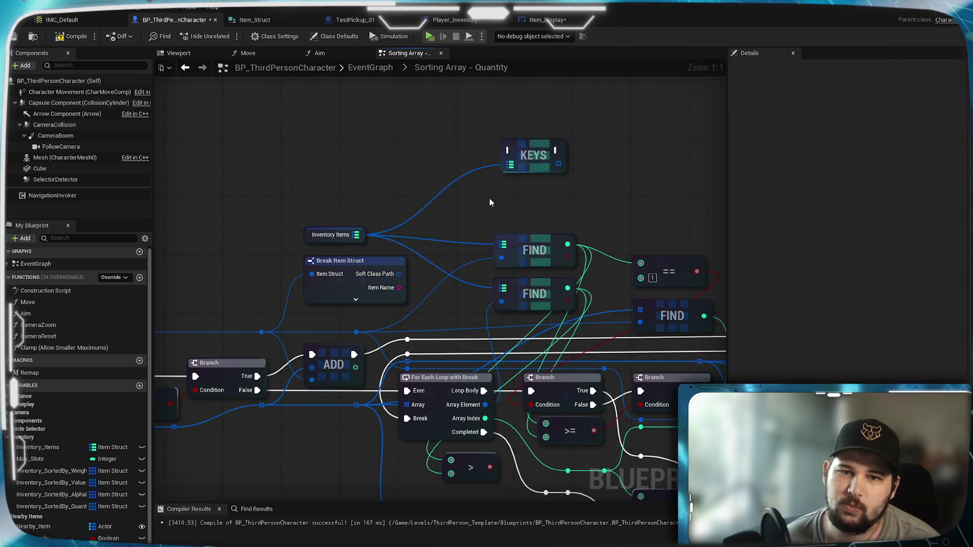
mouse_move(430, 283)
mouse_down()
mouse_move(598, 179)
mouse_move(510, 266)
mouse_up()
mouse_move(589, 161)
mouse_down()
mouse_move(425, 366)
mouse_move(377, 433)
mouse_move(378, 453)
mouse_up()
mouse_move(322, 397)
mouse_down()
mouse_move(360, 449)
mouse_move(471, 397)
mouse_up()
mouse_move(395, 447)
mouse_down()
mouse_move(405, 274)
mouse_move(421, 403)
mouse_move(396, 435)
mouse_move(430, 272)
mouse_move(538, 160)
mouse_up()
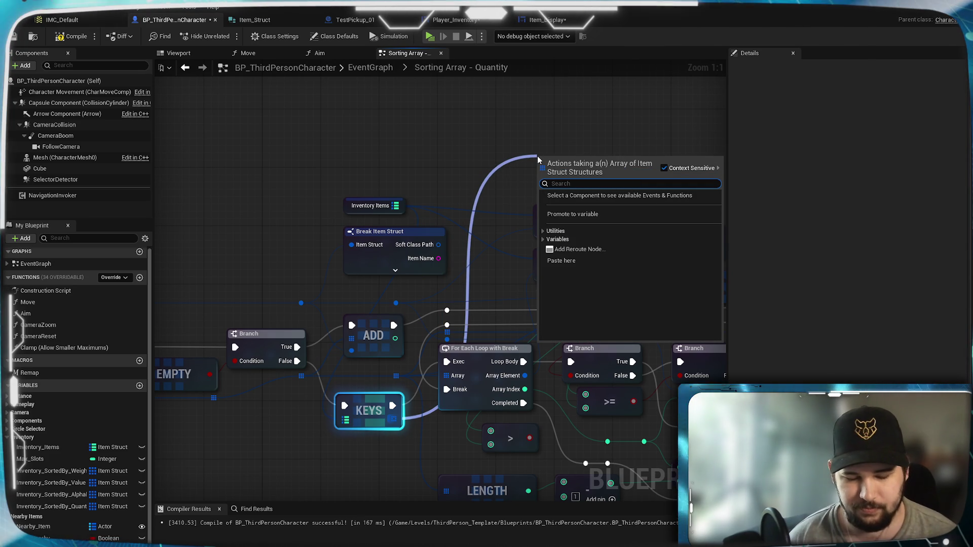
Add two Find Item nodes on the Keys array, feed the item, and stack them aligned at top
text(find)
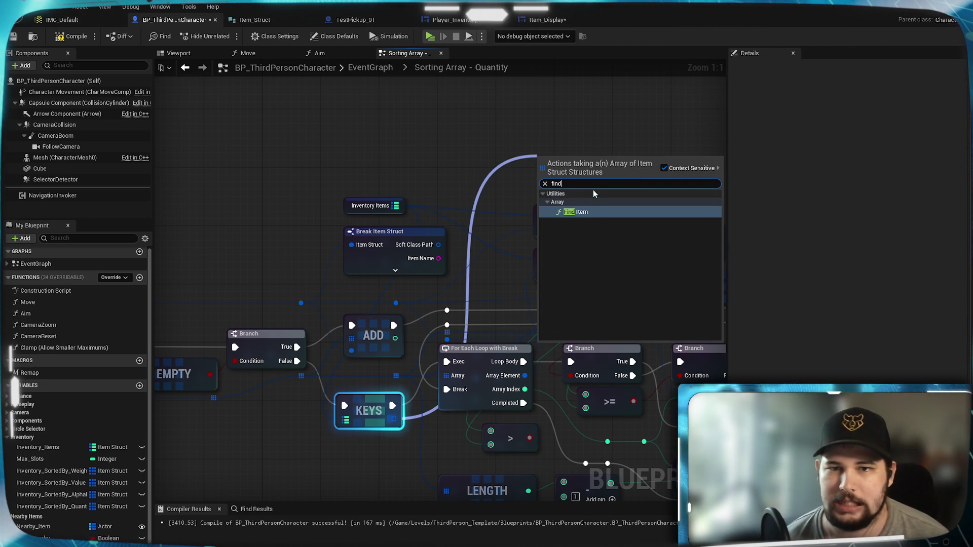
click(578, 212)
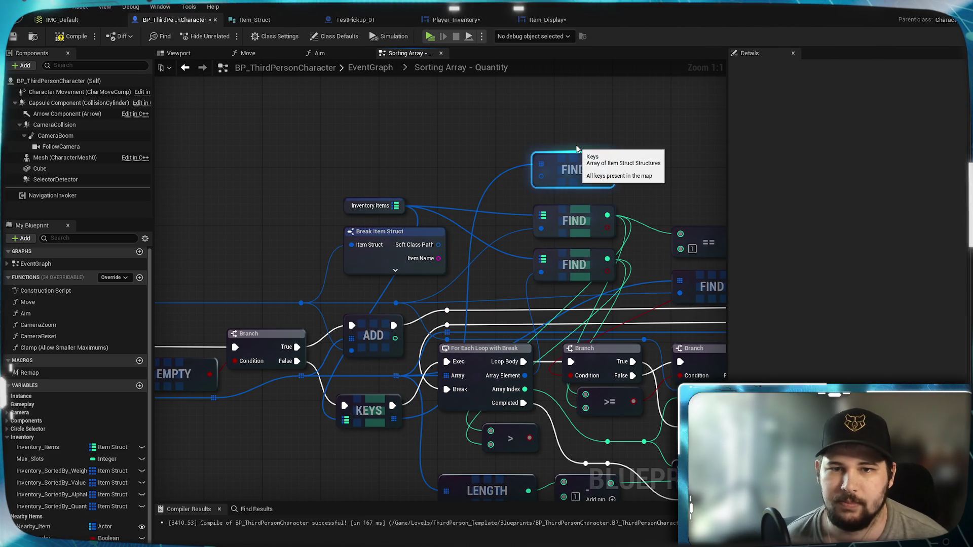
mouse_move(395, 304)
mouse_down()
mouse_move(515, 220)
mouse_move(541, 176)
mouse_up()
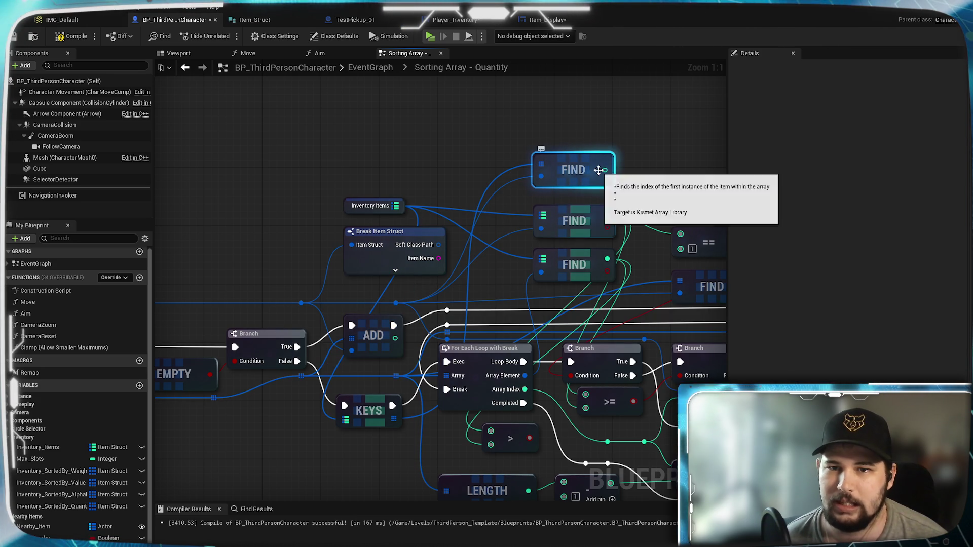
drag(652, 152, 571, 218)
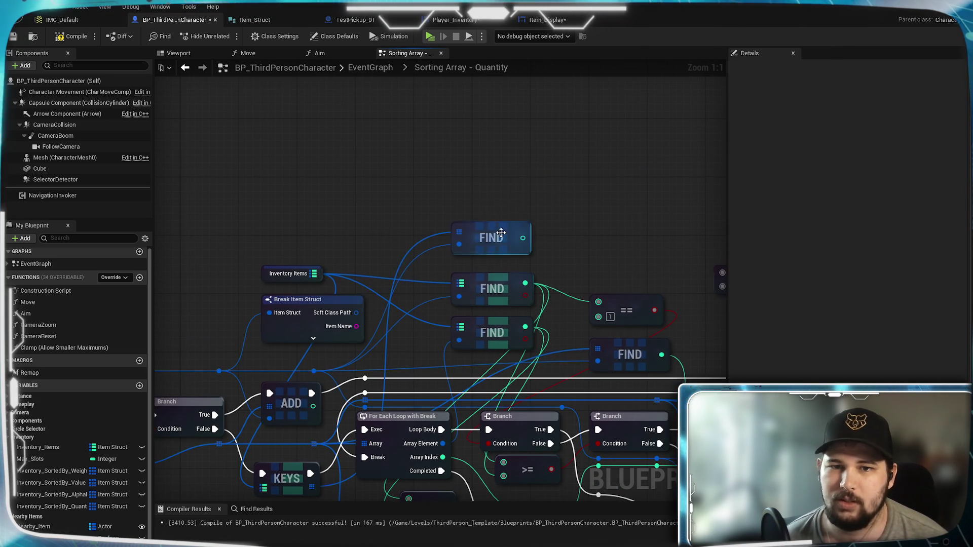
drag(487, 228, 490, 174)
drag(444, 367, 451, 276)
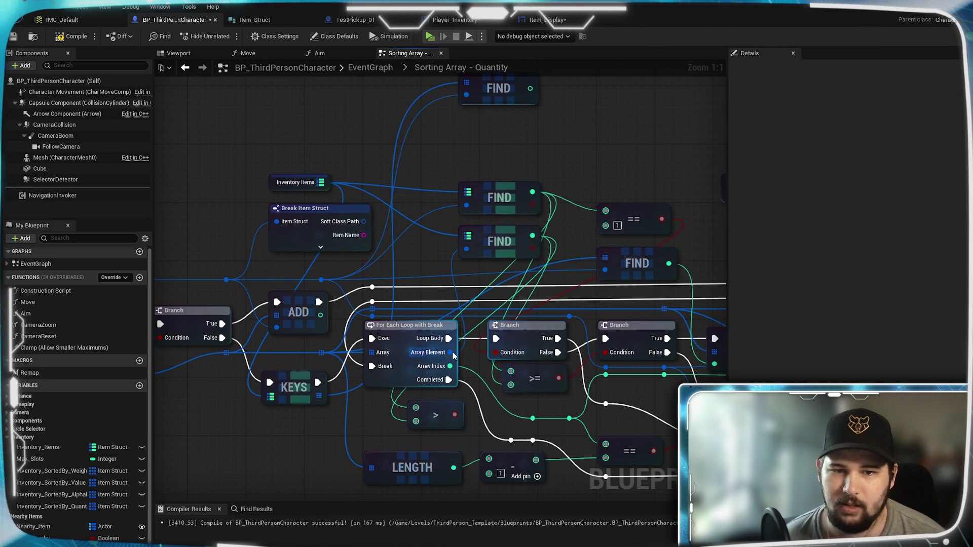
mouse_move(451, 352)
mouse_down()
mouse_move(483, 144)
mouse_move(326, 370)
mouse_move(500, 129)
mouse_move(468, 121)
mouse_up()
text(ind)
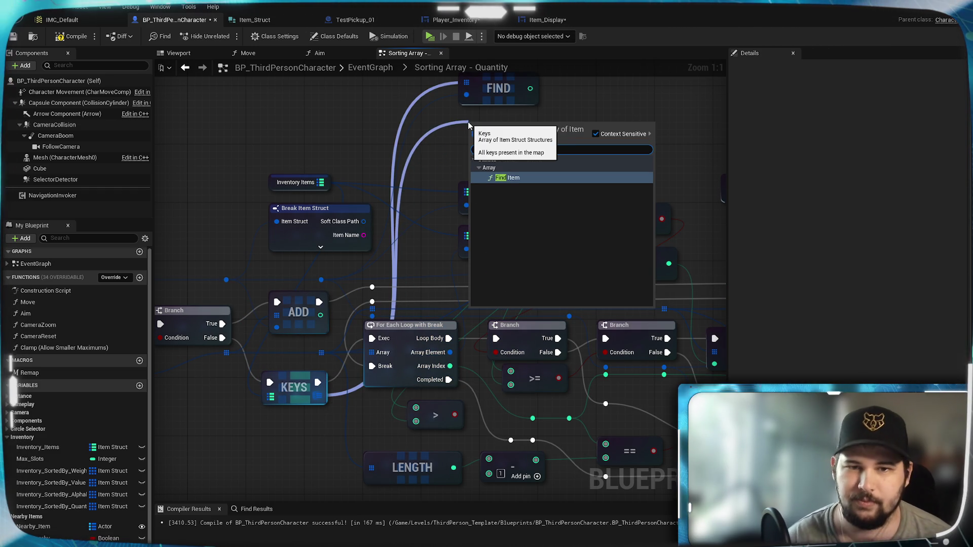
key(Return)
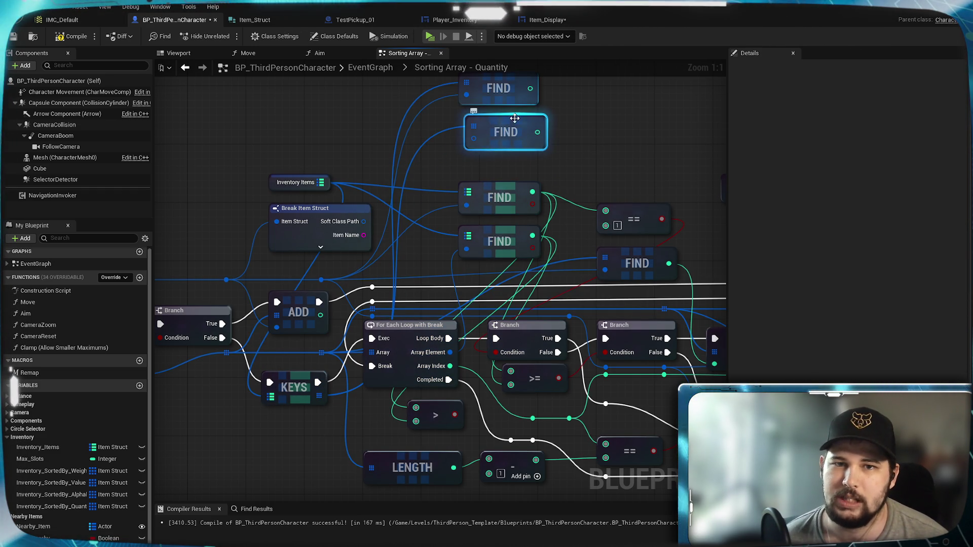
drag(526, 140, 518, 139)
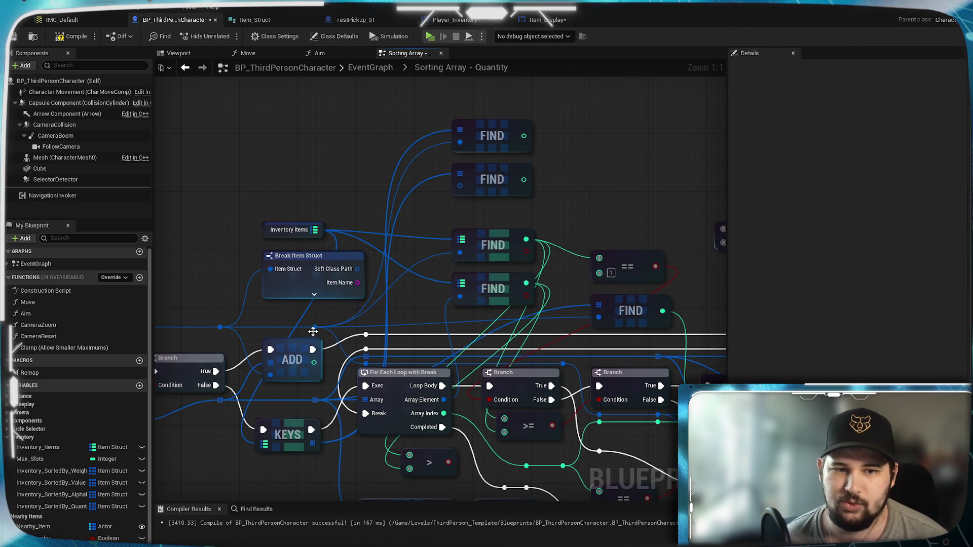
Feed the loop element into the second FIND and compare its result in the == node
mouse_move(444, 400)
mouse_down()
mouse_move(460, 185)
mouse_move(504, 237)
mouse_move(636, 285)
mouse_move(545, 213)
mouse_up()
mouse_move(435, 238)
mouse_down()
mouse_move(502, 234)
mouse_move(511, 222)
mouse_up()
mouse_move(577, 236)
mouse_down()
mouse_move(621, 171)
mouse_move(446, 404)
mouse_move(446, 396)
mouse_up()
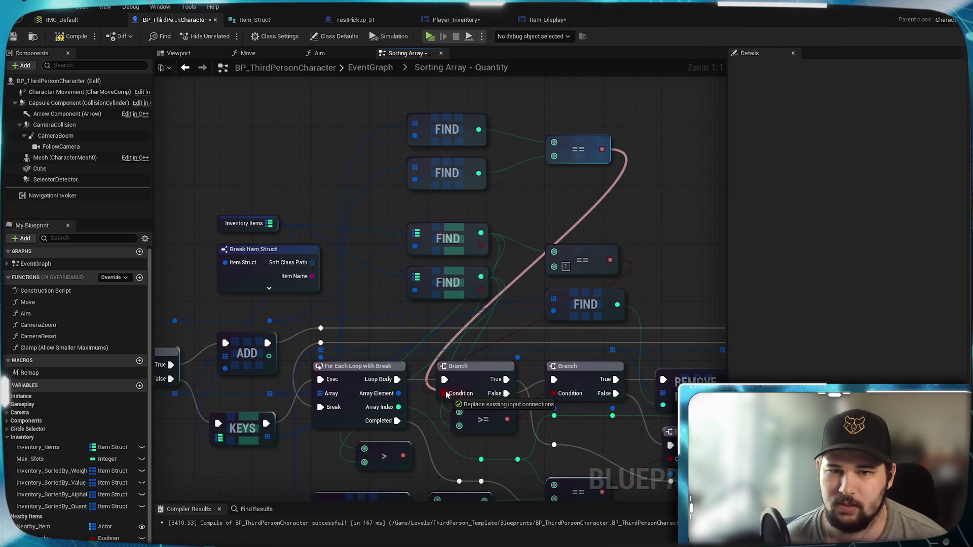
mouse_move(446, 395)
mouse_down()
mouse_move(485, 301)
mouse_move(516, 297)
mouse_move(551, 203)
mouse_up()
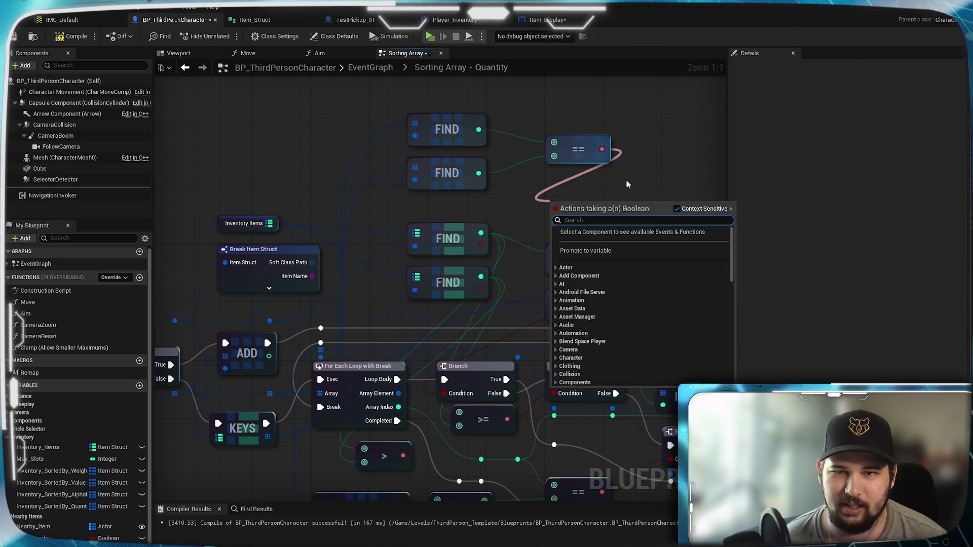
mouse_move(655, 103)
mouse_down()
mouse_move(613, 148)
mouse_move(543, 167)
mouse_up()
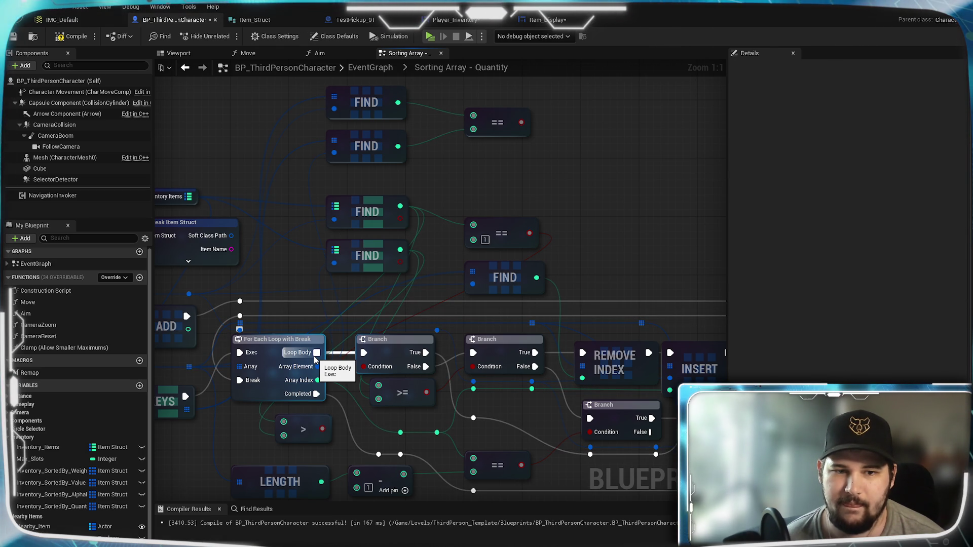
Add a Branch driven by the == result and connect the Loop Body into it
mouse_move(318, 356)
mouse_down()
mouse_move(458, 170)
mouse_move(475, 175)
mouse_up()
drag(522, 122, 540, 154)
key(Escape)
mouse_move(522, 122)
mouse_down()
mouse_move(512, 135)
mouse_move(540, 158)
mouse_up()
drag(562, 128, 586, 142)
click(538, 171)
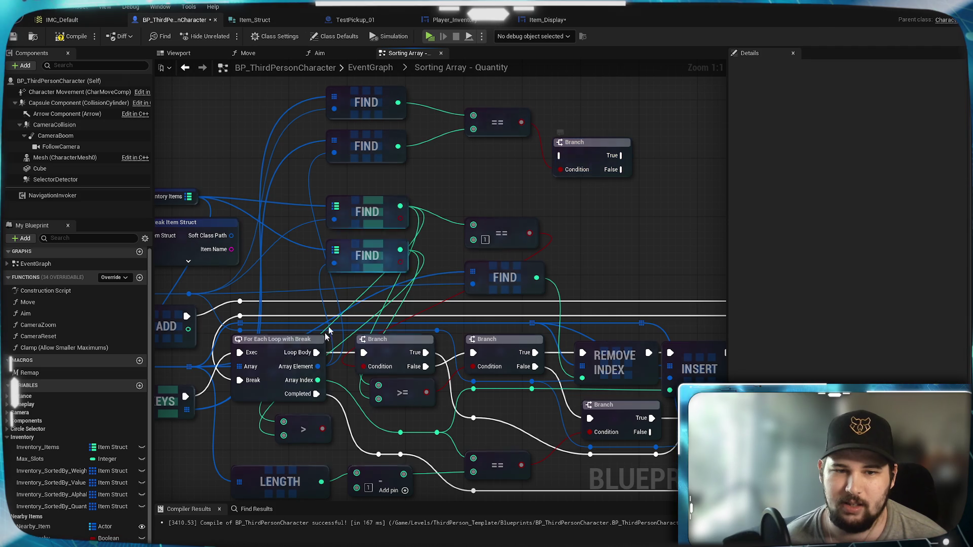
mouse_move(316, 353)
mouse_down()
mouse_move(465, 246)
mouse_move(560, 157)
mouse_up()
Wire the new Branch's False to the lower Branch and save the blueprint
key(alt+Left)
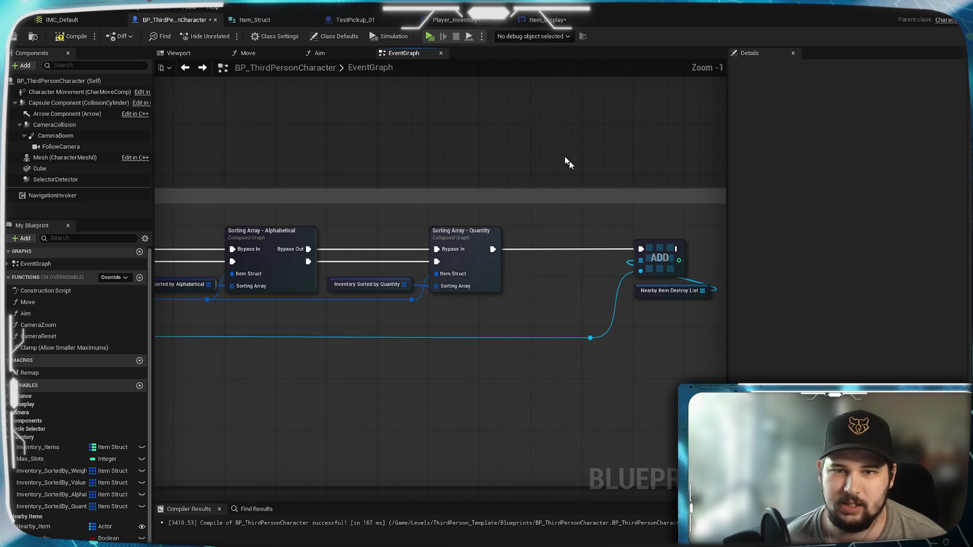
key(alt+Right)
drag(621, 170, 363, 353)
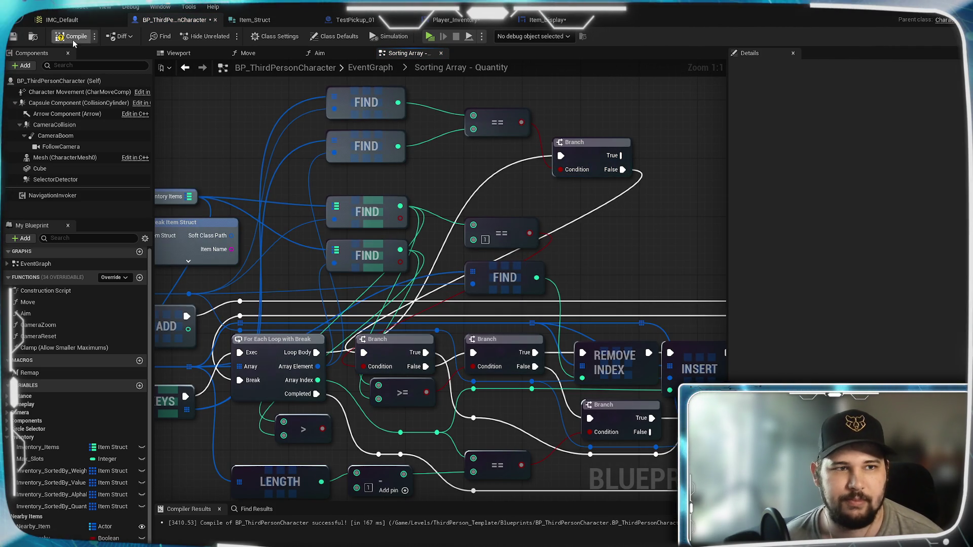
key(ctrl+s)
Start a new game from the main menu and run the character toward the green circle
mouse_move(617, 289)
mouse_down()
mouse_move(582, 258)
mouse_move(309, 232)
mouse_move(656, 341)
mouse_move(603, 284)
mouse_move(594, 225)
mouse_up()
mouse_move(588, 181)
mouse_down()
mouse_move(603, 334)
mouse_move(561, 304)
mouse_move(418, 124)
mouse_up()
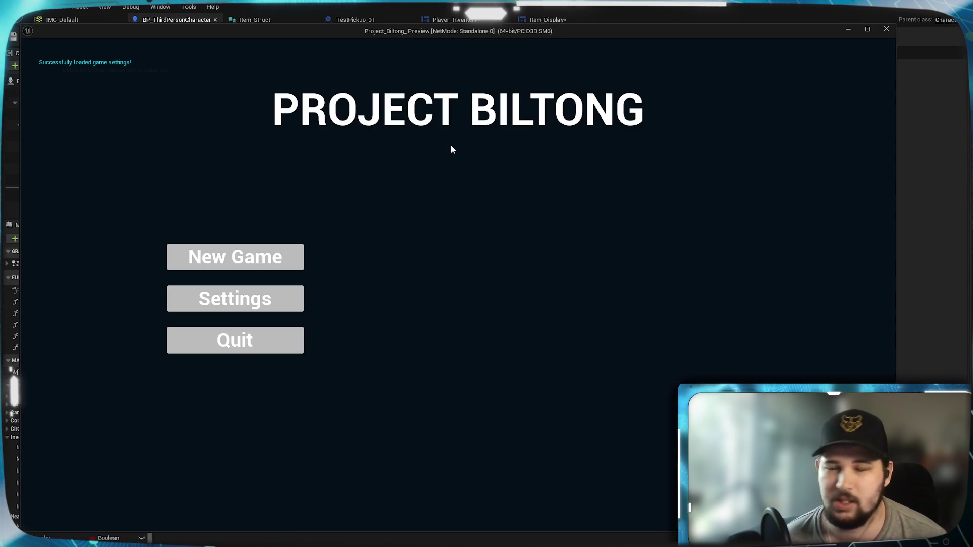
click(233, 271)
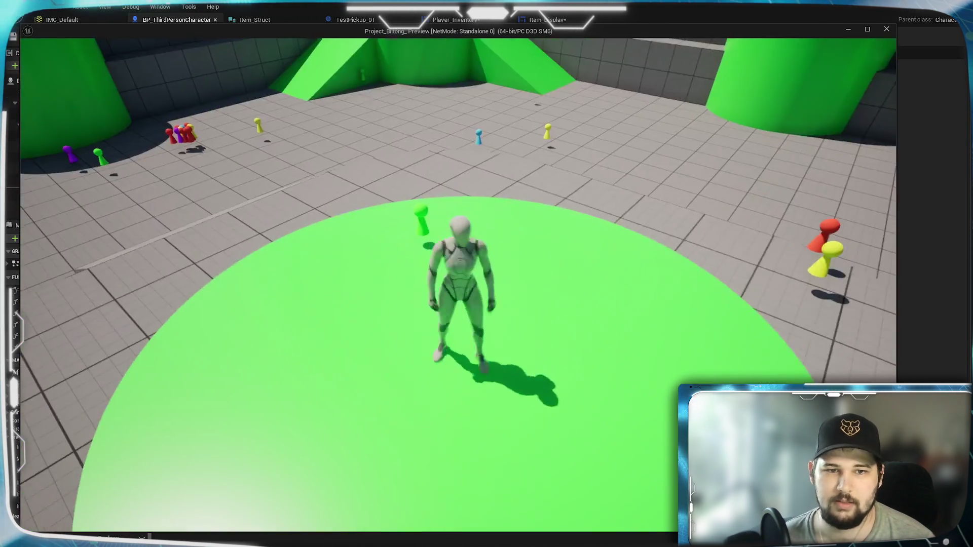
key(w)
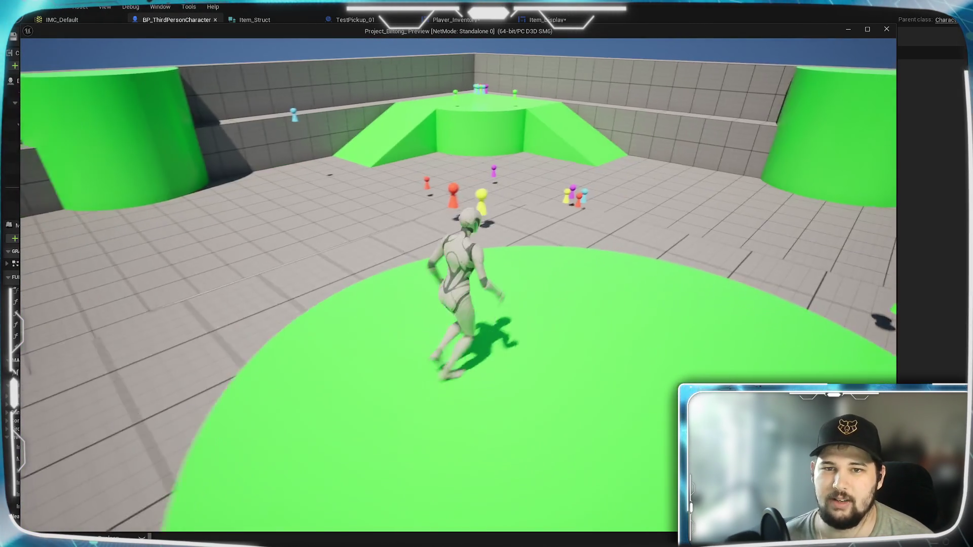
key(w)
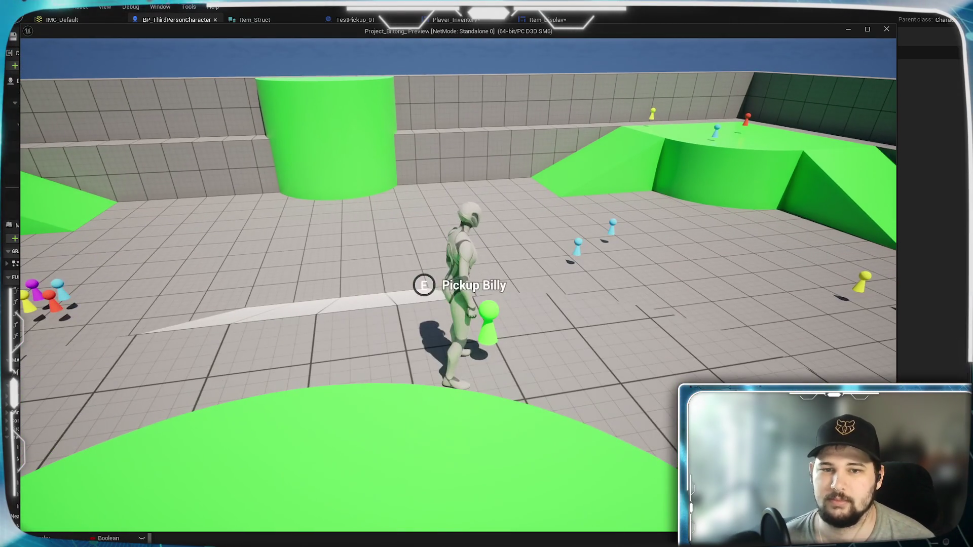
Collect the red pickups with E, then bring up the inventory grid with Tab
key(w)
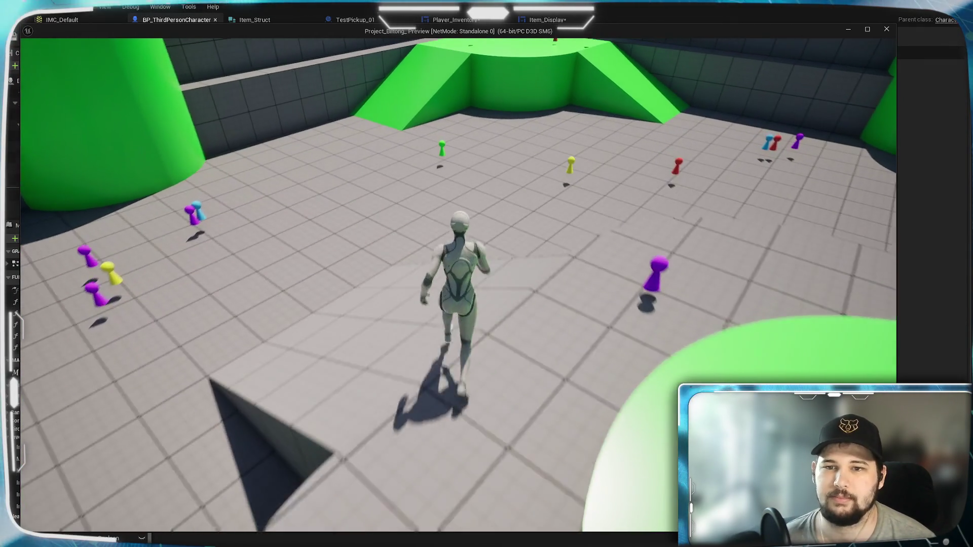
key(w)
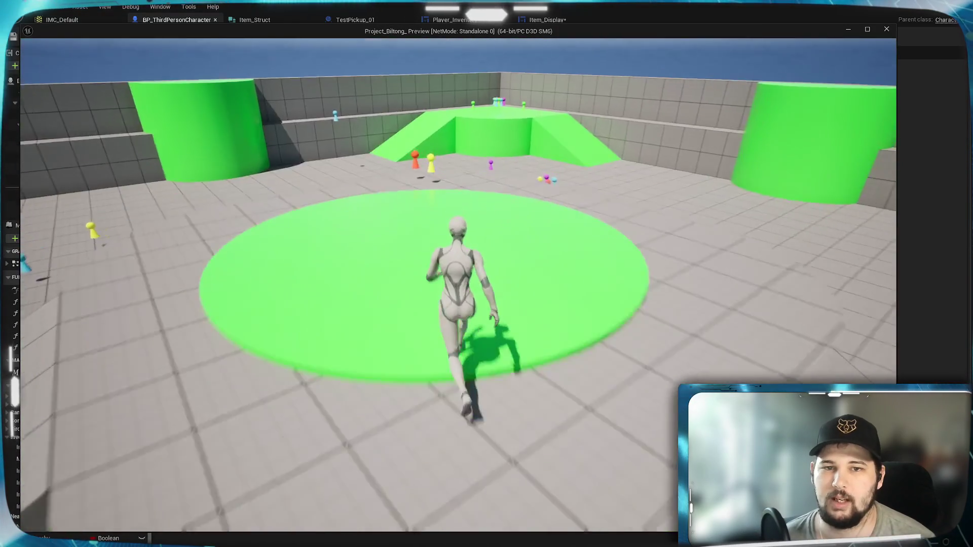
key(w)
key(e)
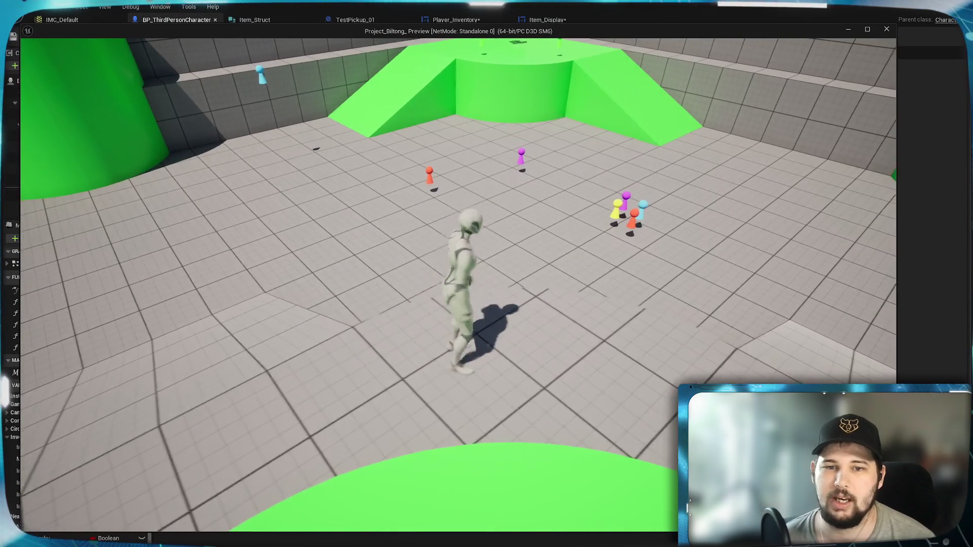
key(w)
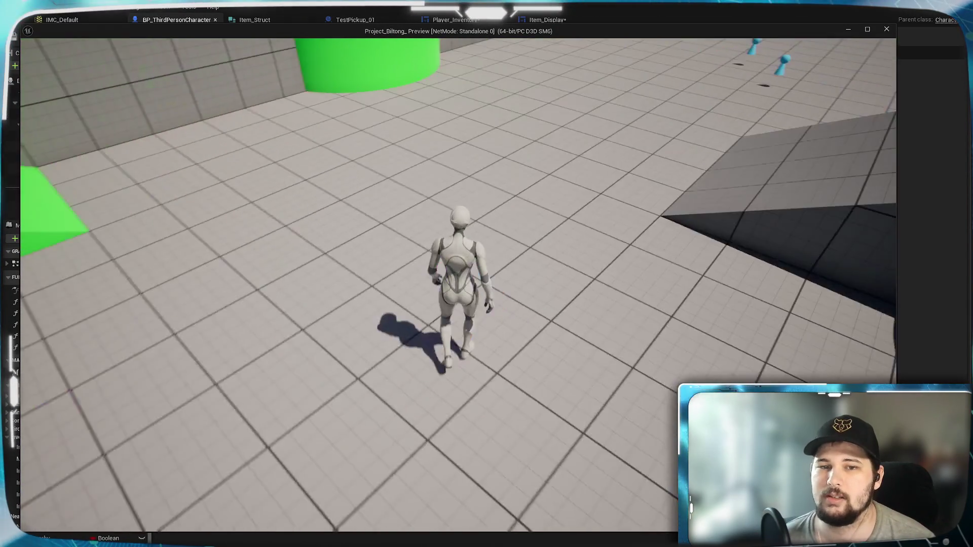
key(e)
key(Tab)
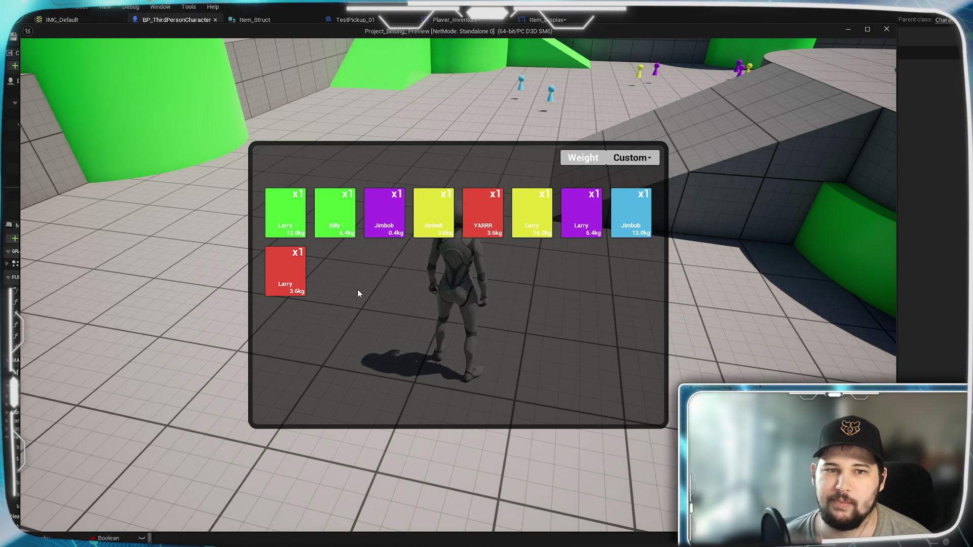
Collect the red pawn, the Larry pawn and the pawn cluster, checking the inventory between pickups
key(Tab)
key(w)
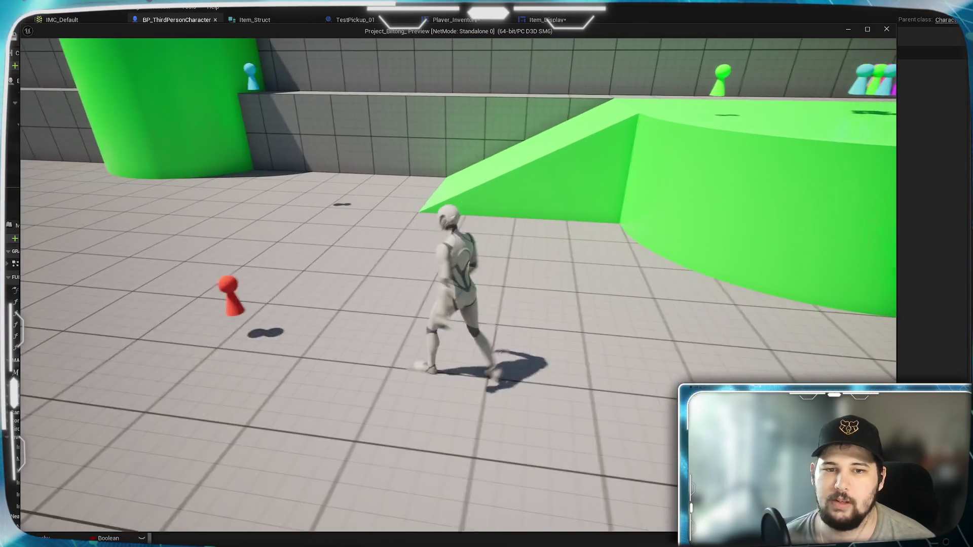
key(e)
key(w)
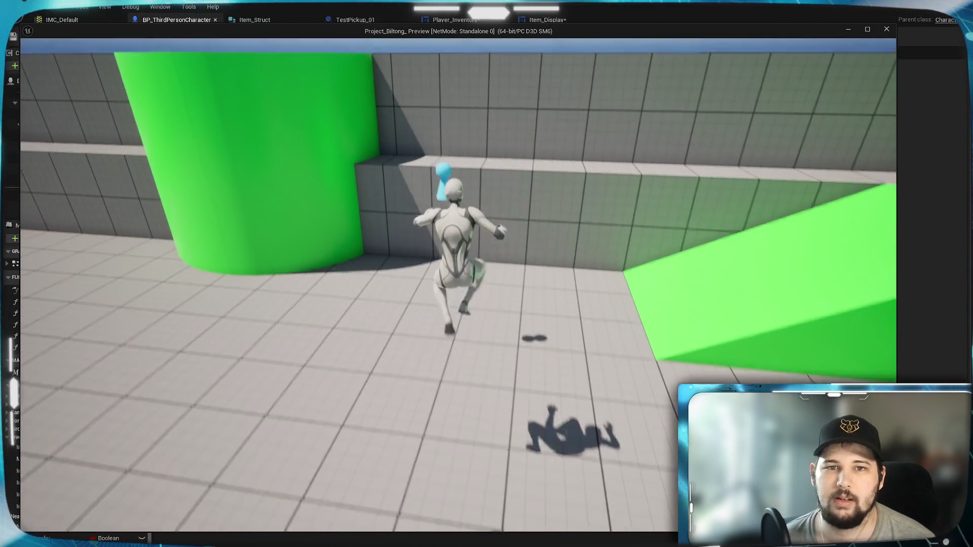
key(e)
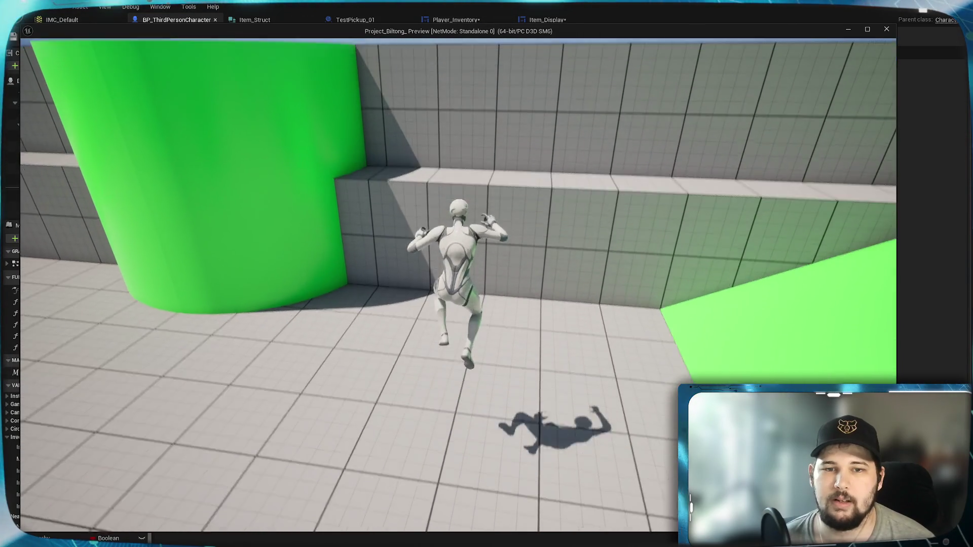
key(Tab)
key(Tab)
key(w)
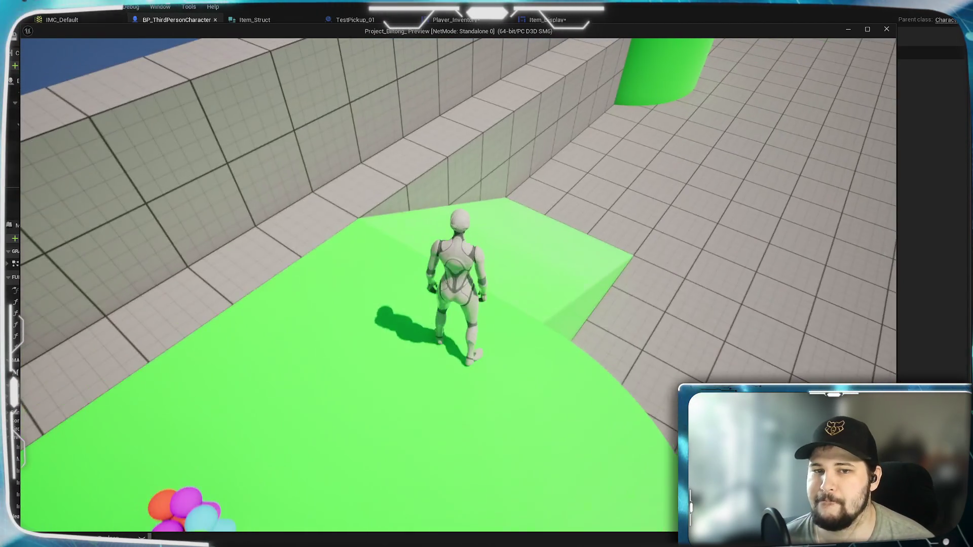
key(Tab)
key(Tab)
key(w)
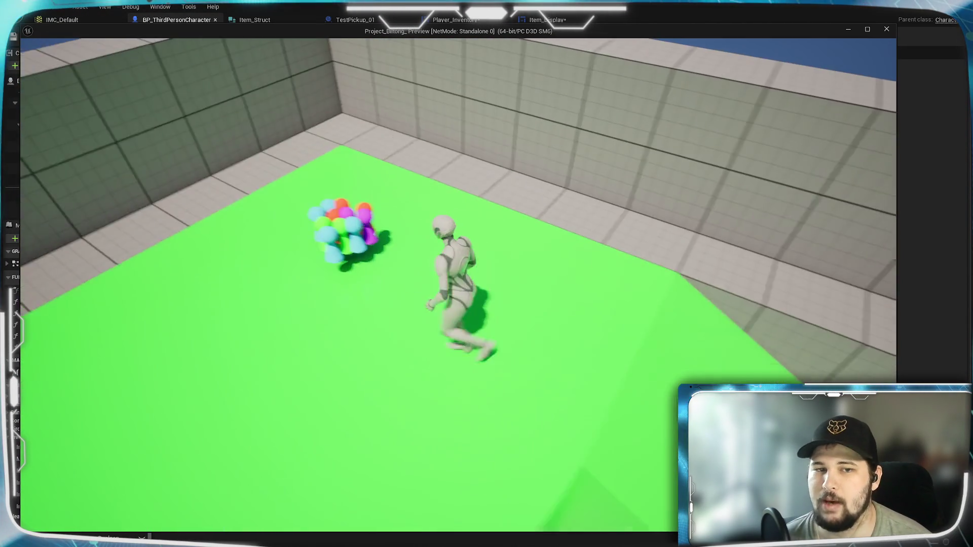
key(Tab)
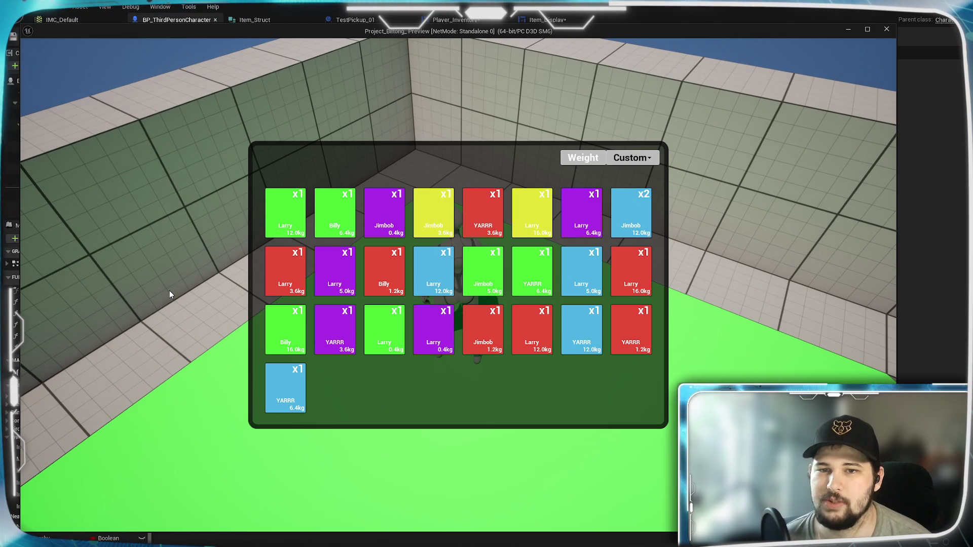
Sort the inventory by Quantity, gather more pickups, re-sort by Quantity and close the grid
click(638, 218)
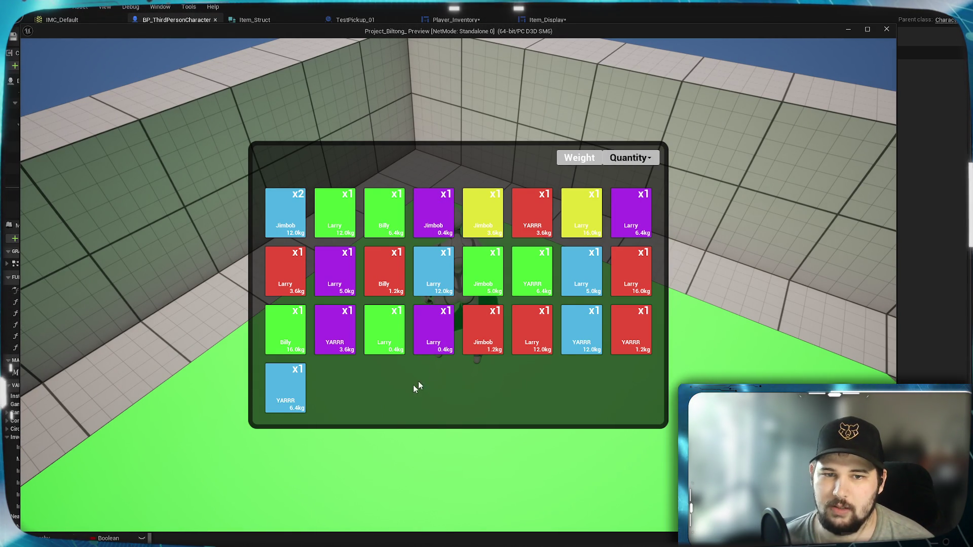
key(Tab)
key(w)
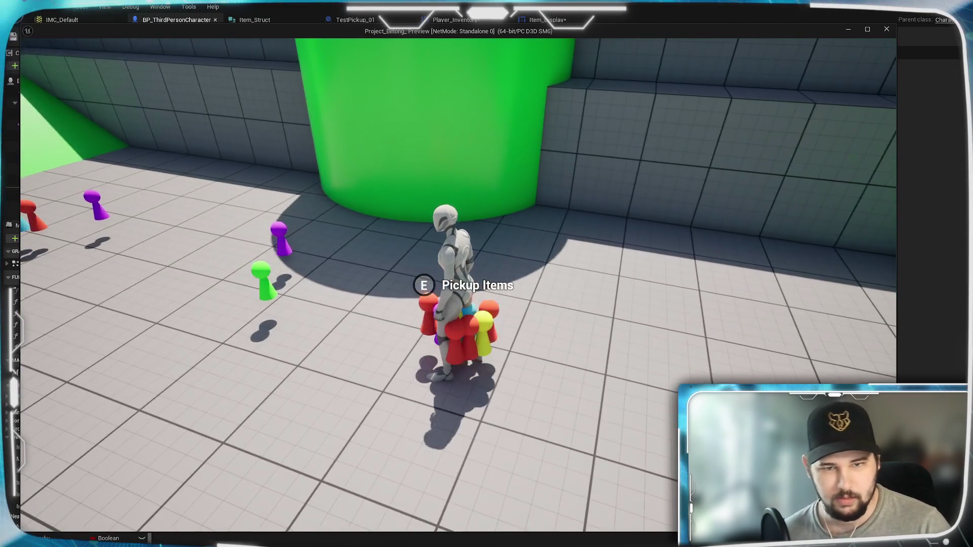
key(e)
key(Tab)
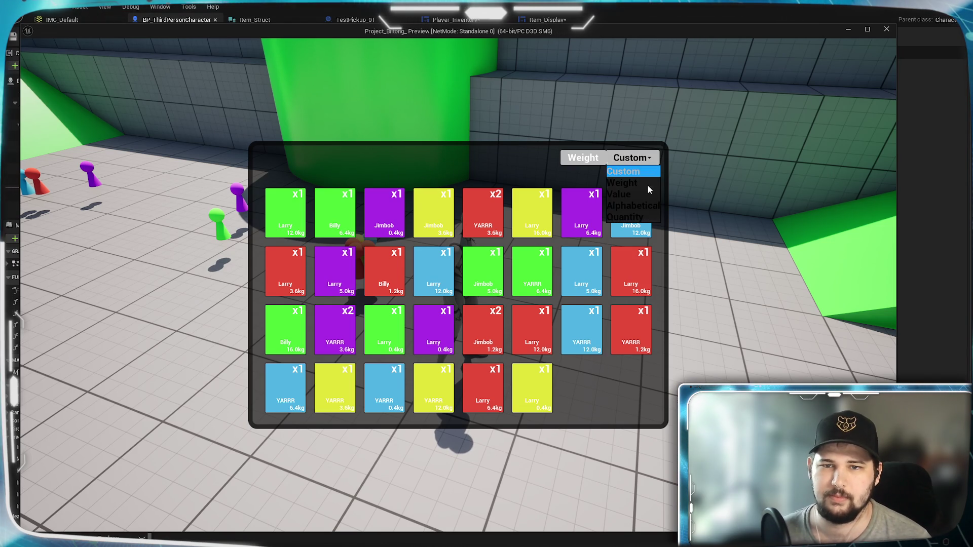
click(626, 217)
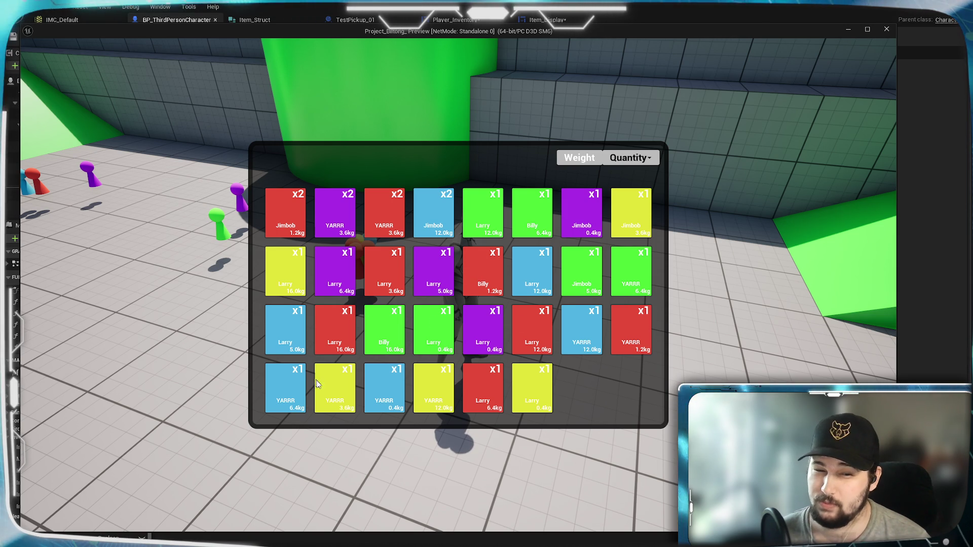
key(Tab)
Run across the arena and up the ramps collecting the yellow and magenta pickups, then open the inventory with I
key(w)
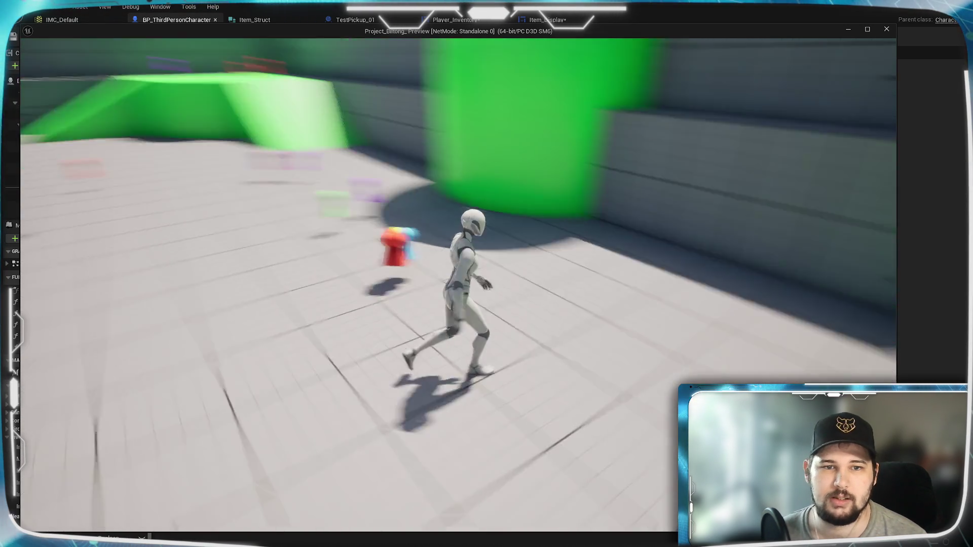
key(w)
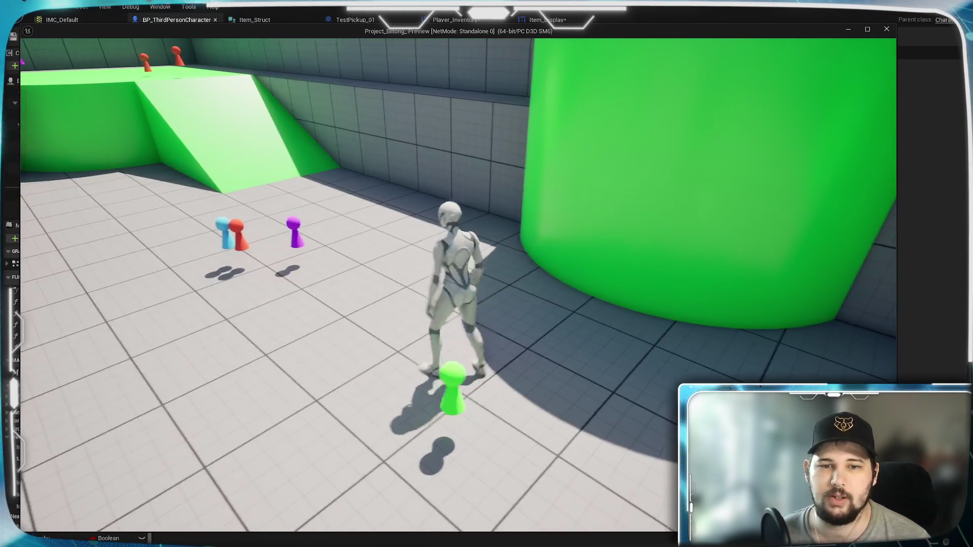
key(w)
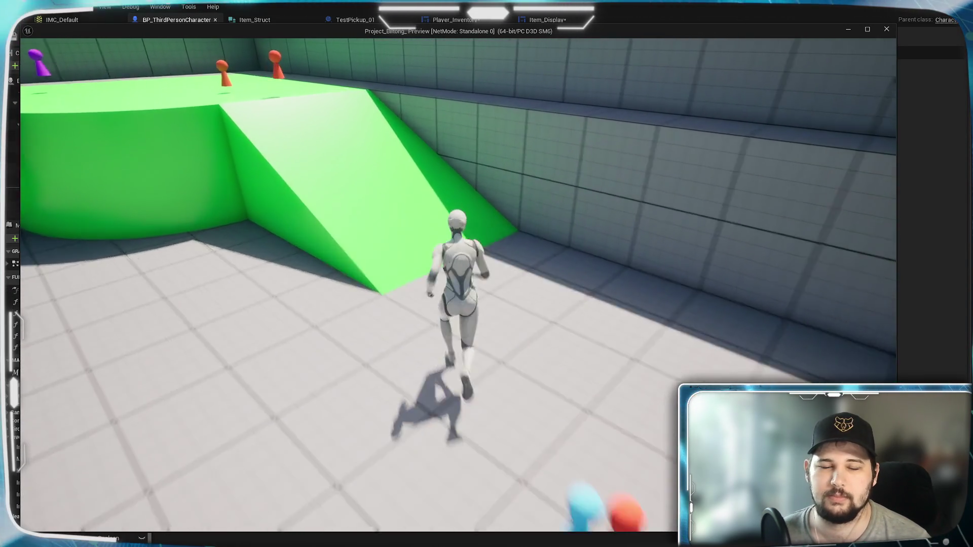
key(w)
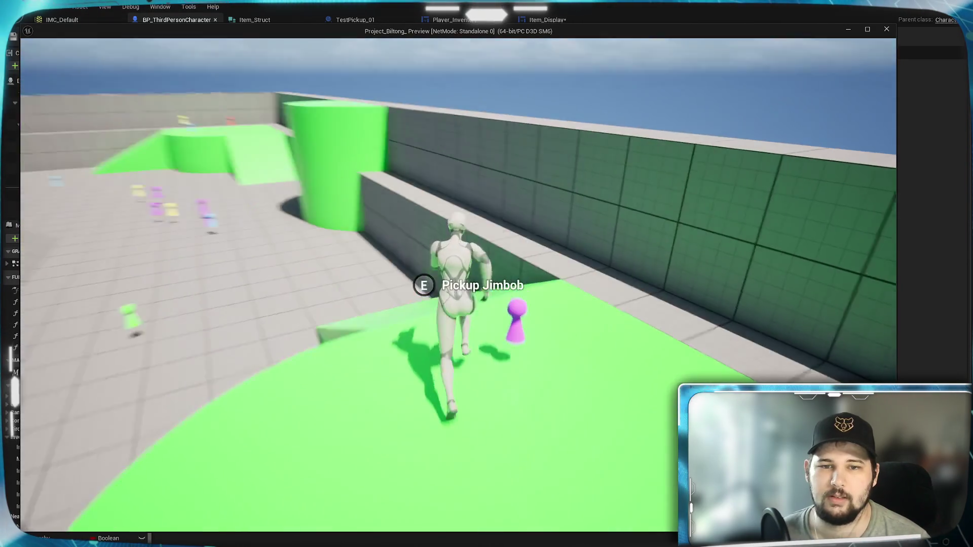
key(w)
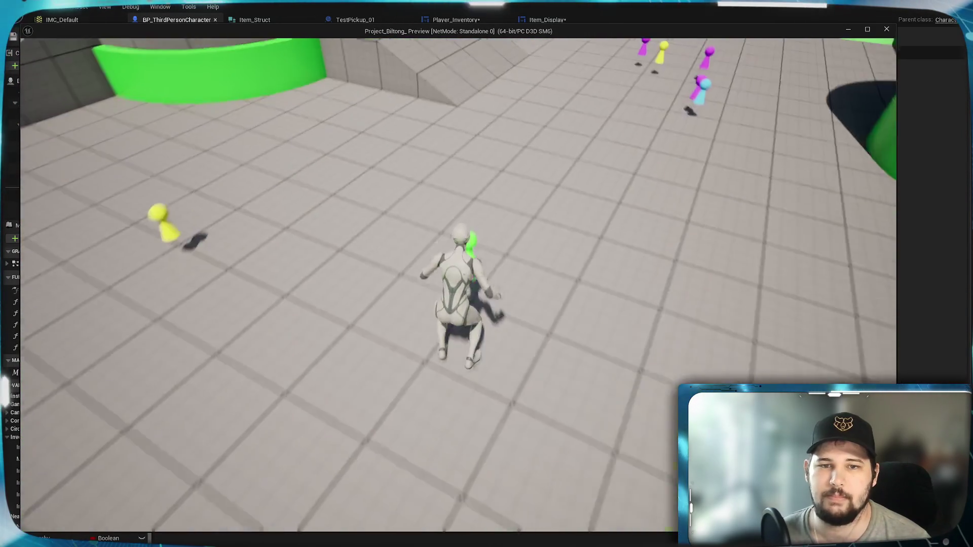
key(w)
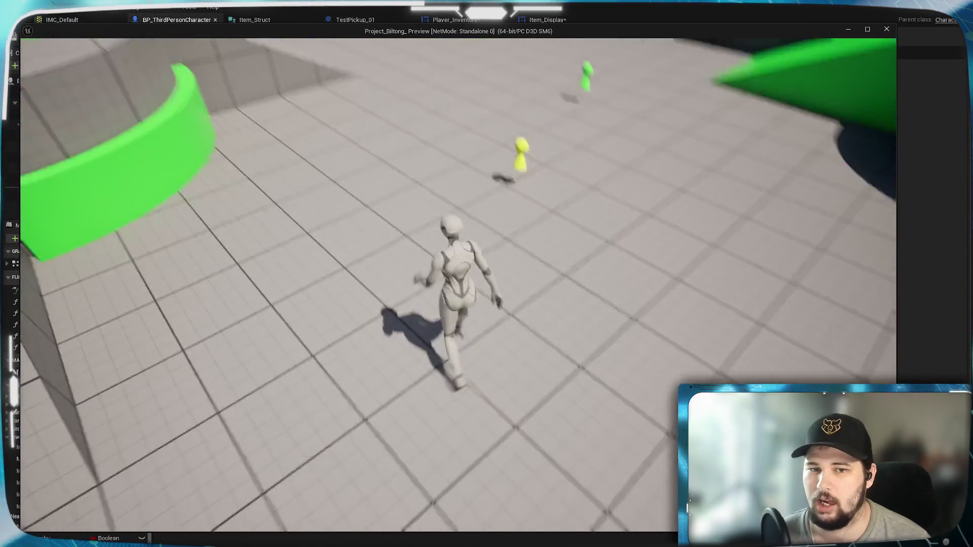
key(w)
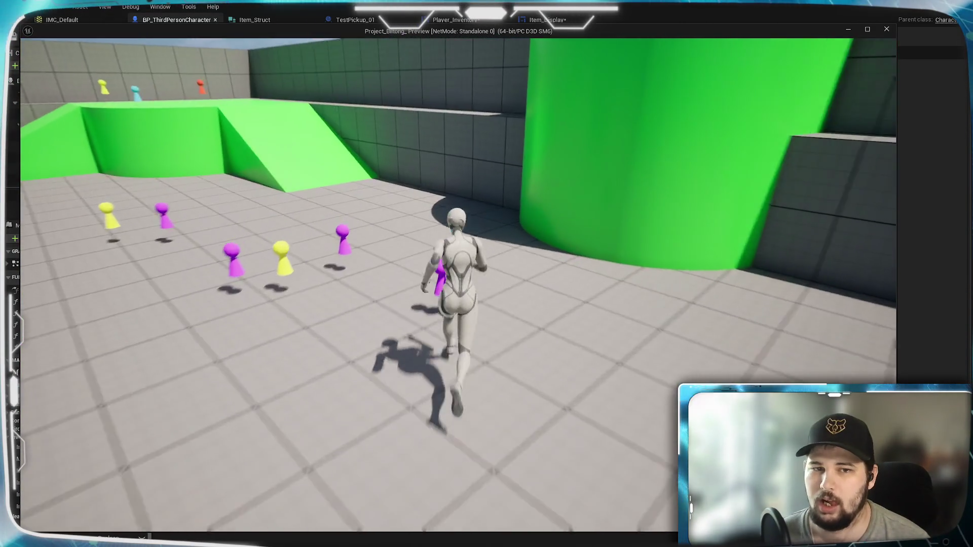
key(w)
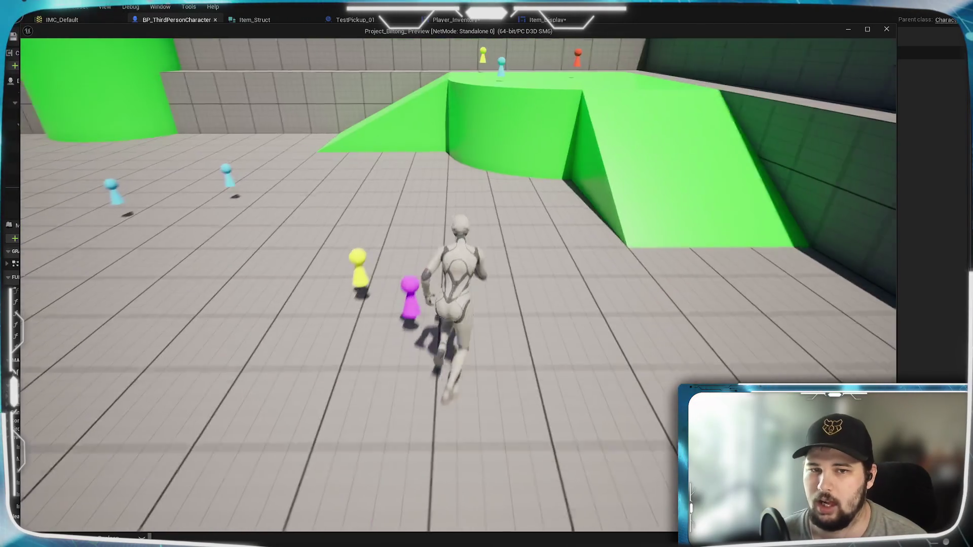
key(w)
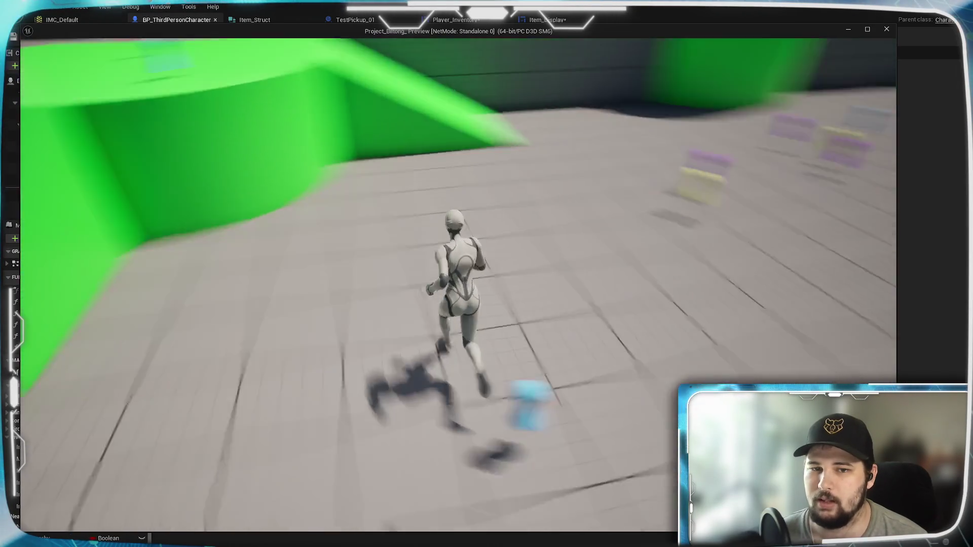
key(w)
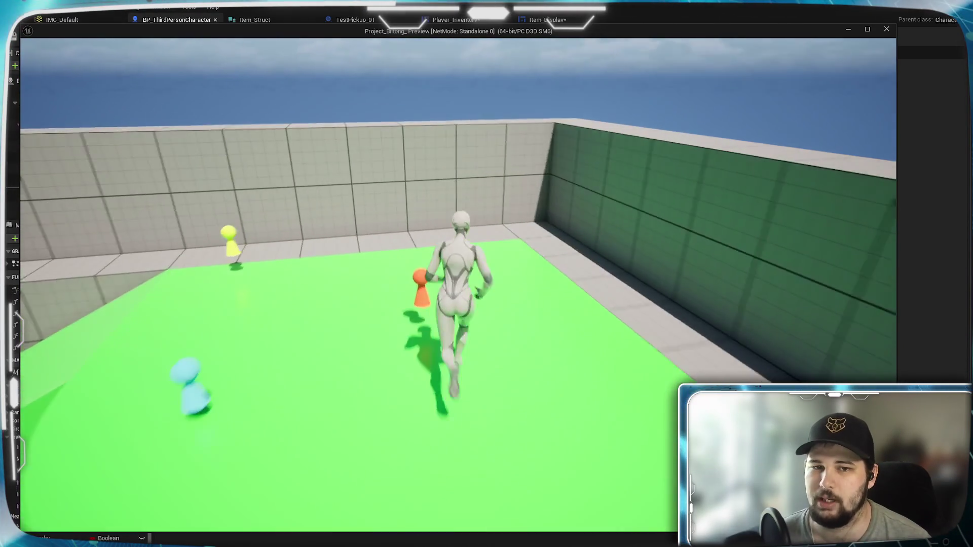
key(w)
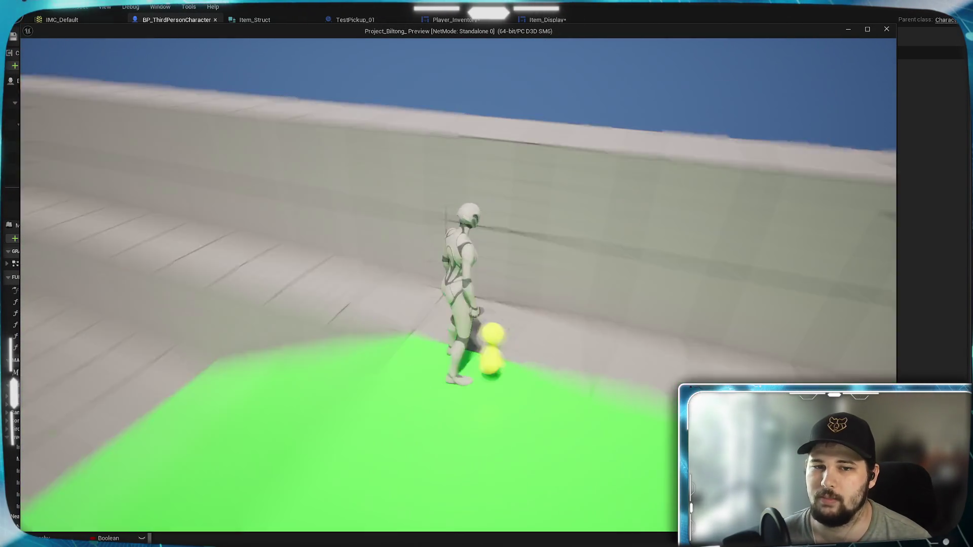
key(w)
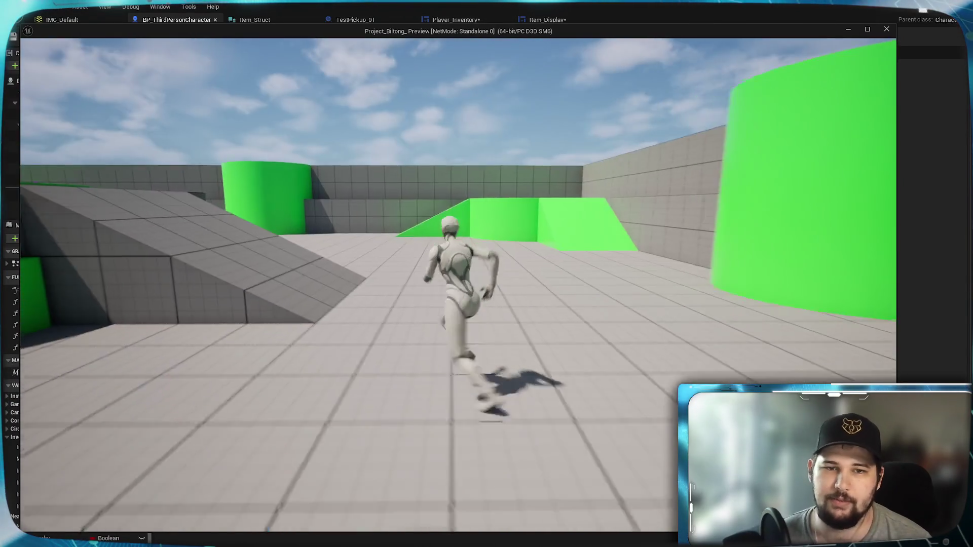
key(w)
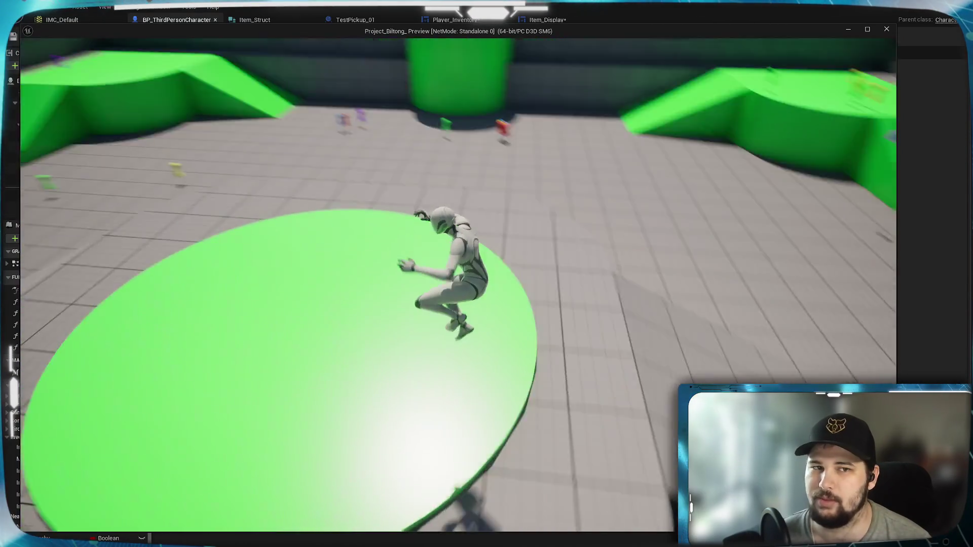
key(i)
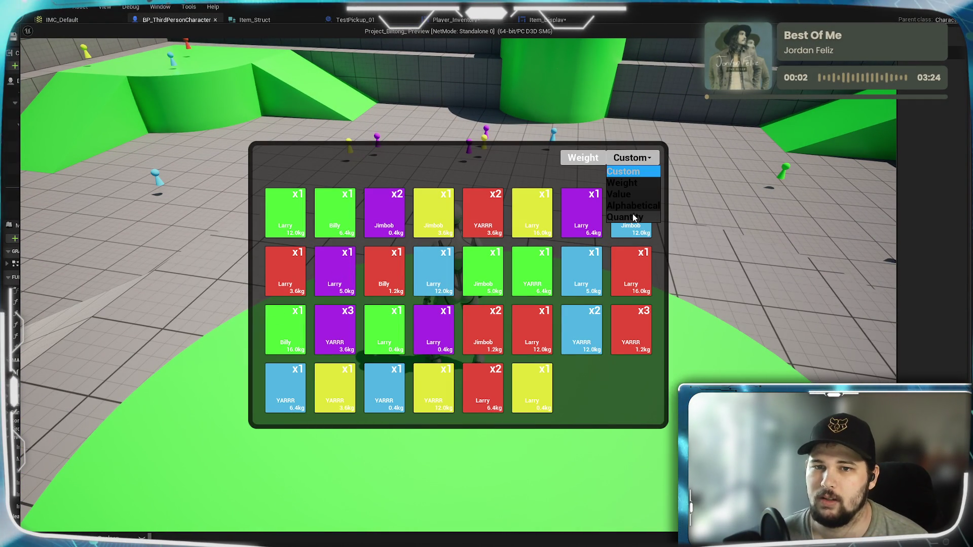
Sort the inventory by Quantity, Weight, Alphabetical, then Quantity again, and close the grid
click(627, 217)
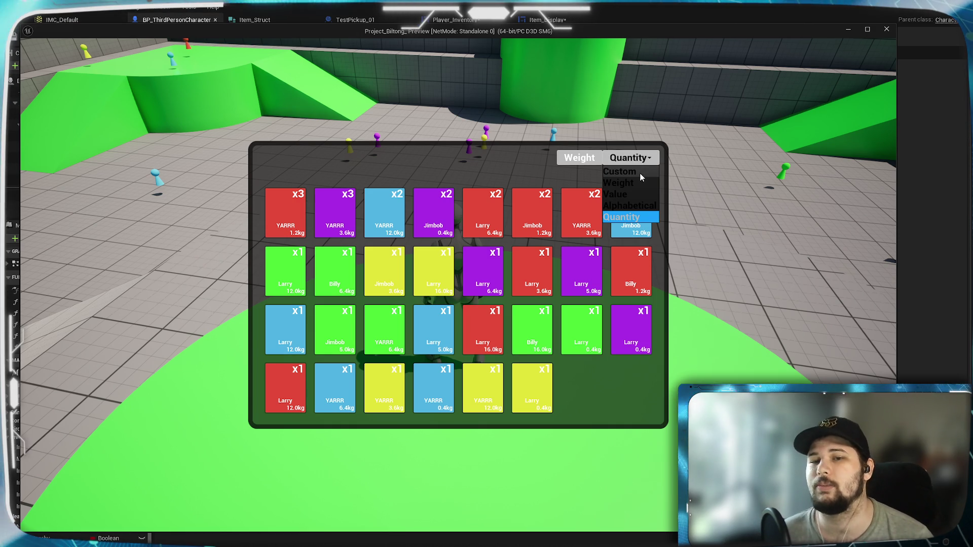
click(639, 183)
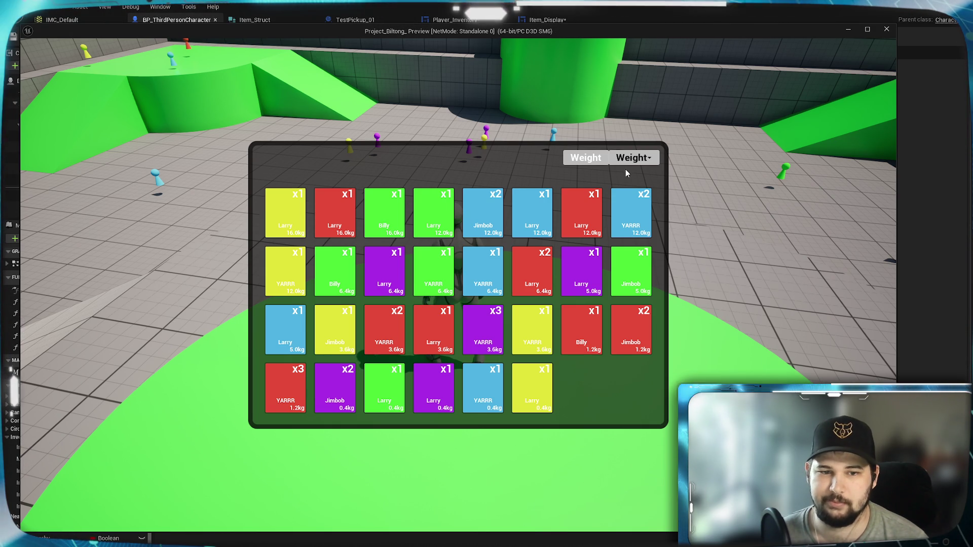
click(637, 158)
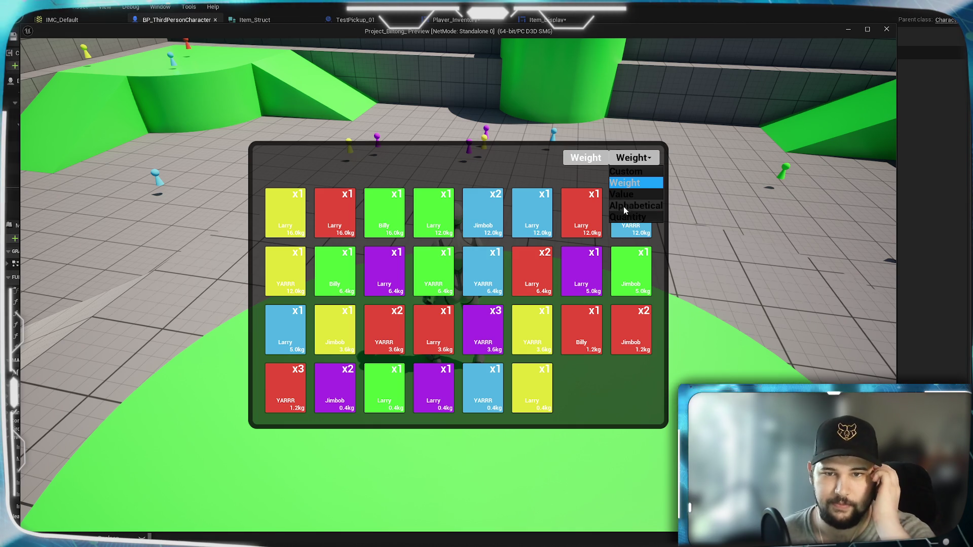
click(625, 206)
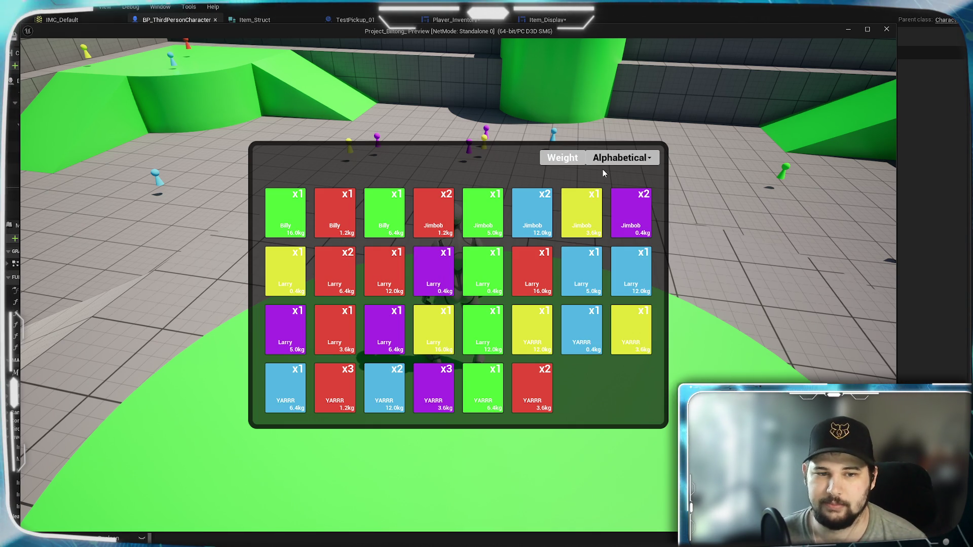
click(613, 157)
click(632, 219)
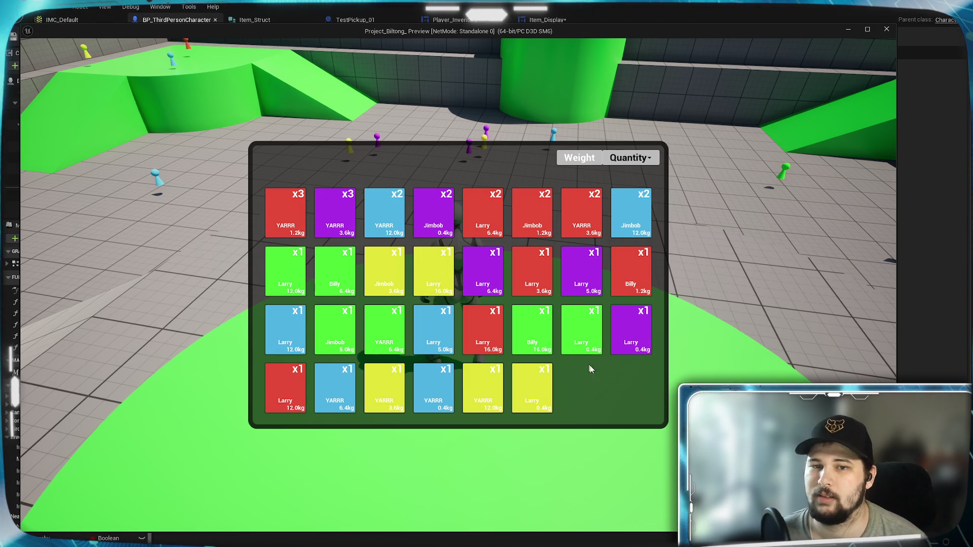
key(Tab)
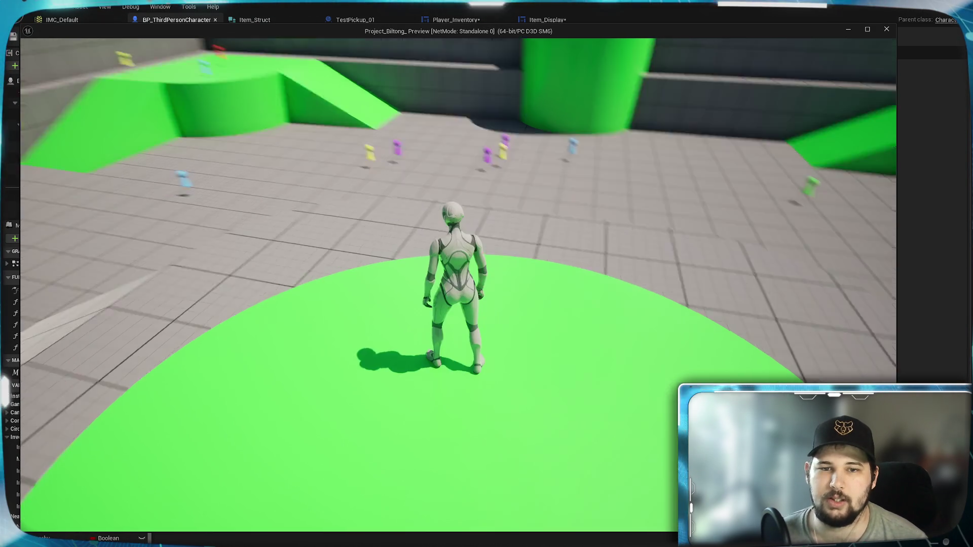
Roam and jump around the arena, pick up the red item, then end the play session
key(w)
key(space)
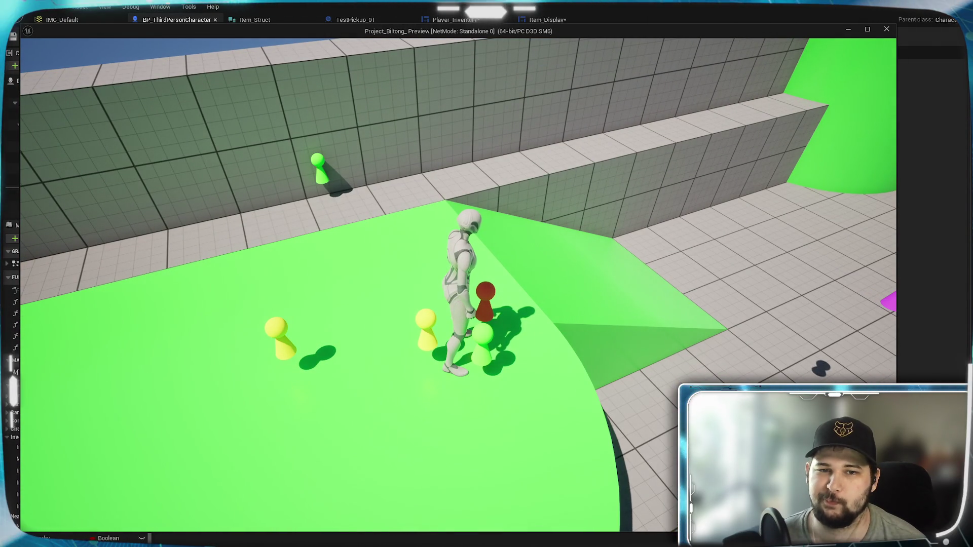
key(e)
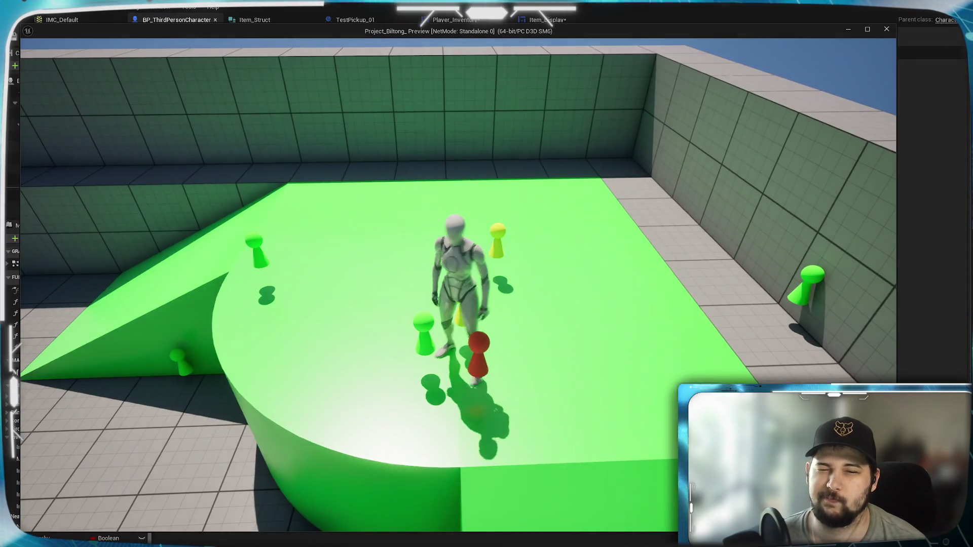
key(w)
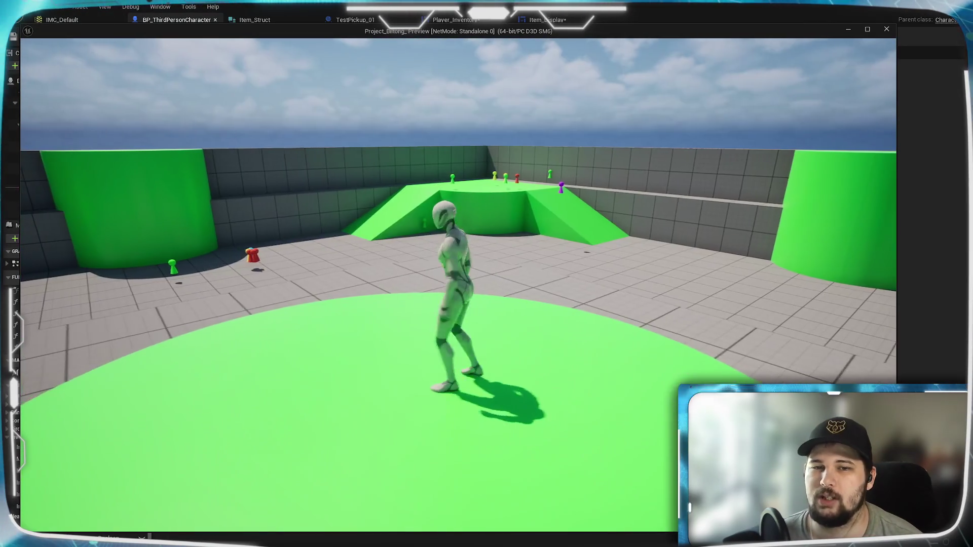
key(Escape)
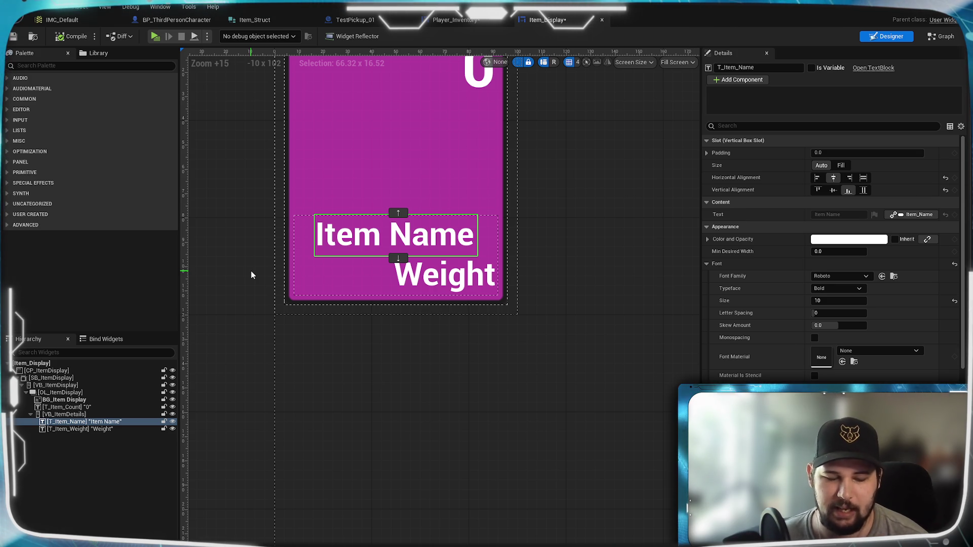
Center the item card in the Item_Display designer, then switch to the Player_Inventory event graph
drag(252, 248, 269, 337)
mouse_move(257, 218)
mouse_down()
mouse_move(219, 191)
mouse_move(193, 200)
mouse_move(304, 274)
mouse_up()
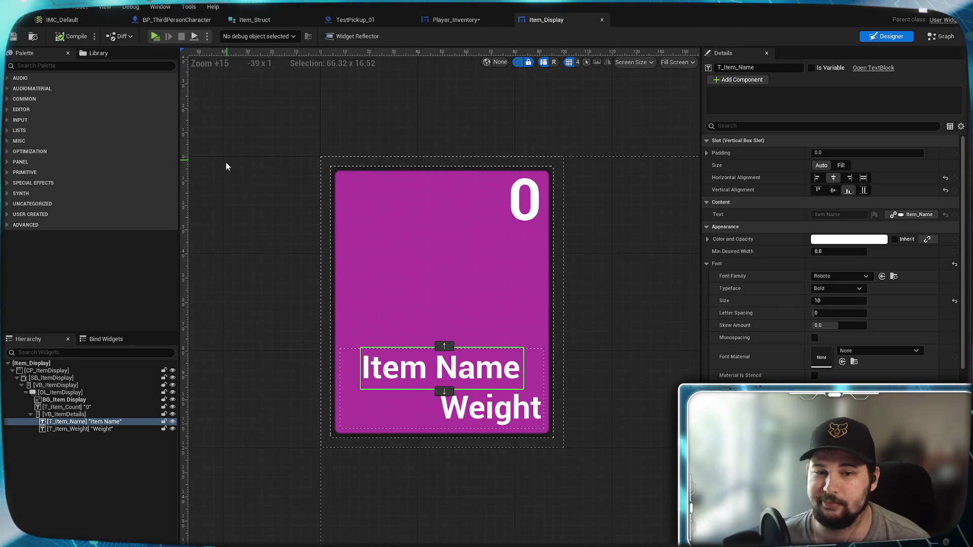
drag(223, 176, 240, 180)
click(443, 20)
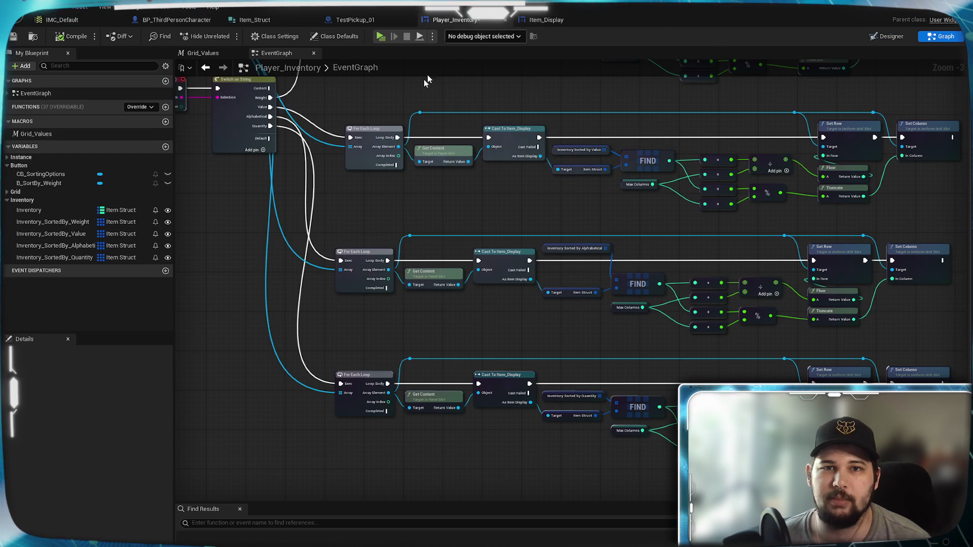
Zoom and pan the Player_Inventory event graph to bring the sorting Switch node into view
scroll(363, 126, up, 3)
scroll(363, 127, down, 3)
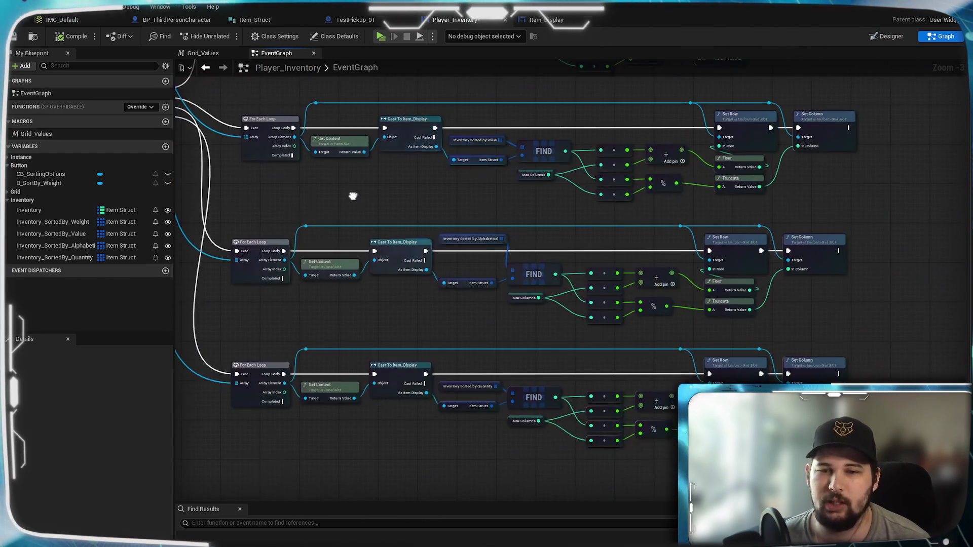
scroll(643, 212, up, 3)
drag(425, 229, 637, 198)
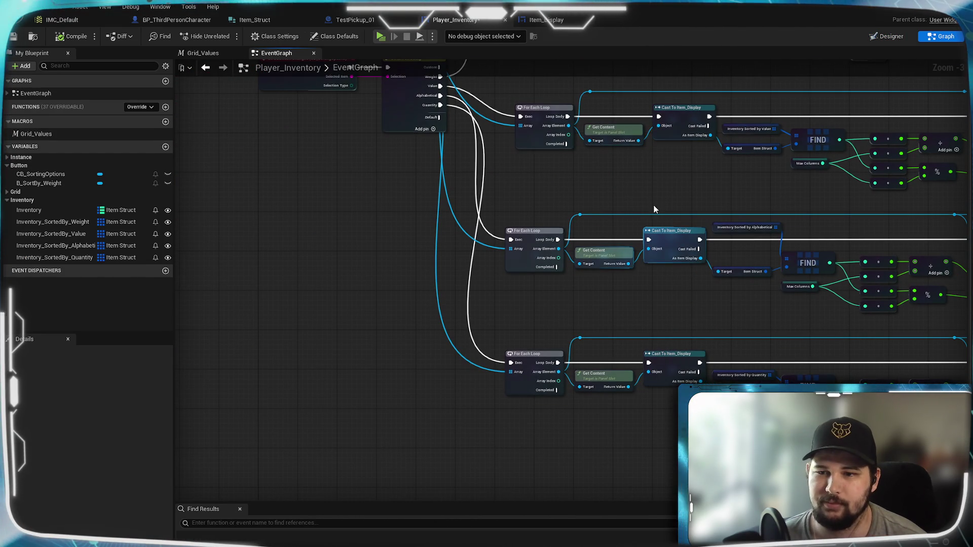
scroll(652, 203, down, 2)
scroll(632, 232, up, 2)
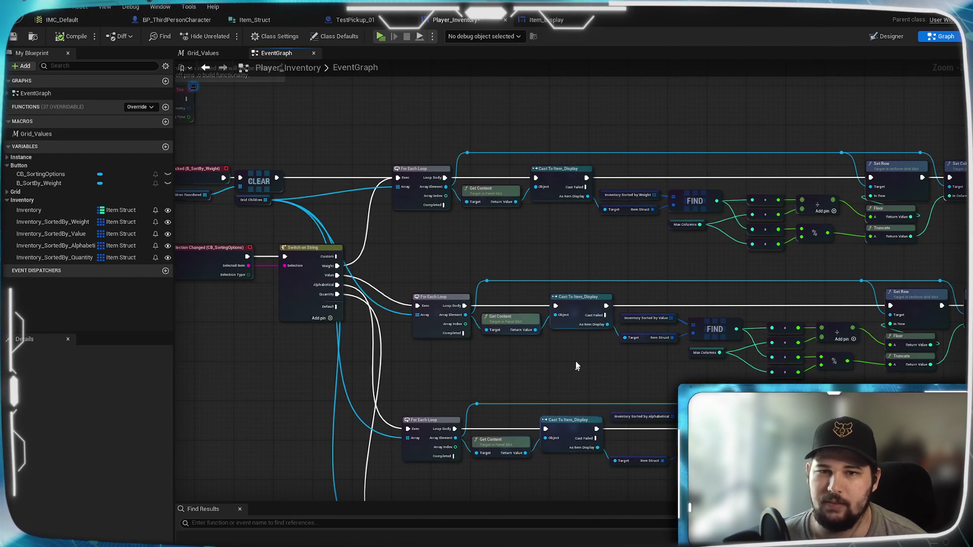
Select the Weight loop row from FIND to Switch on String and bring up its node actions
drag(588, 248, 439, 277)
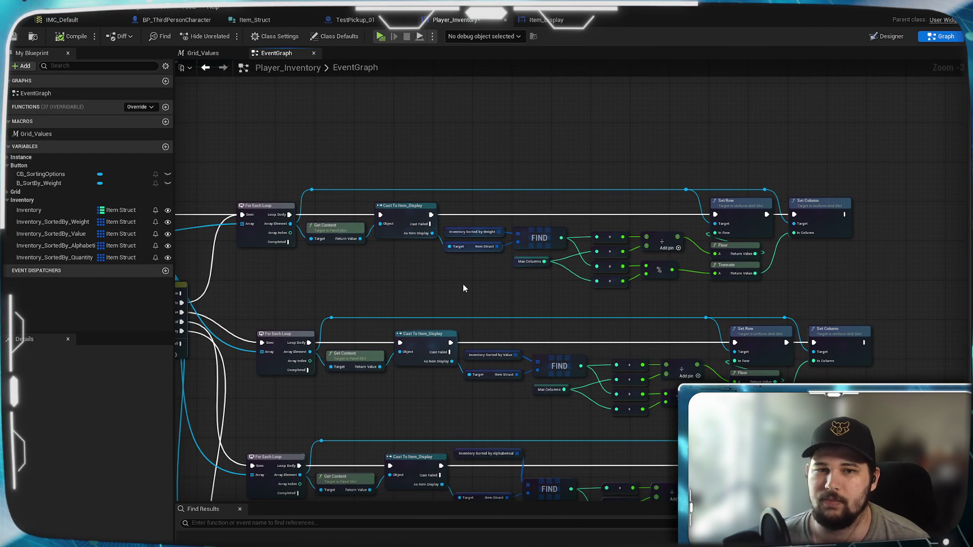
scroll(582, 250, down, 2)
scroll(516, 258, up, 2)
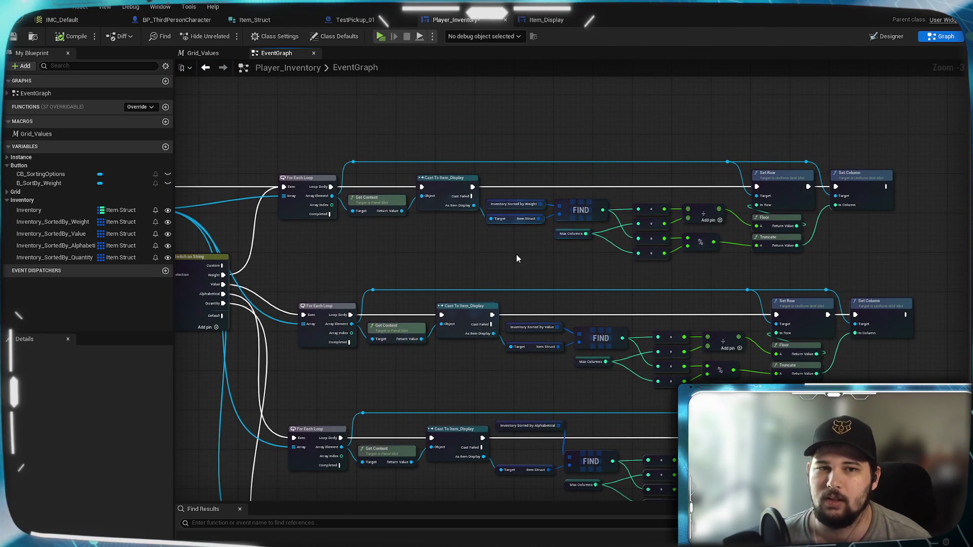
drag(516, 259, 568, 279)
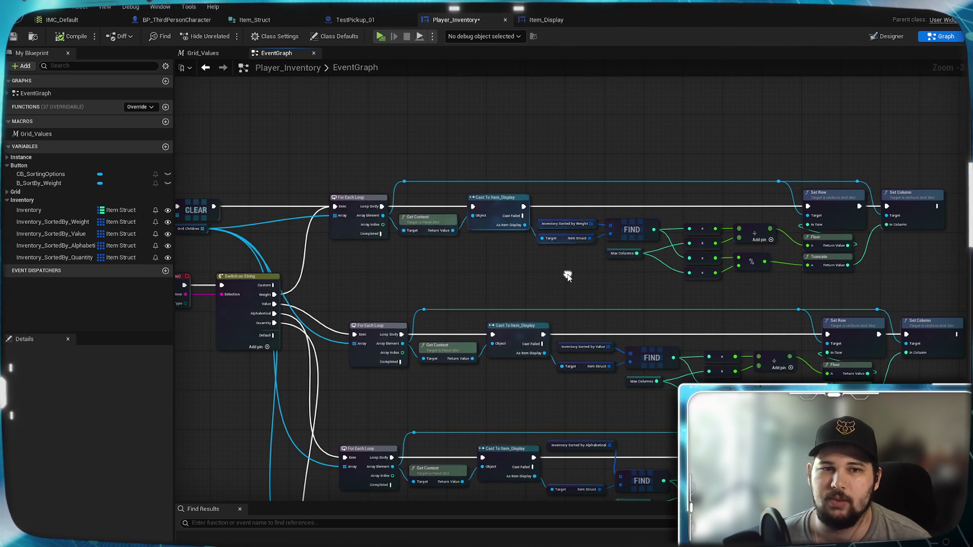
scroll(363, 197, down, 2)
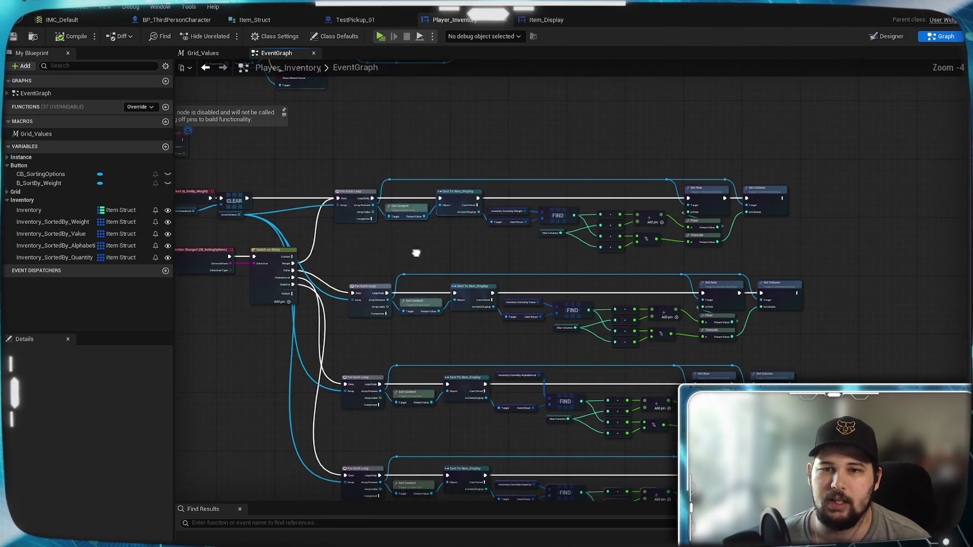
scroll(341, 218, up, 2)
mouse_move(392, 208)
mouse_down()
mouse_move(364, 179)
mouse_move(760, 316)
mouse_move(941, 325)
mouse_move(954, 287)
mouse_up()
right_click(342, 232)
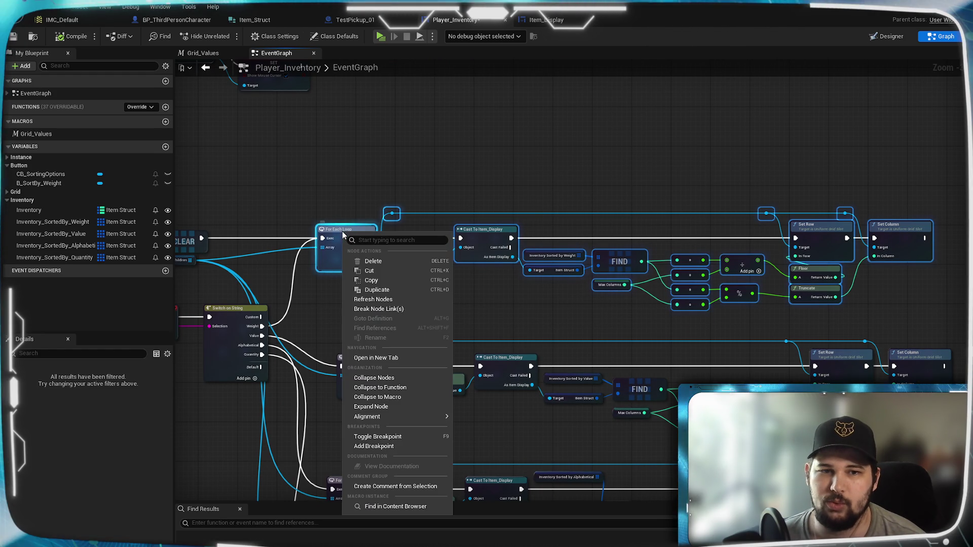
Collapse the Weight-row nodes into the Re-Order Grid Elements macro, open it and select its Inputs node
click(377, 397)
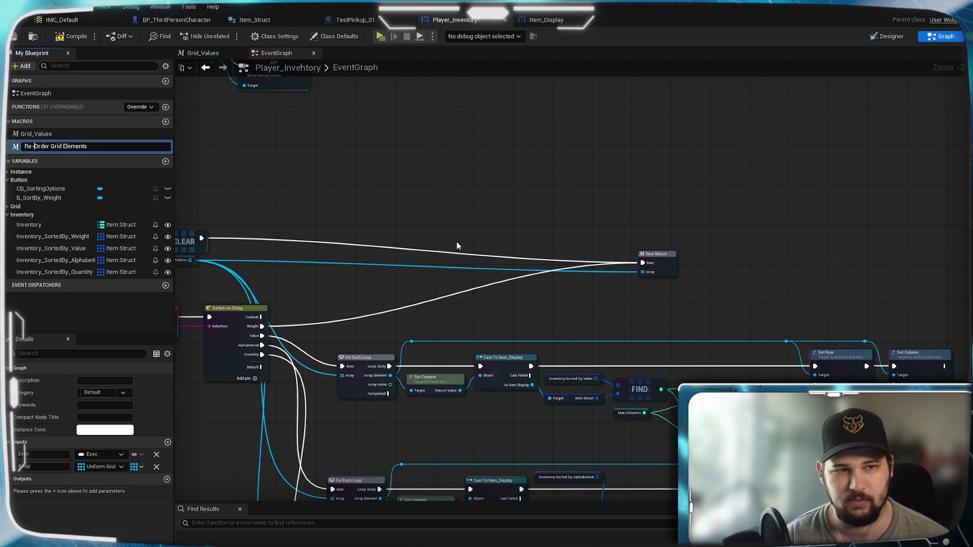
key(Return)
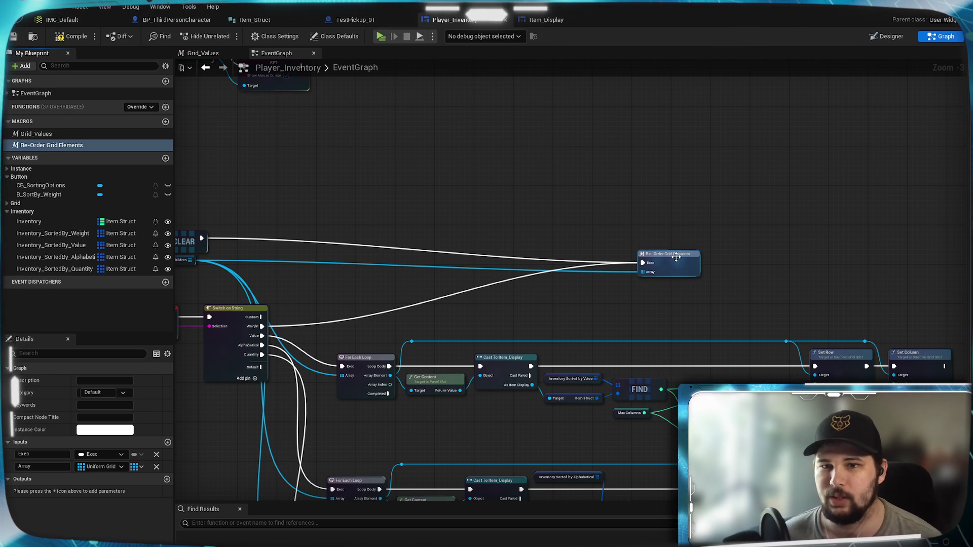
double_click(677, 257)
scroll(483, 223, up, 4)
mouse_move(521, 321)
mouse_down()
mouse_move(534, 325)
mouse_move(567, 302)
mouse_up()
click(322, 242)
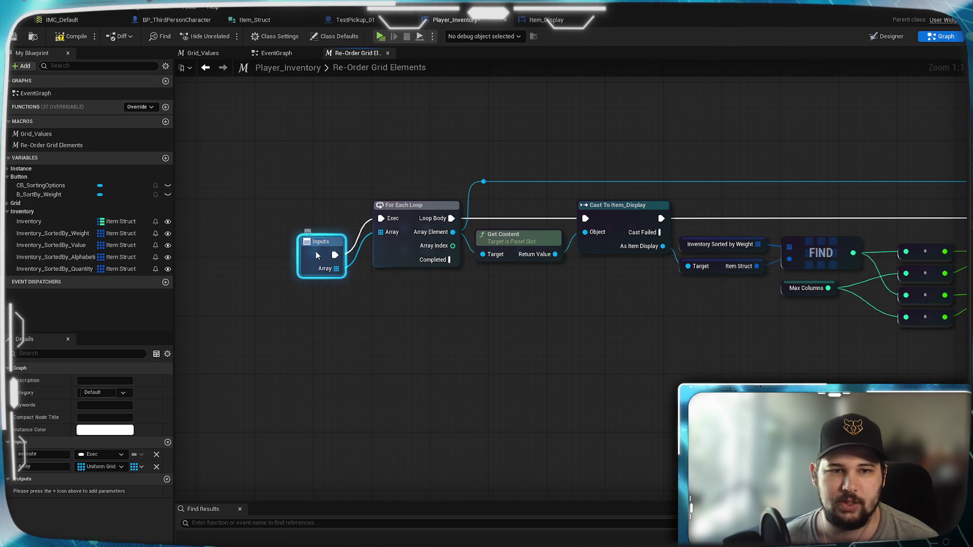
Rename the macro's Array input to Grid Children
drag(316, 252, 316, 222)
click(276, 53)
scroll(349, 288, up, 3)
click(725, 266)
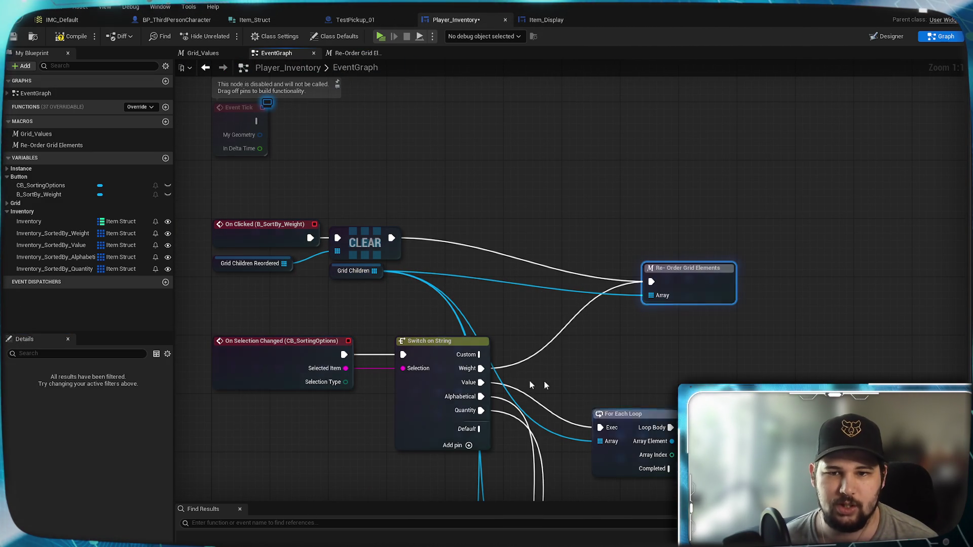
double_click(699, 279)
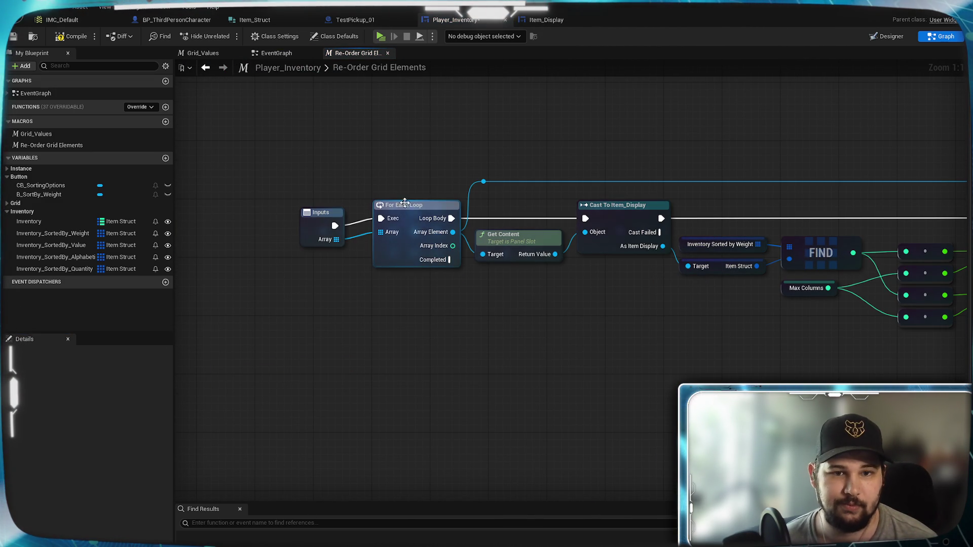
click(319, 213)
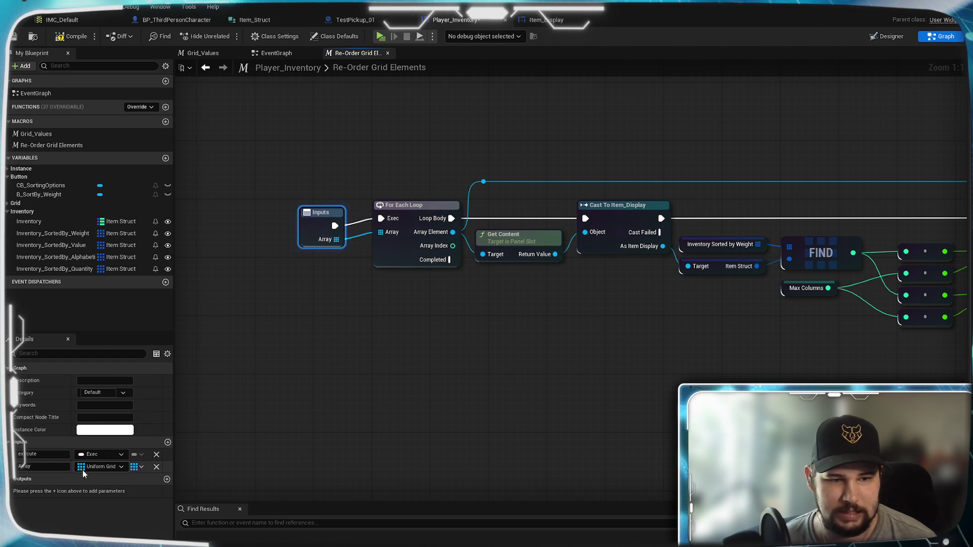
text(Grid Chil)
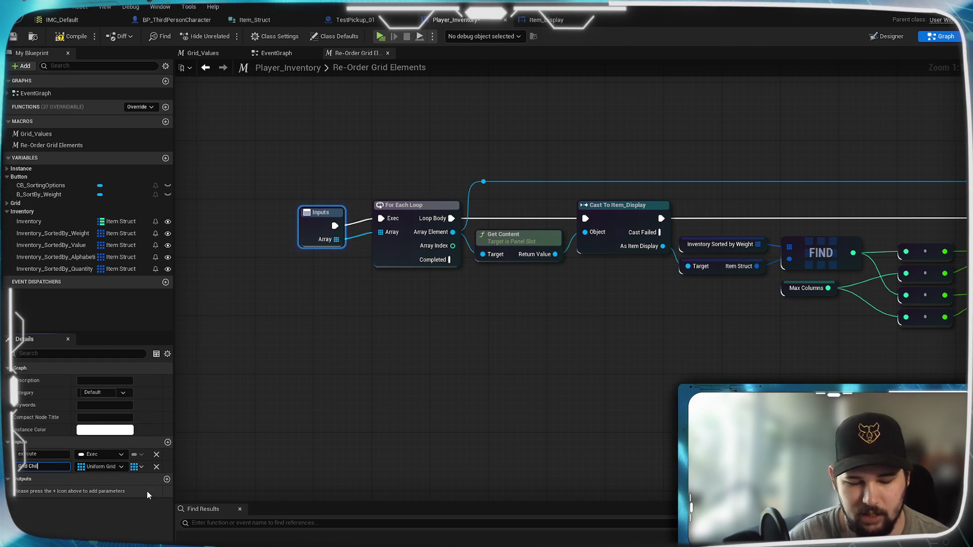
text(dren)
key(Return)
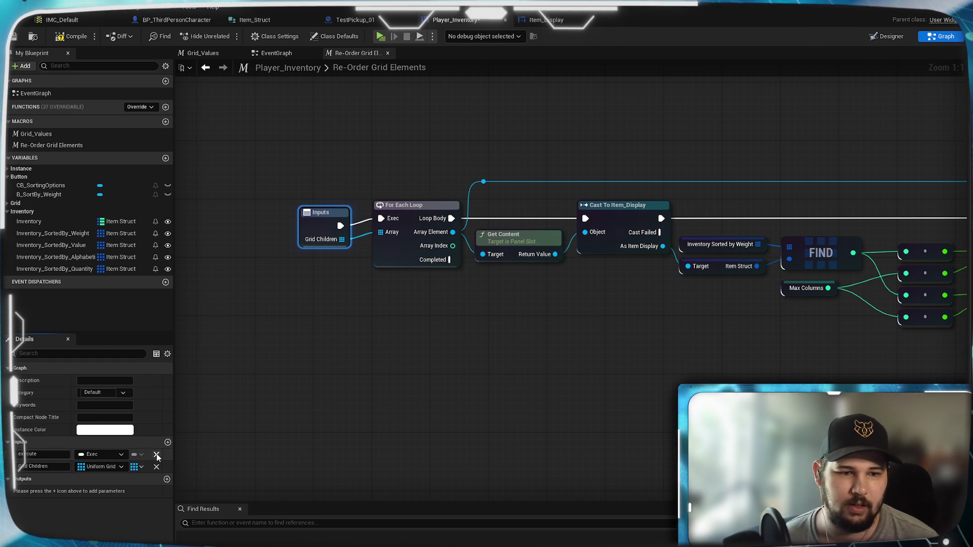
Detach FIND's weight array and turn it into a new macro input named Sorting Array
click(674, 321)
mouse_move(741, 252)
mouse_down()
mouse_move(706, 304)
mouse_move(542, 398)
mouse_move(497, 392)
mouse_up()
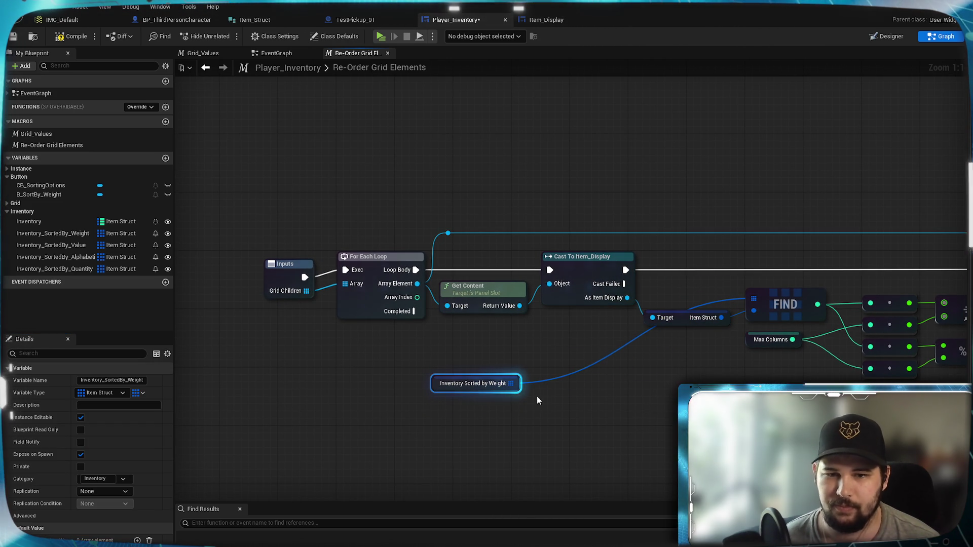
alt+click(652, 318)
drag(722, 318, 754, 310)
drag(754, 298, 286, 297)
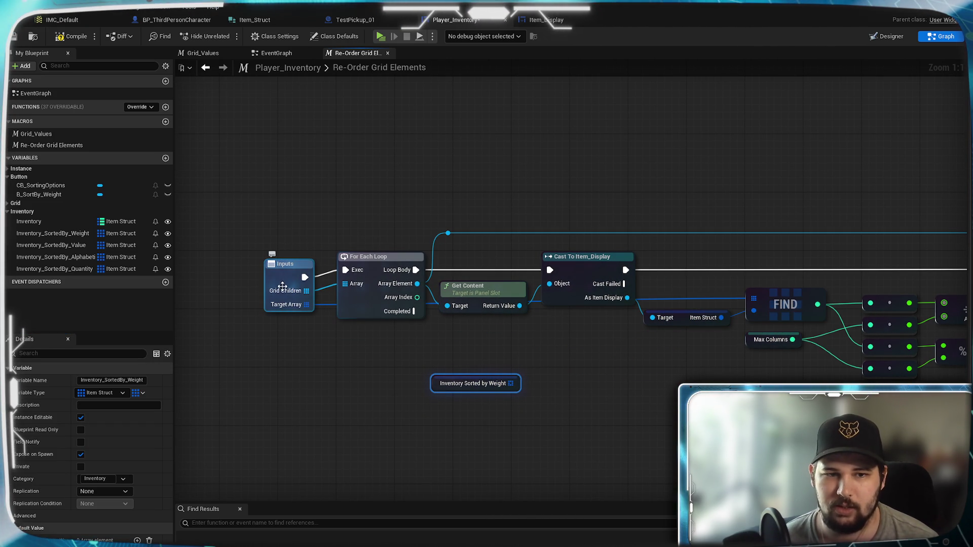
click(282, 283)
text(Sorting Array)
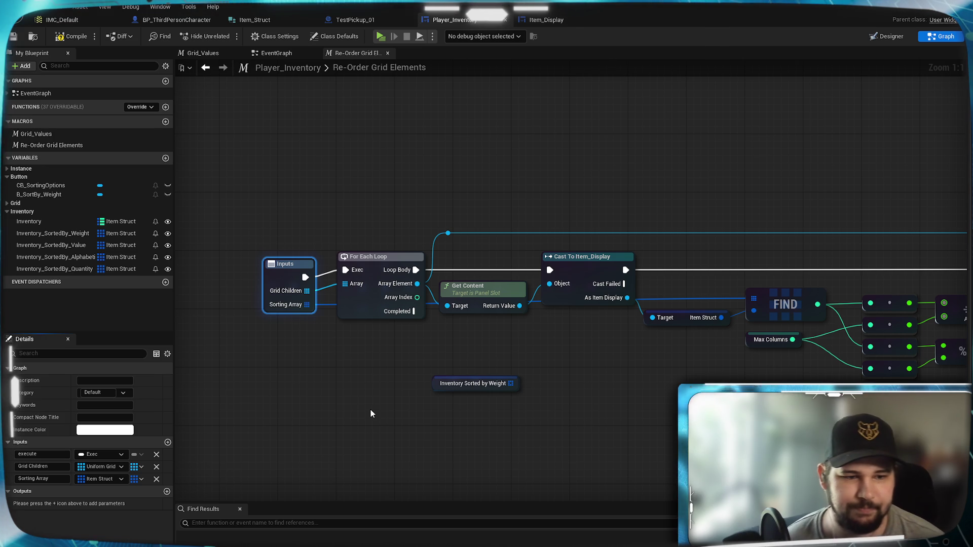
click(336, 403)
Wire Sorting Array into FIND's Target Array and tidy the Target node and its reroute point
drag(332, 381, 507, 406)
scroll(587, 371, down, 1)
scroll(607, 365, up, 1)
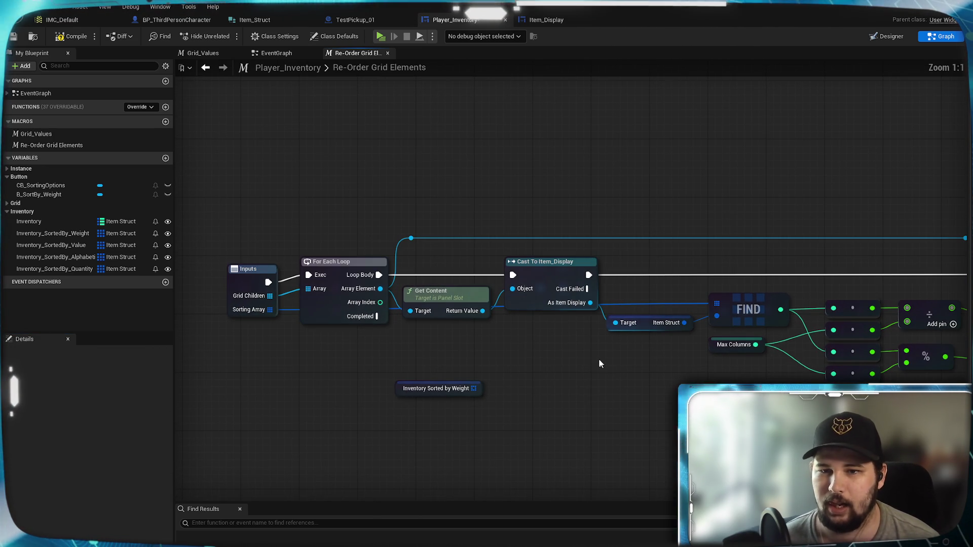
mouse_move(291, 310)
mouse_down()
mouse_move(554, 326)
mouse_move(717, 303)
mouse_up()
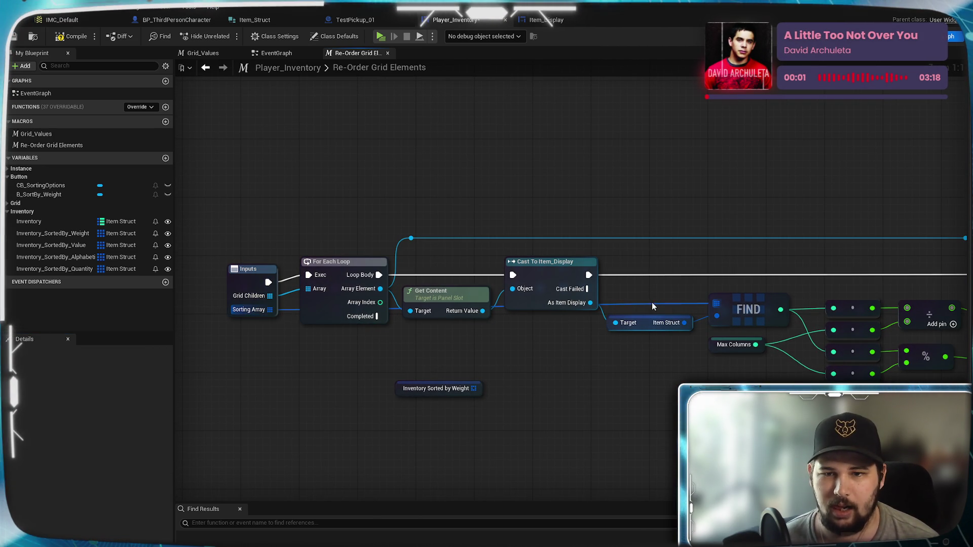
click(658, 327)
click(645, 376)
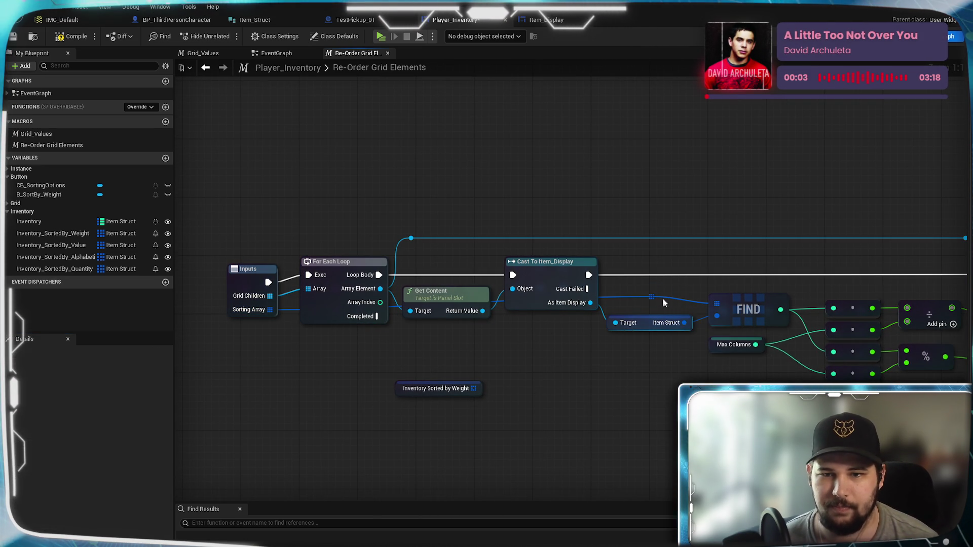
drag(655, 300, 661, 351)
drag(674, 318, 674, 290)
mouse_move(661, 349)
mouse_down()
mouse_move(691, 328)
mouse_move(629, 325)
mouse_move(600, 343)
mouse_move(358, 349)
mouse_move(314, 331)
mouse_up()
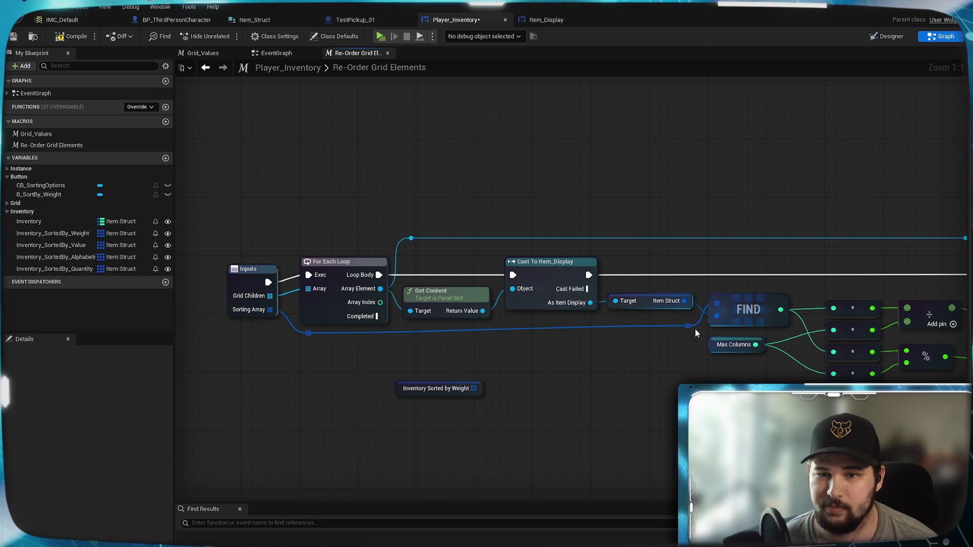
Place the macro's Outputs node after Set Column and wire its exec
drag(696, 332, 697, 338)
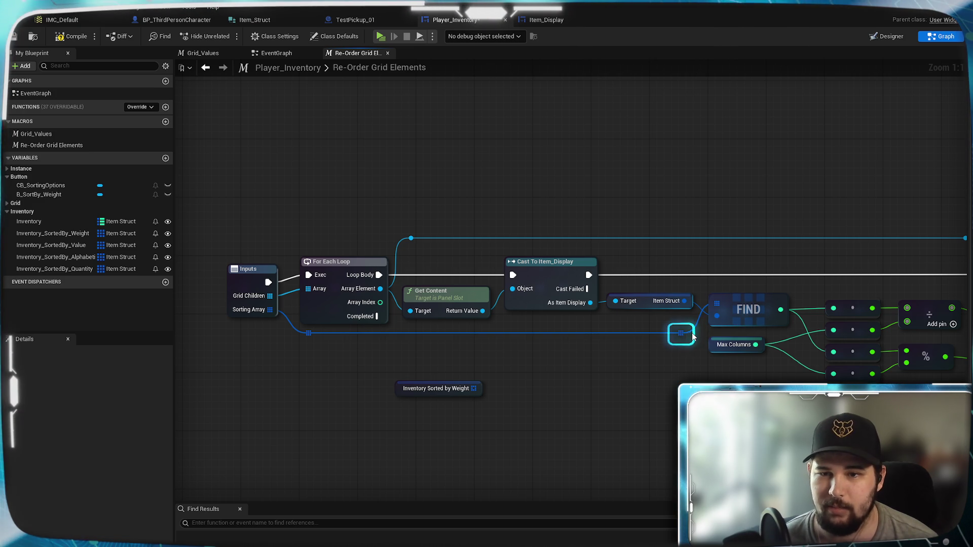
drag(659, 392, 383, 387)
drag(574, 390, 727, 372)
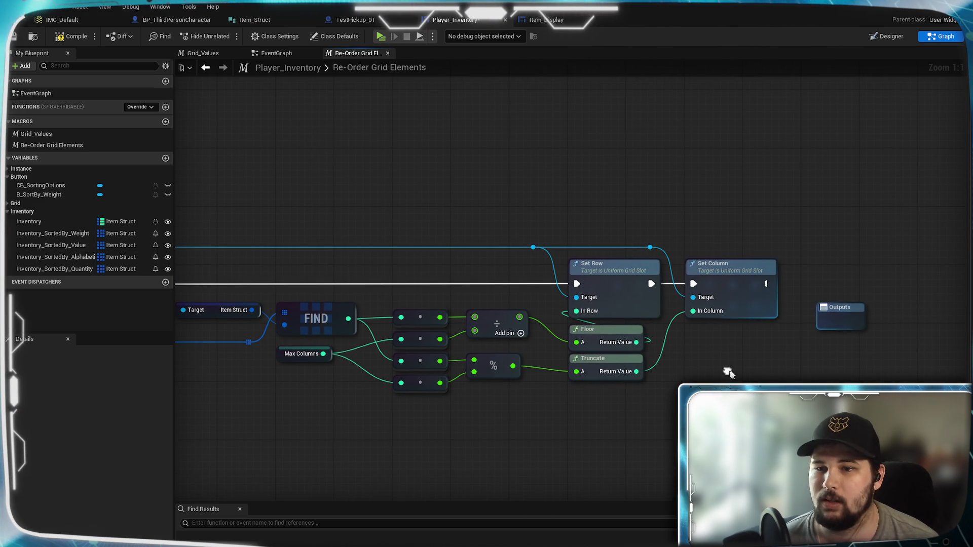
drag(839, 318, 830, 280)
drag(768, 284, 818, 284)
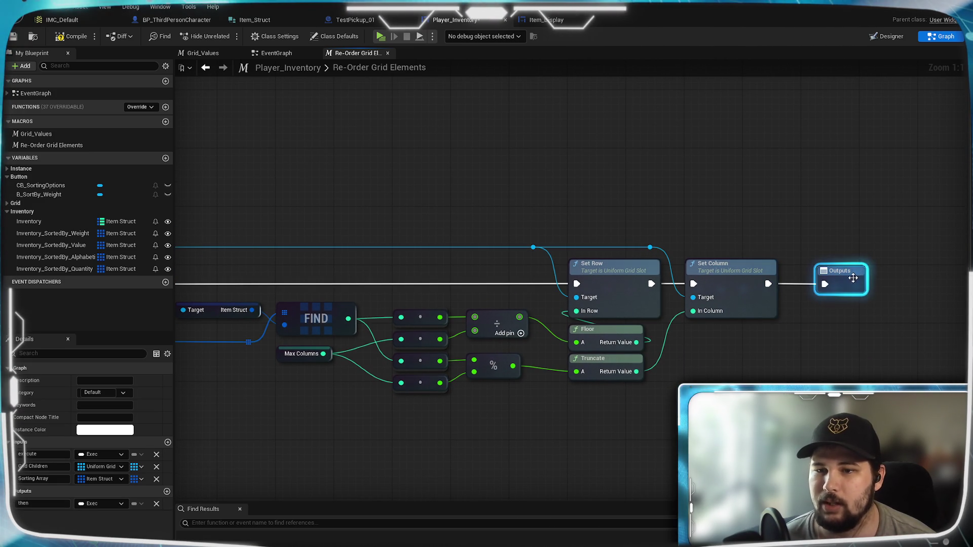
click(804, 342)
Delete the unused Inventory Sorted by Weight getter inside the macro and tidy the Inputs node
drag(356, 441, 561, 426)
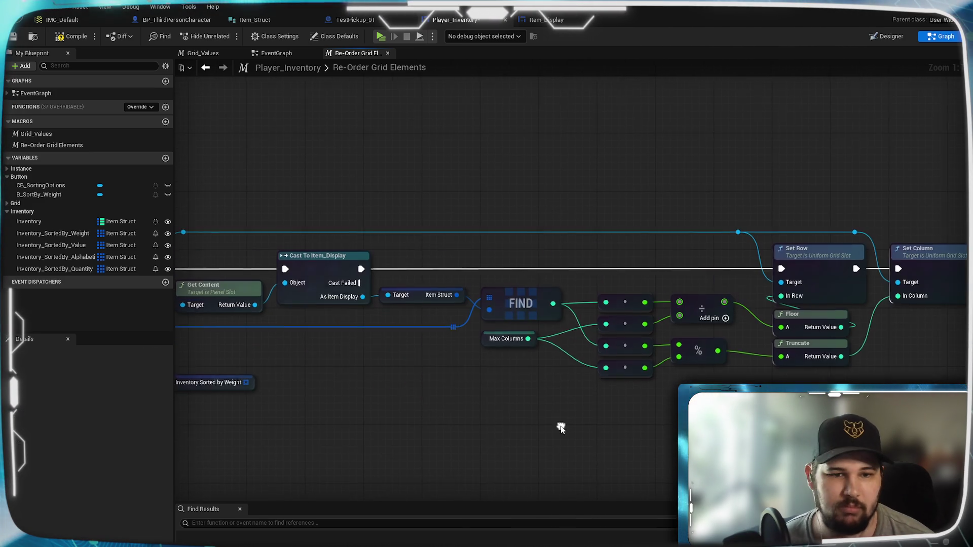
mouse_move(460, 424)
mouse_down()
mouse_move(447, 432)
mouse_move(670, 414)
mouse_up()
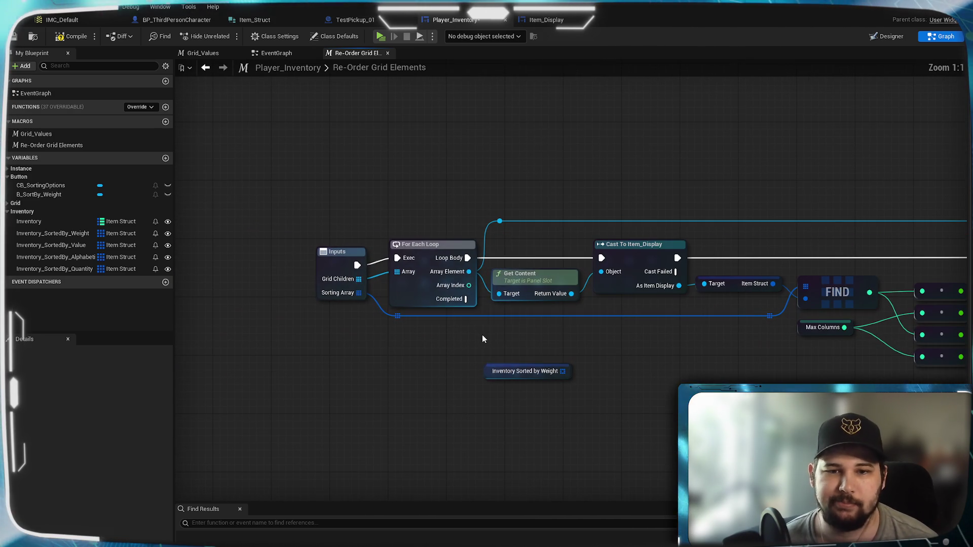
click(495, 380)
key(Delete)
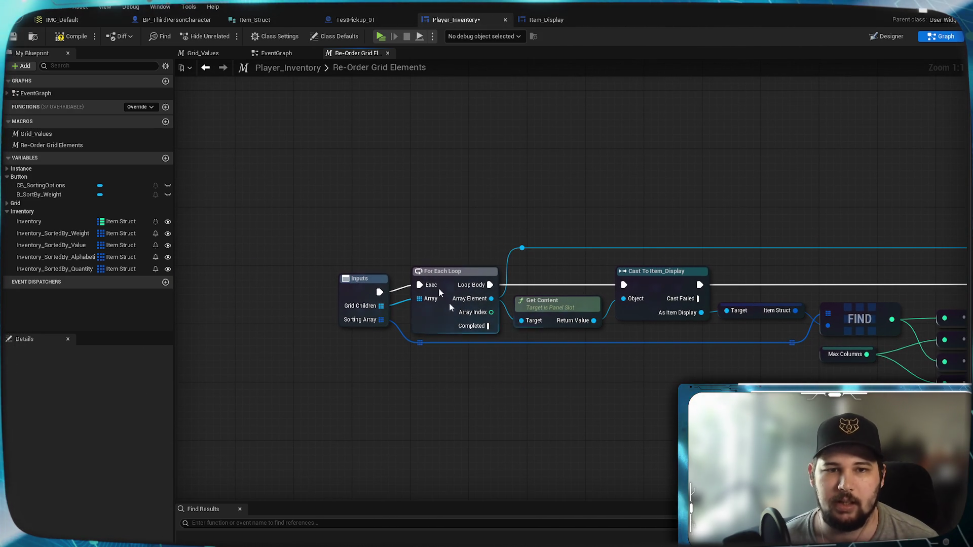
drag(384, 276, 391, 269)
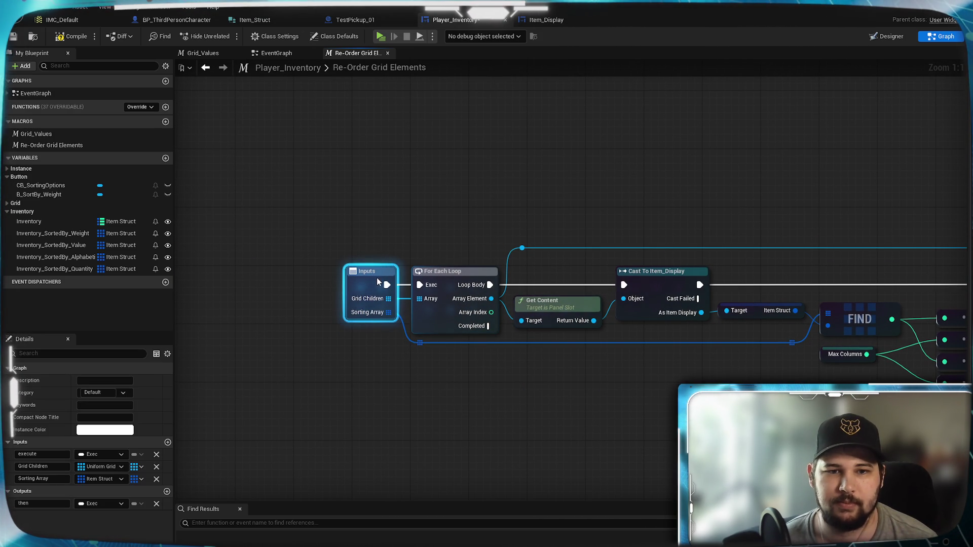
click(408, 193)
mouse_move(387, 271)
mouse_down()
mouse_move(436, 285)
mouse_move(422, 281)
mouse_up()
click(530, 226)
drag(530, 226, 476, 219)
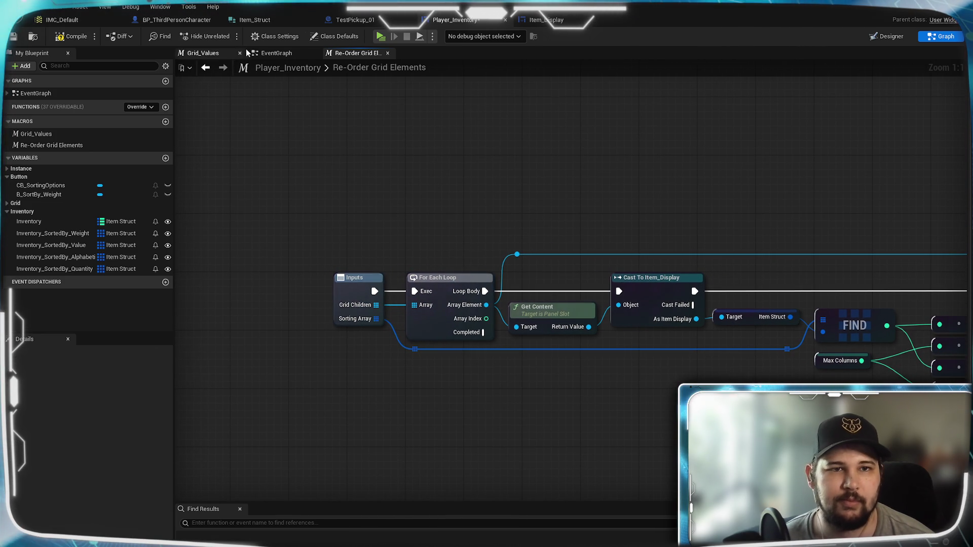
In the EventGraph, wire an Inventory Sorted by Weight getter into the macro's Sorting Array
click(280, 54)
drag(568, 360, 525, 299)
key(ctrl+v)
drag(598, 303, 601, 246)
mouse_move(562, 302)
mouse_down()
mouse_move(625, 285)
mouse_move(636, 266)
mouse_up()
click(759, 288)
drag(741, 280, 641, 330)
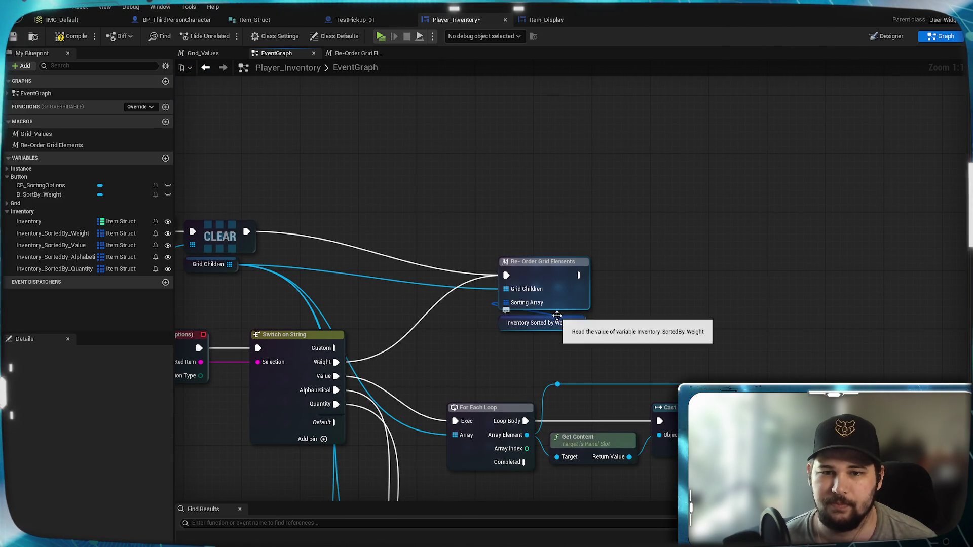
Move the Inventory Sorted by Value getter under the weight getter and delete the first sorting loop chain
scroll(764, 274, down, 2)
mouse_move(754, 272)
mouse_down()
mouse_move(345, 246)
mouse_move(614, 203)
mouse_up()
scroll(614, 203, down, 4)
scroll(583, 238, up, 3)
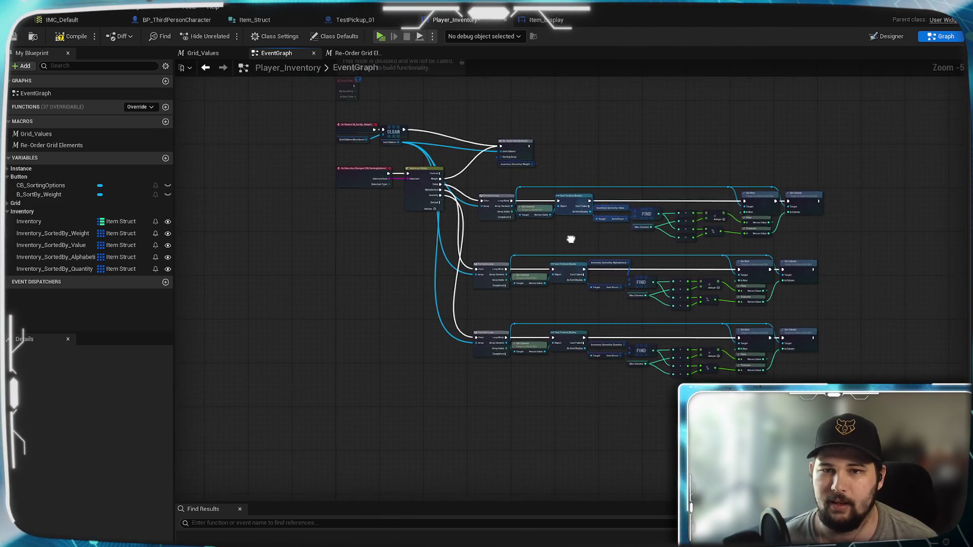
scroll(594, 275, up, 2)
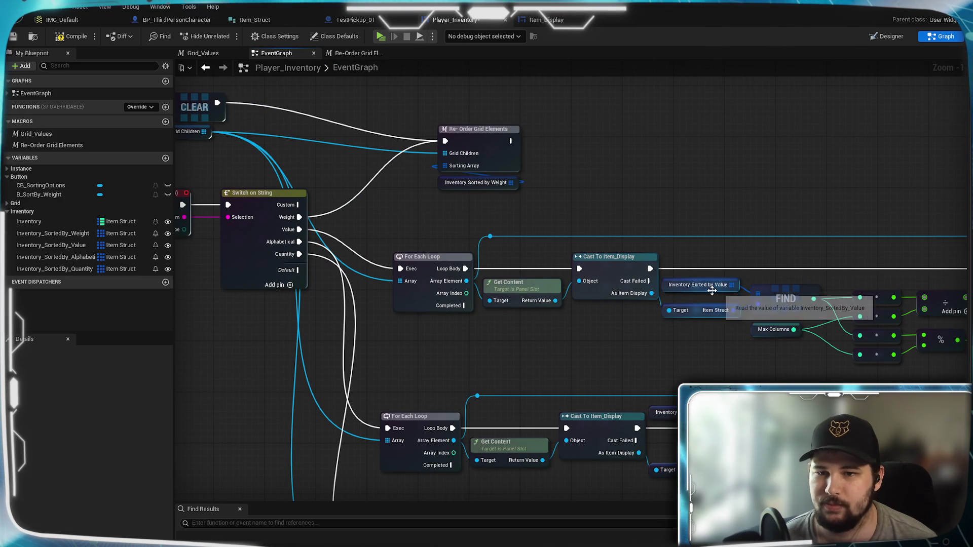
mouse_move(713, 291)
mouse_down()
mouse_move(422, 221)
mouse_move(491, 214)
mouse_up()
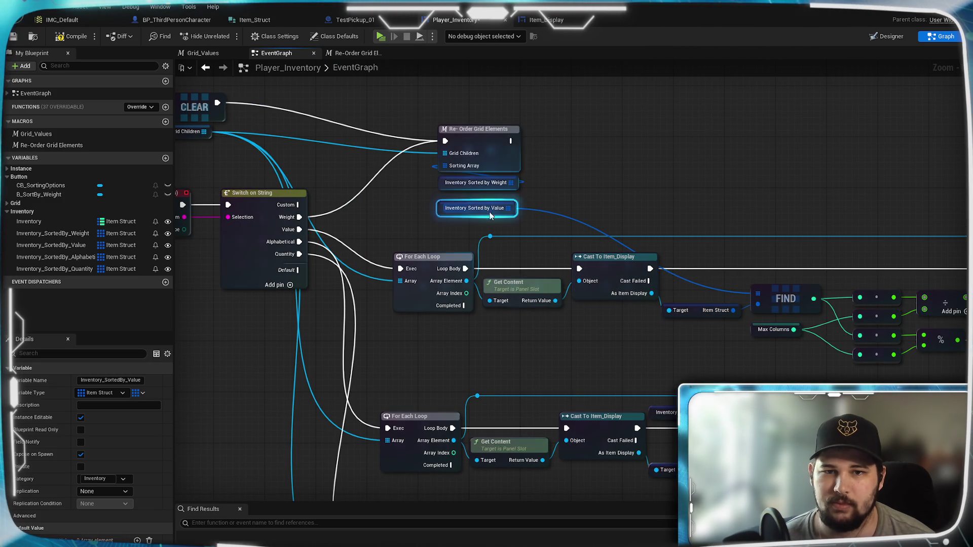
click(537, 336)
scroll(536, 337, down, 1)
mouse_move(311, 318)
mouse_down()
mouse_move(913, 213)
mouse_move(908, 205)
mouse_up()
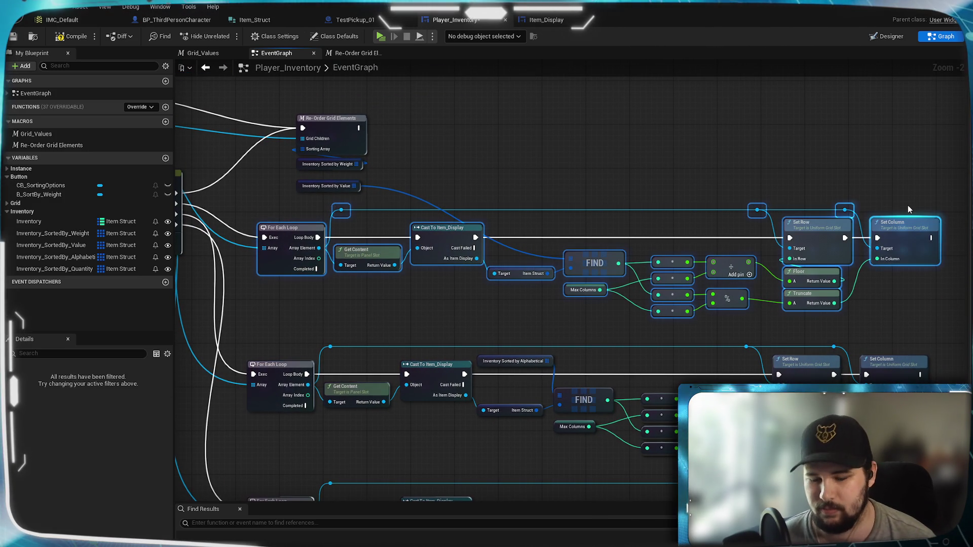
key(Delete)
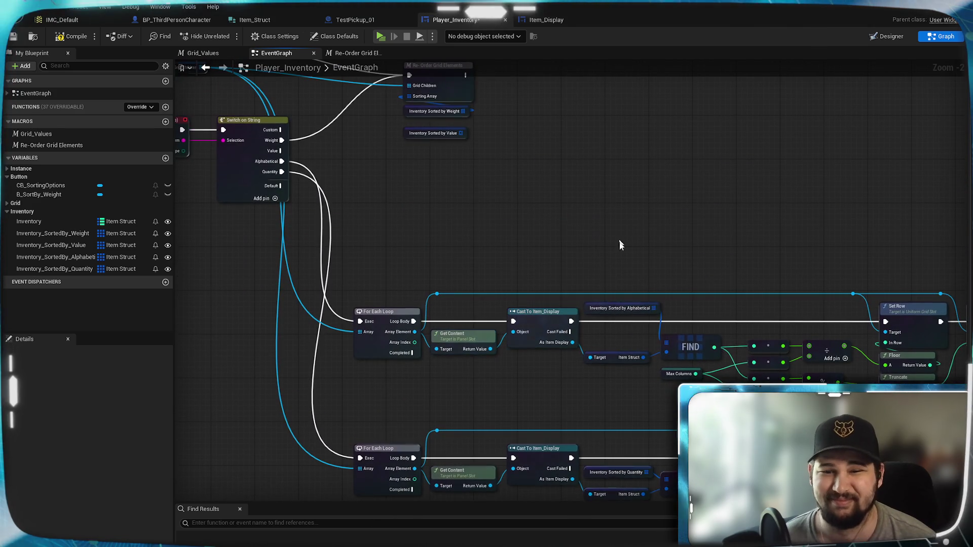
Move the Alphabetical getter under the Value getter and delete the leftover FIND and Set Row nodes
mouse_move(620, 315)
mouse_down()
mouse_move(482, 211)
mouse_move(436, 161)
mouse_up()
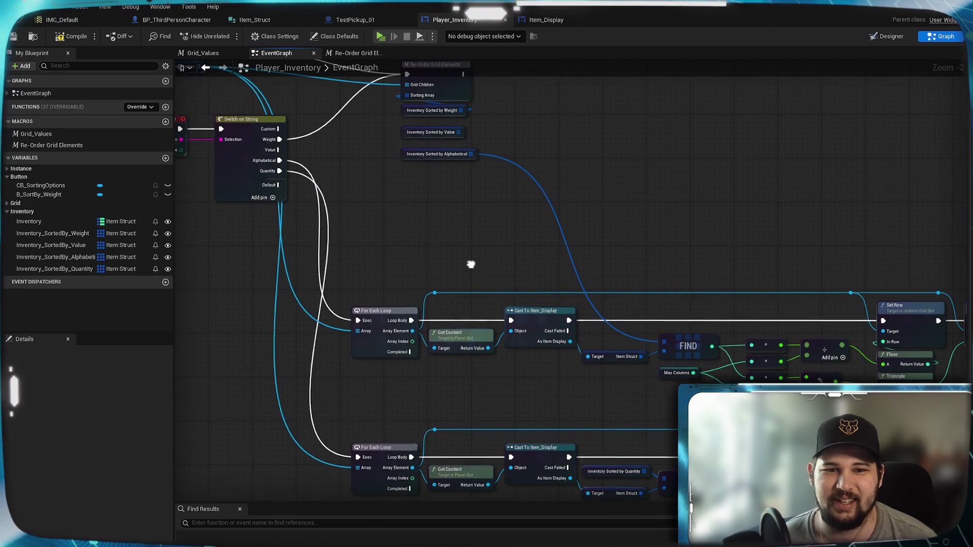
mouse_move(182, 317)
mouse_down()
mouse_move(522, 217)
mouse_move(598, 205)
mouse_up()
mouse_move(363, 190)
mouse_down()
mouse_move(759, 221)
mouse_move(753, 142)
mouse_up()
key(Delete)
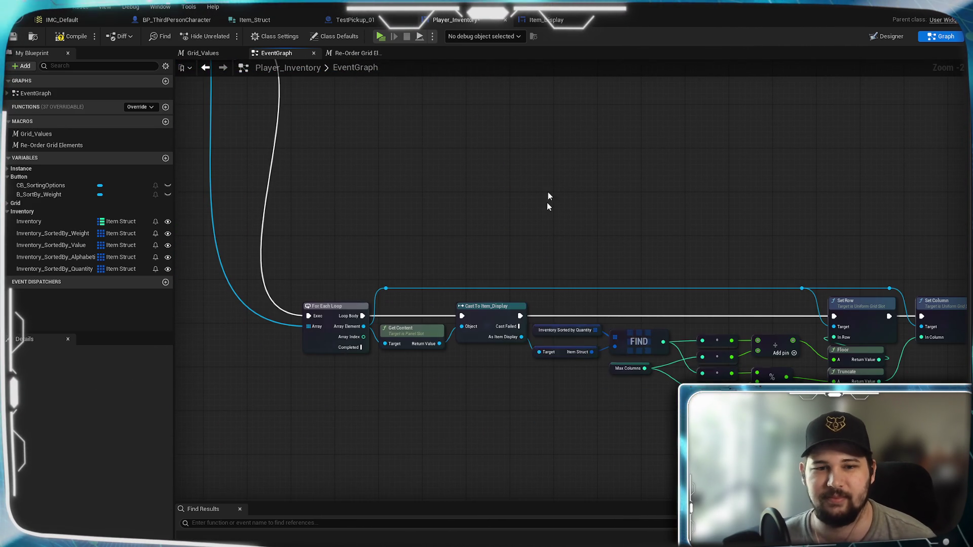
Pull the Quantity getter out of its loop and delete the last sorting loop chain
drag(549, 227, 661, 378)
mouse_move(664, 480)
mouse_down()
mouse_move(560, 338)
mouse_move(492, 182)
mouse_move(348, 163)
mouse_up()
mouse_move(259, 321)
mouse_down()
mouse_move(871, 157)
mouse_move(871, 205)
mouse_up()
key(Delete)
drag(550, 230, 525, 323)
scroll(525, 266, up, 2)
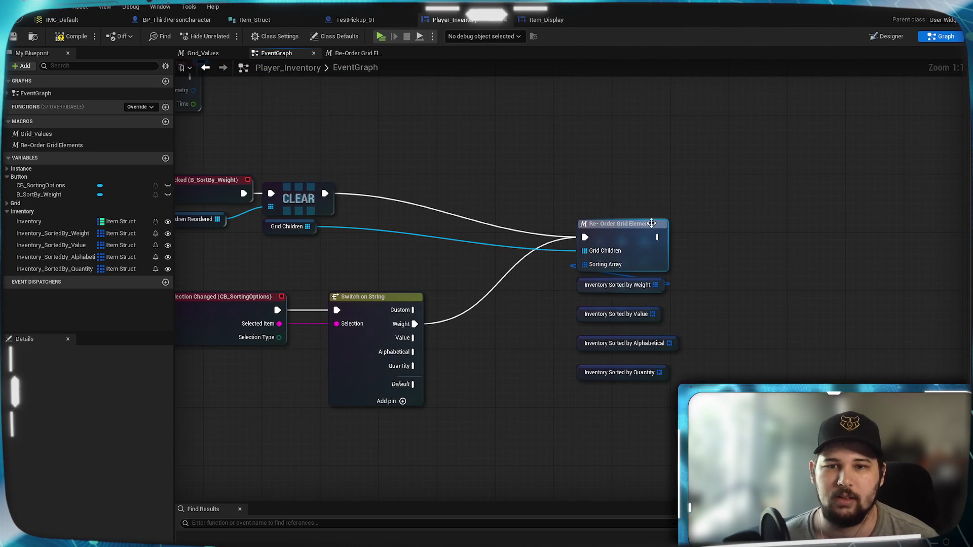
Duplicate the Re-Order Grid Elements call and arrange the sorted-array getters beside the copies
click(652, 223)
drag(721, 327, 698, 251)
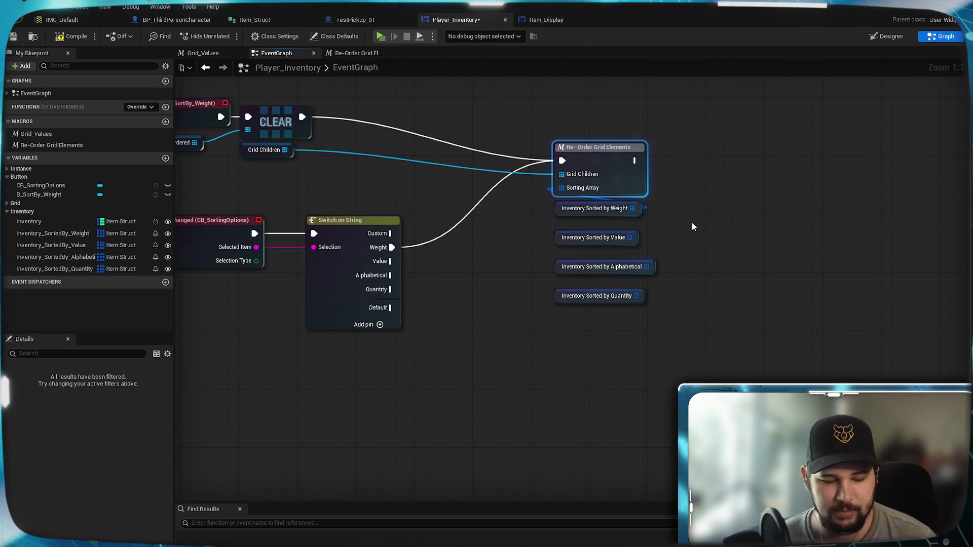
key(ctrl+c)
key(ctrl+v)
key(ctrl+v)
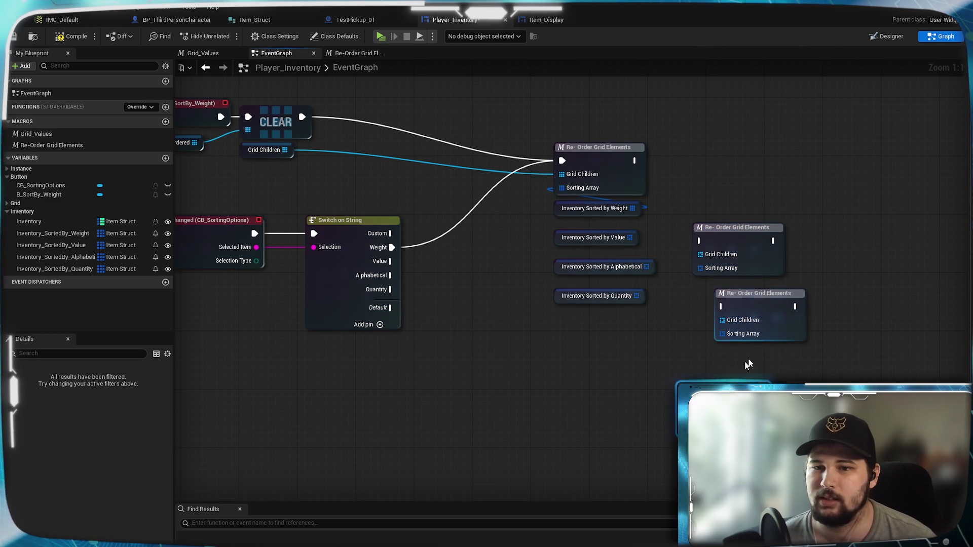
drag(669, 365, 760, 403)
mouse_move(729, 276)
mouse_down()
mouse_move(693, 372)
mouse_move(730, 379)
mouse_move(791, 305)
mouse_move(812, 372)
mouse_up()
drag(744, 299, 737, 430)
mouse_move(704, 246)
mouse_down()
mouse_move(737, 345)
mouse_move(704, 247)
mouse_move(654, 319)
mouse_move(649, 422)
mouse_up()
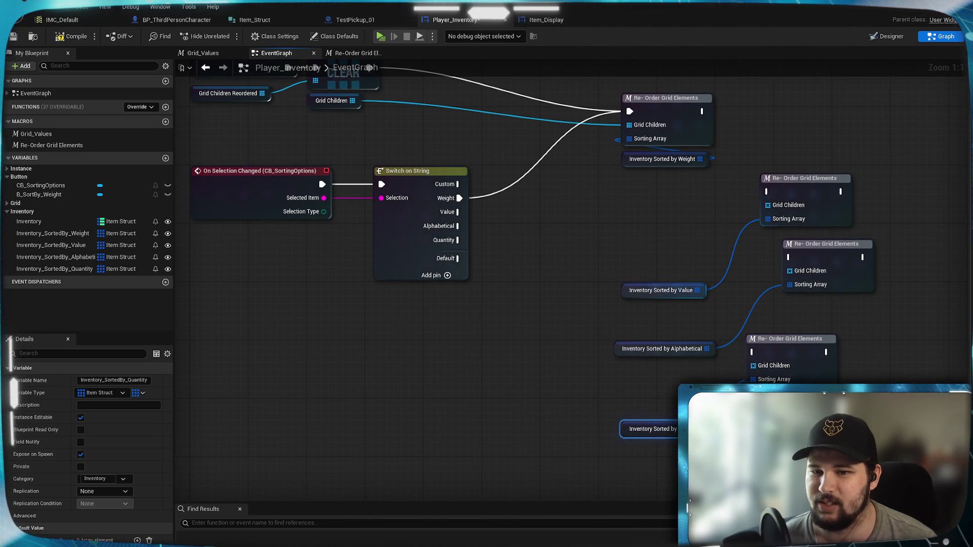
Wire the Value case into the second Re-Order Grid Elements node and feed it Grid Children
mouse_move(825, 278)
mouse_down()
mouse_move(650, 291)
mouse_move(683, 279)
mouse_up()
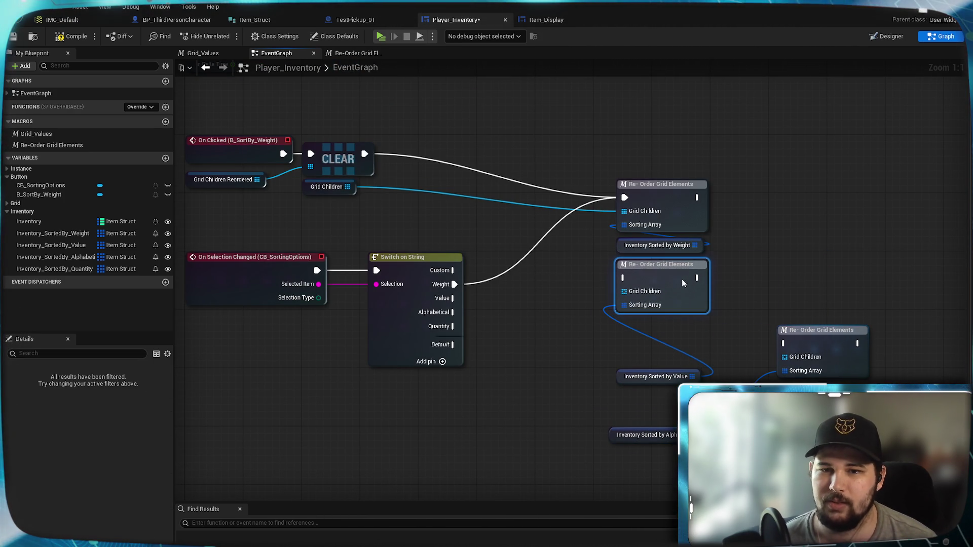
click(697, 342)
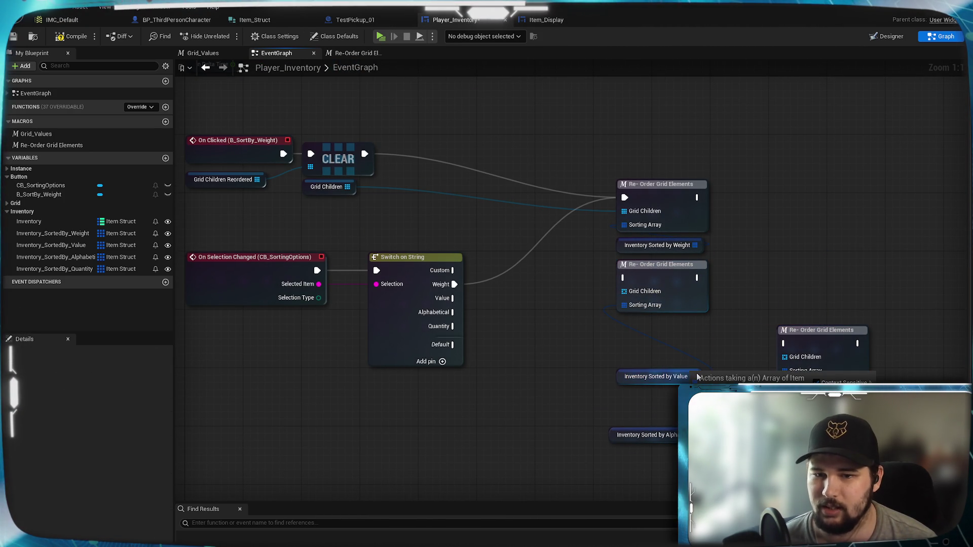
drag(663, 370, 661, 337)
click(563, 387)
drag(625, 277, 625, 278)
drag(348, 186, 367, 195)
drag(638, 301, 625, 292)
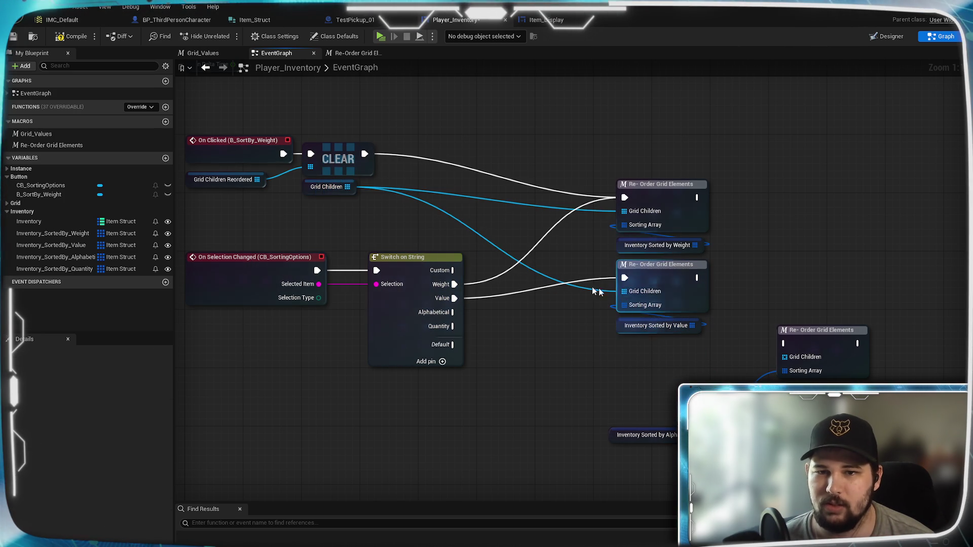
mouse_move(352, 194)
mouse_down()
mouse_move(453, 234)
mouse_move(459, 246)
mouse_up()
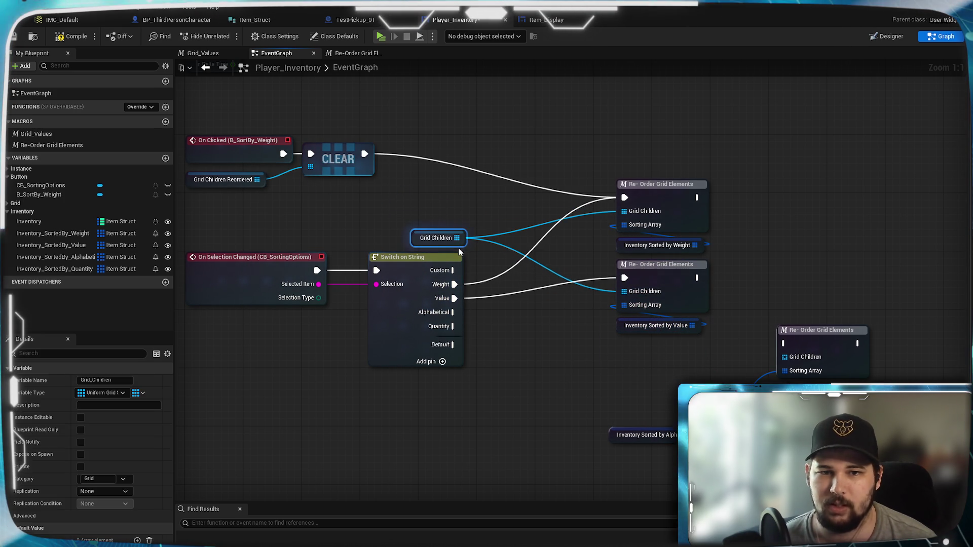
mouse_move(192, 161)
mouse_down()
mouse_move(337, 185)
mouse_move(378, 221)
mouse_move(266, 126)
mouse_up()
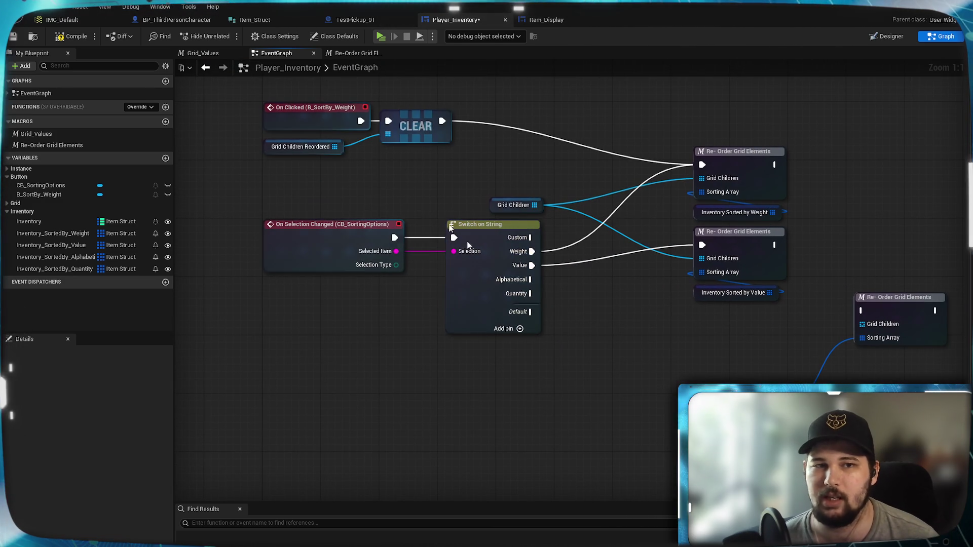
Align the third Re-Order Grid Elements node and connect the Alphabetical case to it
mouse_move(617, 359)
mouse_down()
mouse_move(526, 288)
mouse_move(530, 375)
mouse_up()
drag(797, 327, 631, 349)
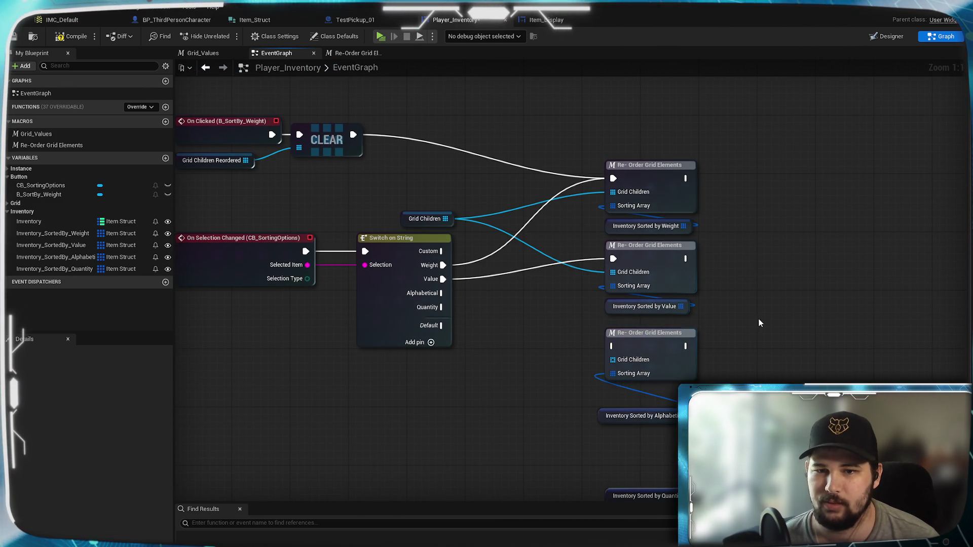
drag(758, 318, 770, 284)
drag(667, 307, 674, 302)
click(758, 300)
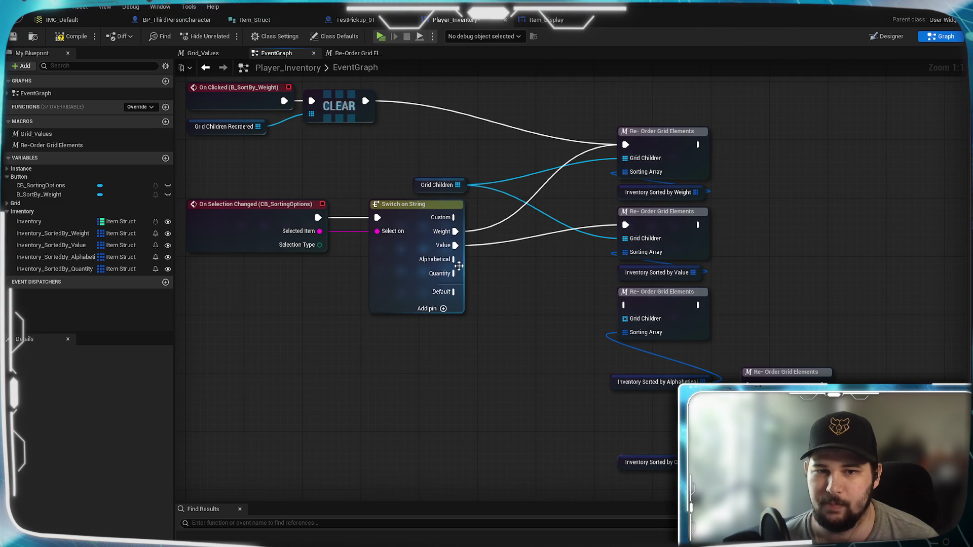
drag(454, 259, 556, 303)
drag(628, 311, 627, 307)
drag(658, 388, 665, 359)
Connect the Quantity case to the fourth Re-Order node and feed Grid Children into the third and fourth
drag(793, 388, 661, 388)
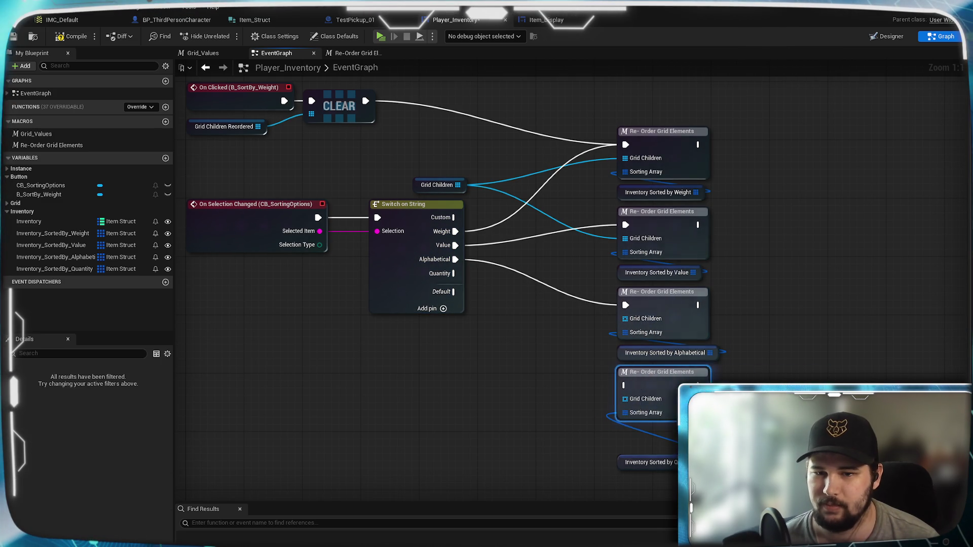
drag(751, 455, 758, 374)
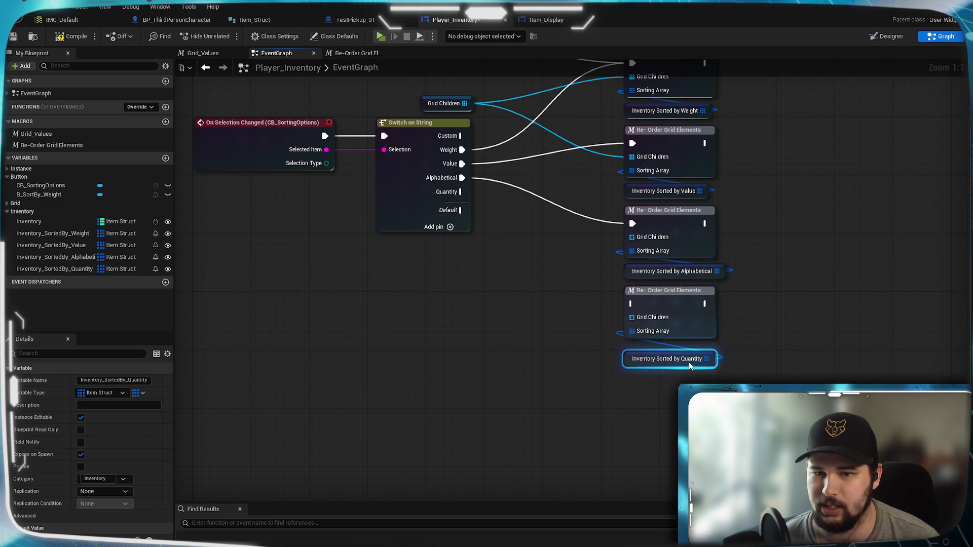
drag(508, 404, 557, 340)
click(541, 296)
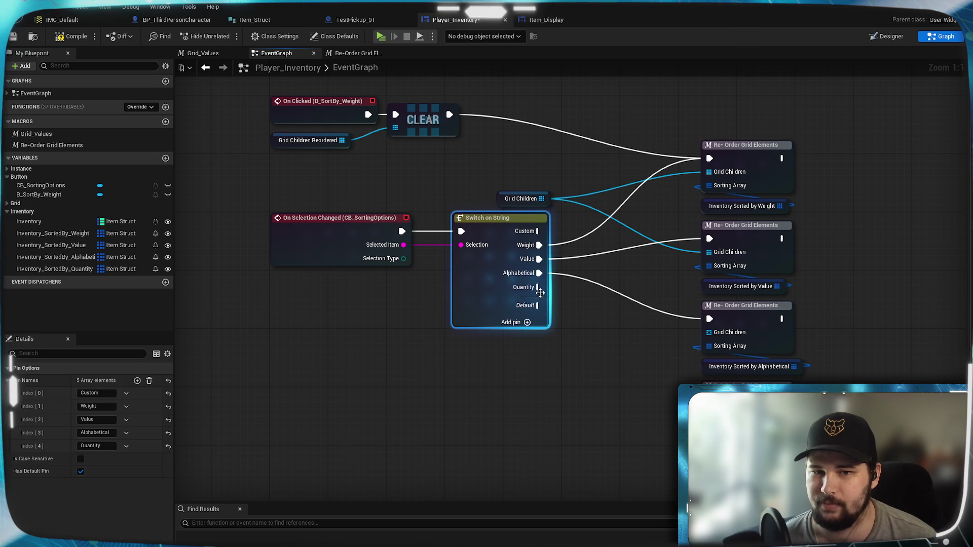
drag(538, 287, 623, 364)
drag(680, 389, 709, 399)
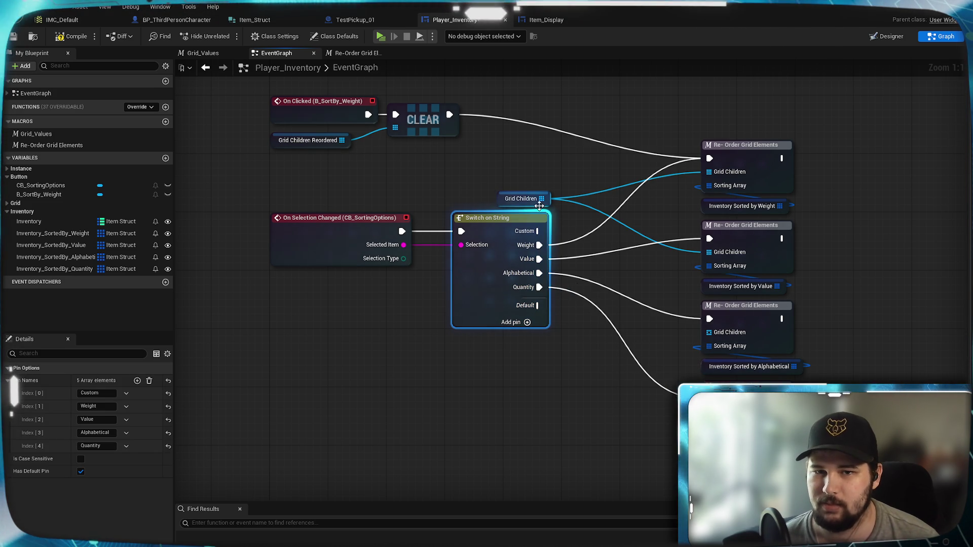
drag(542, 199, 709, 332)
mouse_move(541, 199)
mouse_down()
mouse_move(667, 398)
mouse_move(708, 412)
mouse_up()
drag(577, 222, 577, 342)
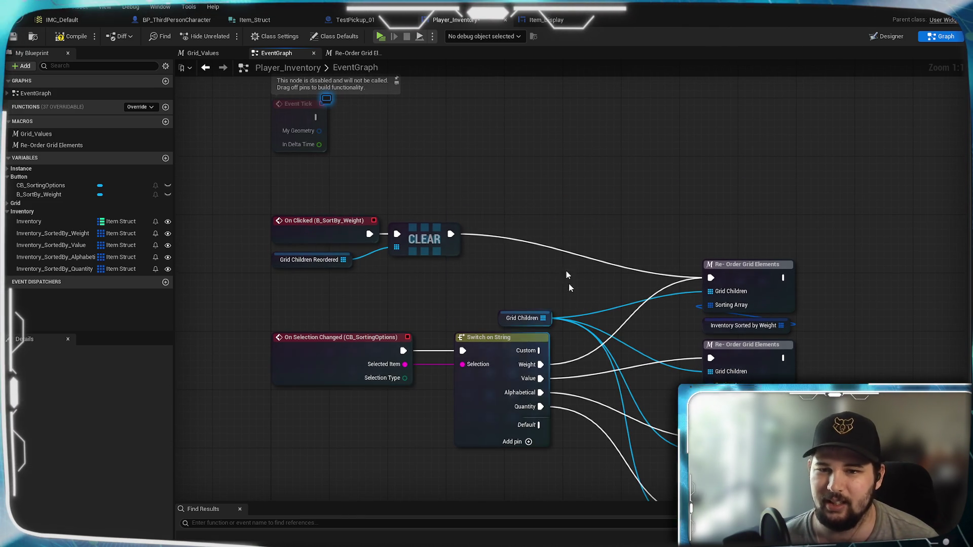
mouse_move(449, 258)
mouse_down()
mouse_move(475, 267)
mouse_move(446, 177)
mouse_up()
Delete the On Clicked (B_SortBy_Weight) event and CLEAR node, moving Grid Children Reordered beside the selection event
click(446, 177)
key(Delete)
drag(499, 242, 409, 277)
click(415, 223)
key(Delete)
drag(310, 257, 327, 321)
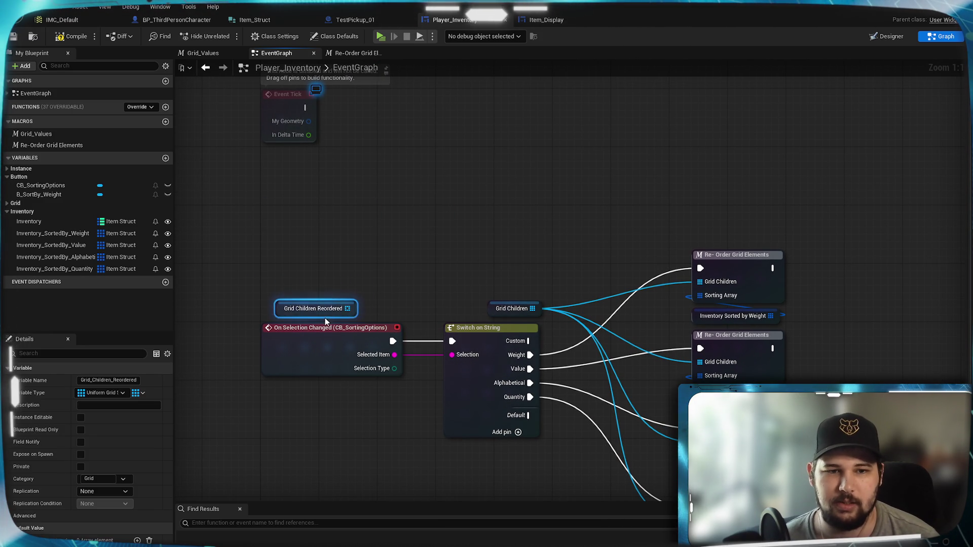
click(315, 401)
mouse_move(372, 453)
mouse_down()
mouse_move(367, 347)
mouse_move(357, 442)
mouse_move(398, 398)
mouse_move(387, 357)
mouse_up()
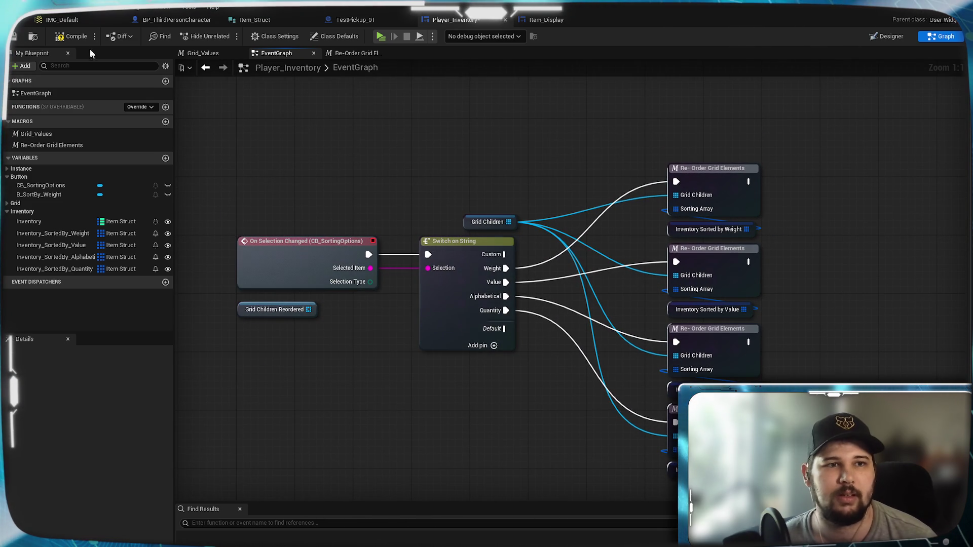
Save the blueprint and tuck Grid Children Reordered neatly under the selection event
key(ctrl+s)
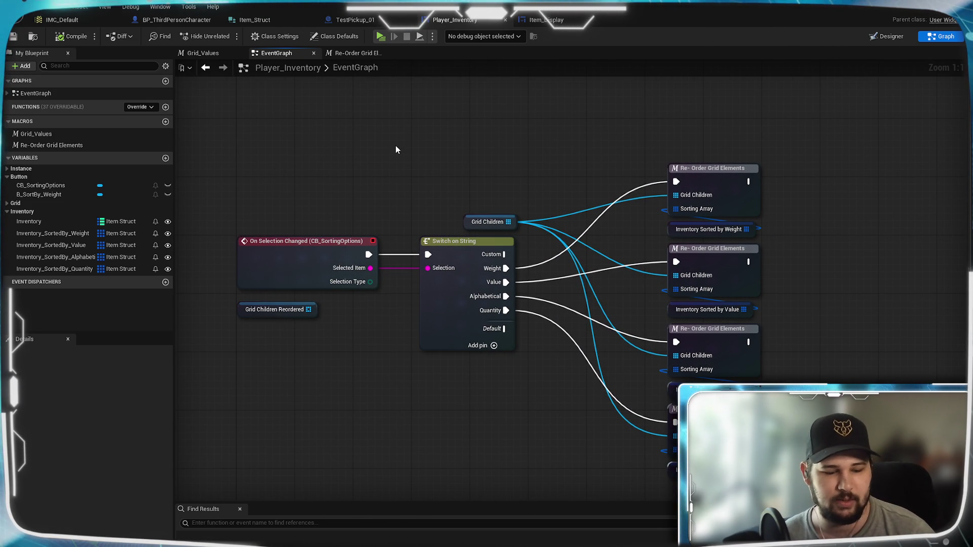
mouse_move(417, 160)
mouse_down()
mouse_move(450, 218)
mouse_move(454, 178)
mouse_move(441, 205)
mouse_up()
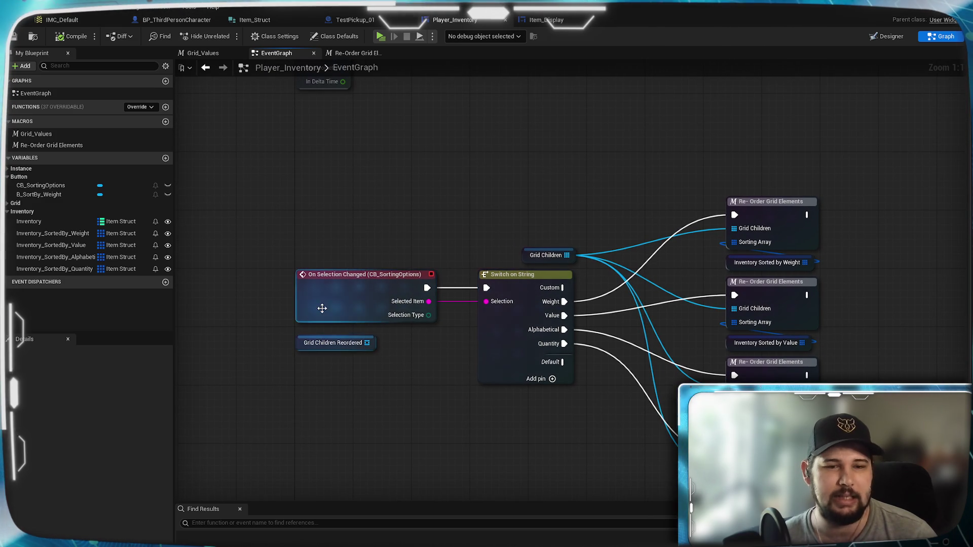
click(330, 344)
drag(330, 344, 330, 337)
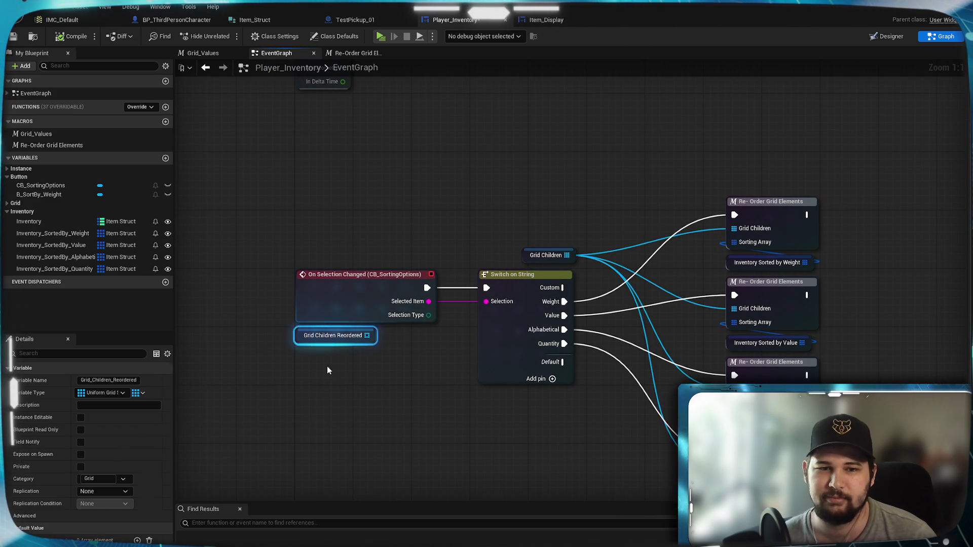
click(327, 366)
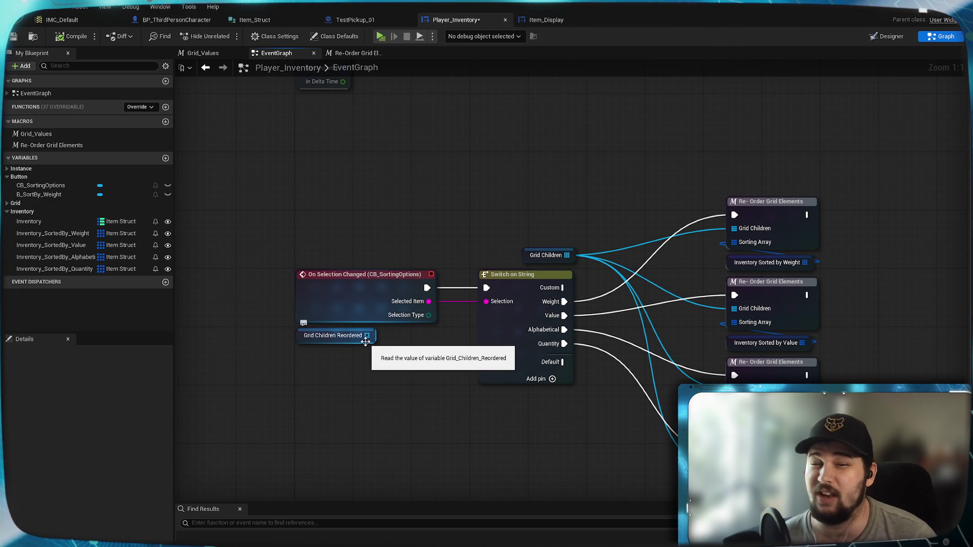
mouse_move(443, 237)
mouse_down()
mouse_move(409, 246)
mouse_move(402, 226)
mouse_up()
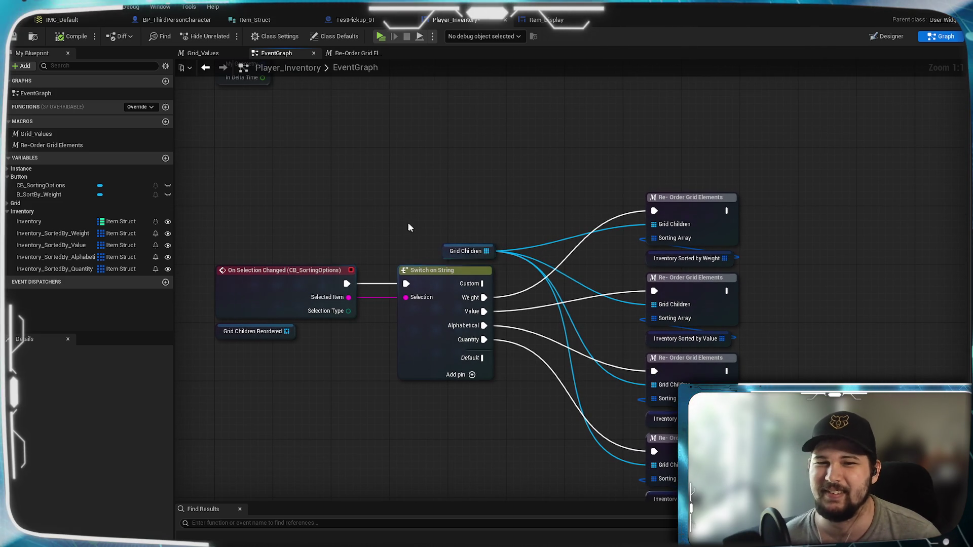
drag(494, 257, 490, 255)
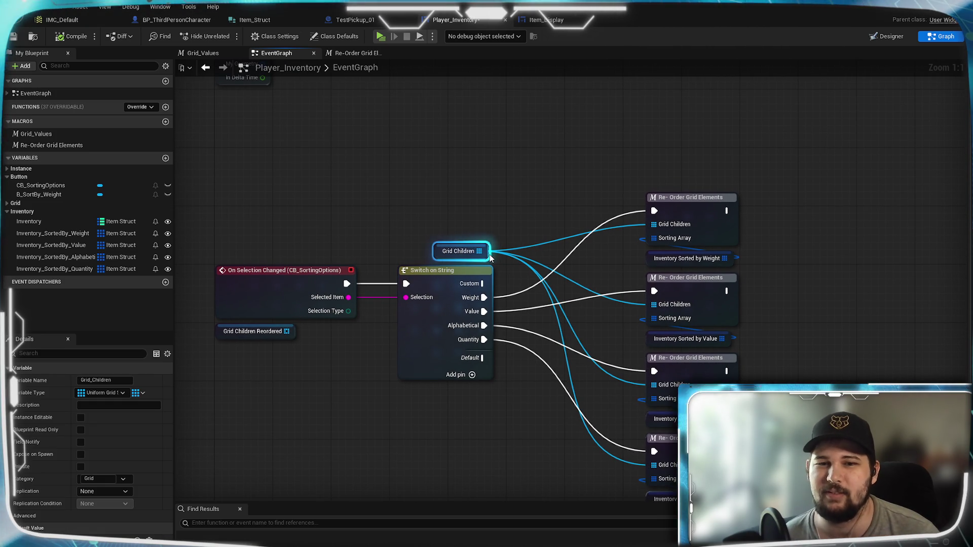
Review the Re-Order Grid Elements and Grid_Values macro graphs, then go back to the event graph
click(355, 53)
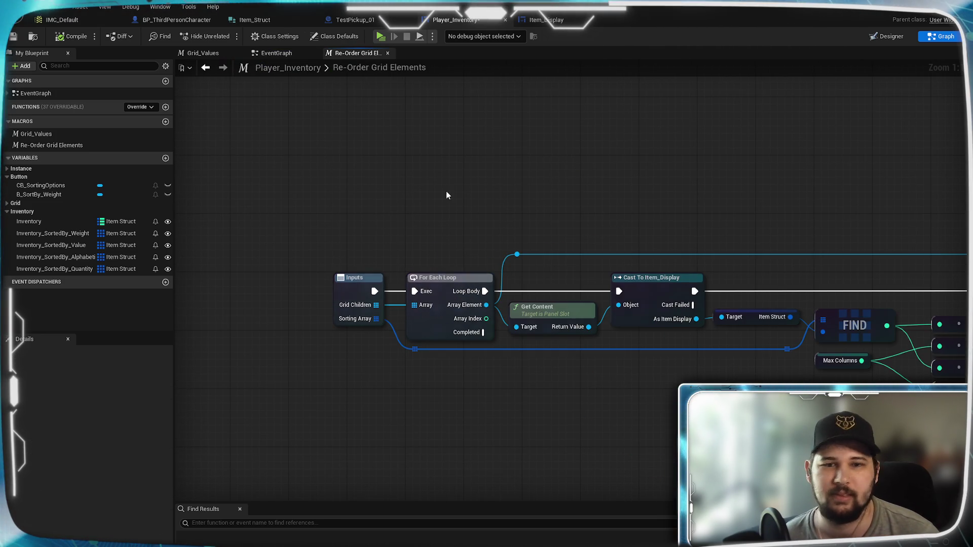
drag(426, 180, 528, 171)
drag(606, 189, 737, 185)
drag(408, 124, 648, 139)
click(231, 51)
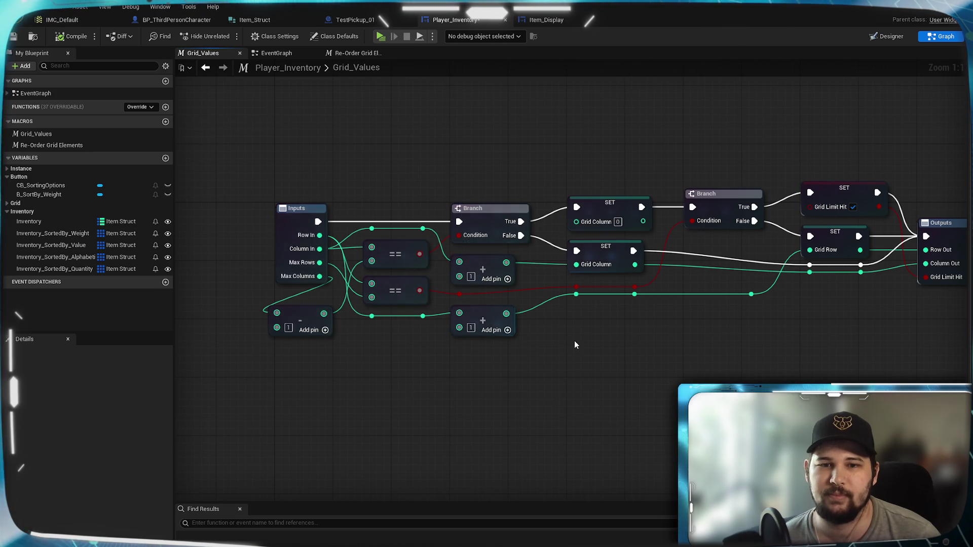
scroll(574, 341, down, 1)
scroll(566, 339, up, 1)
click(276, 53)
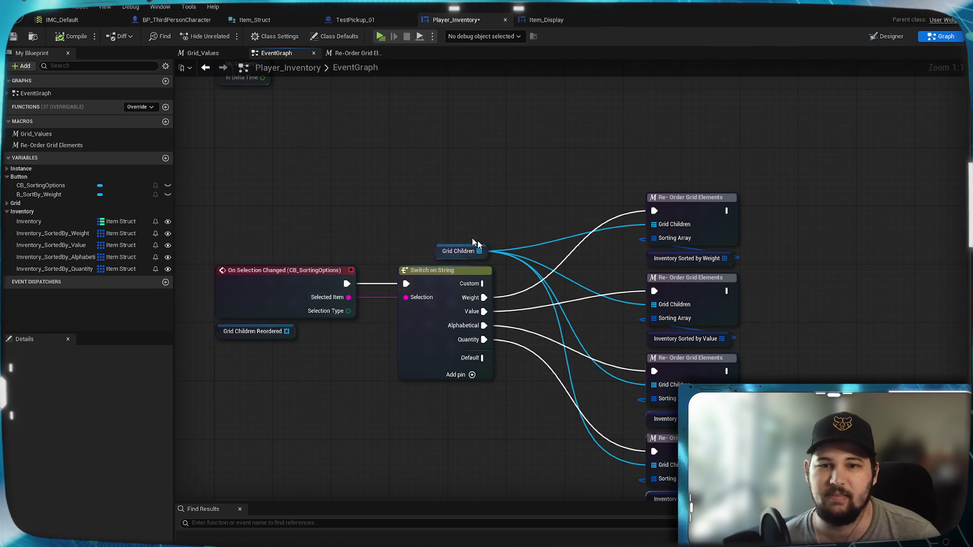
drag(350, 242, 366, 200)
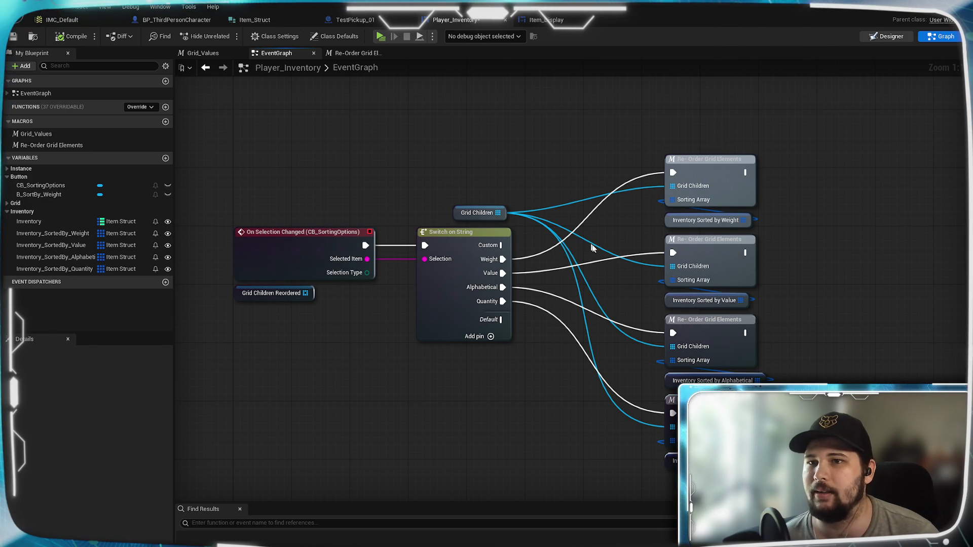
key(shift+F4)
Delete the B_SortBy_Weight button from the widget Hierarchy
scroll(561, 290, up, 7)
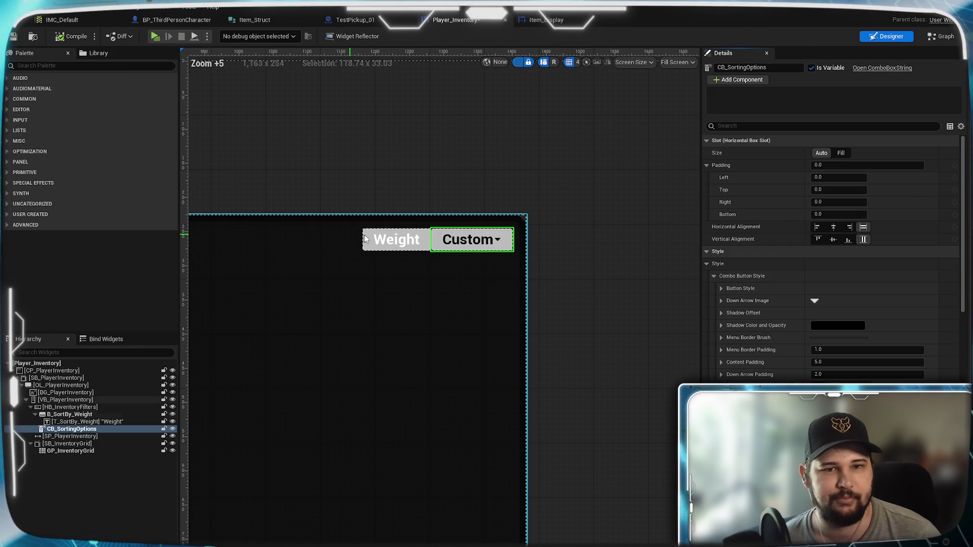
click(68, 414)
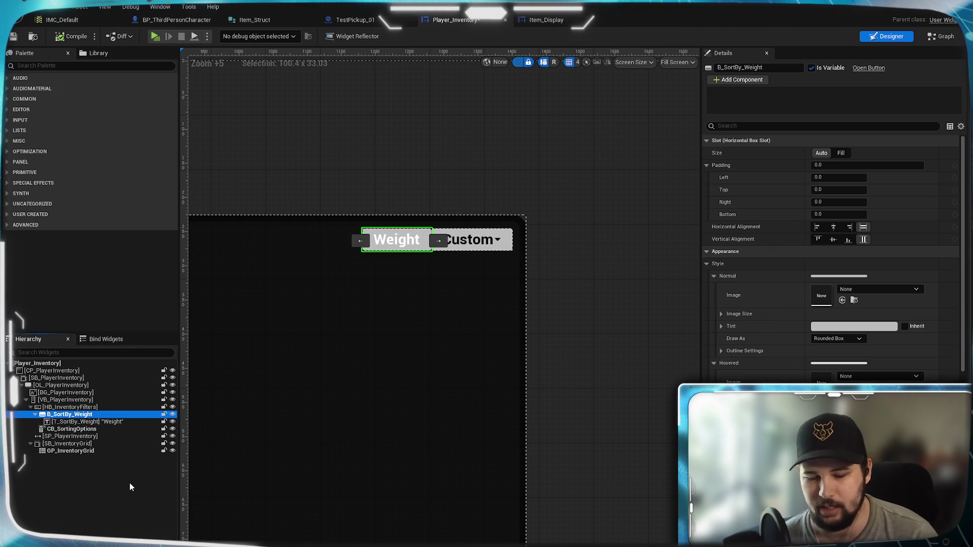
key(Delete)
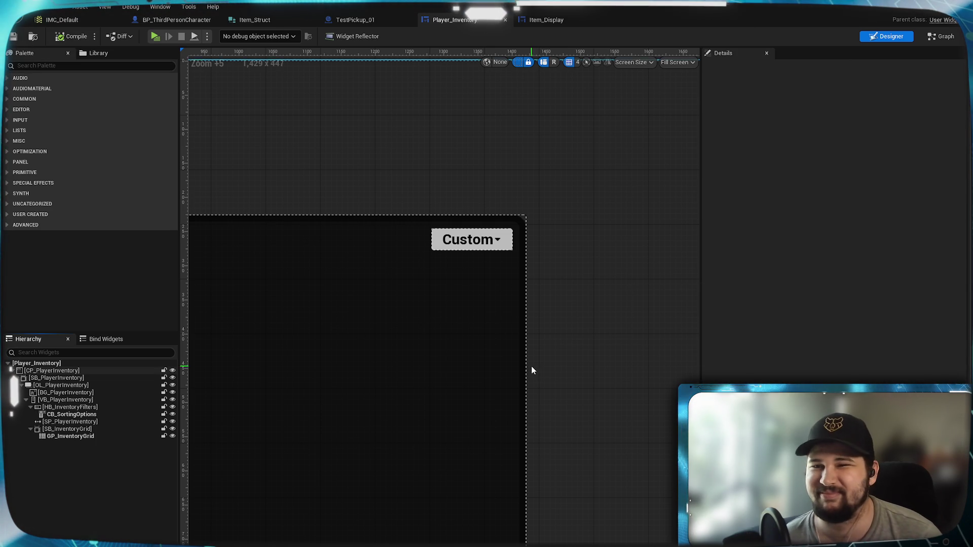
scroll(532, 366, down, 4)
scroll(506, 389, up, 2)
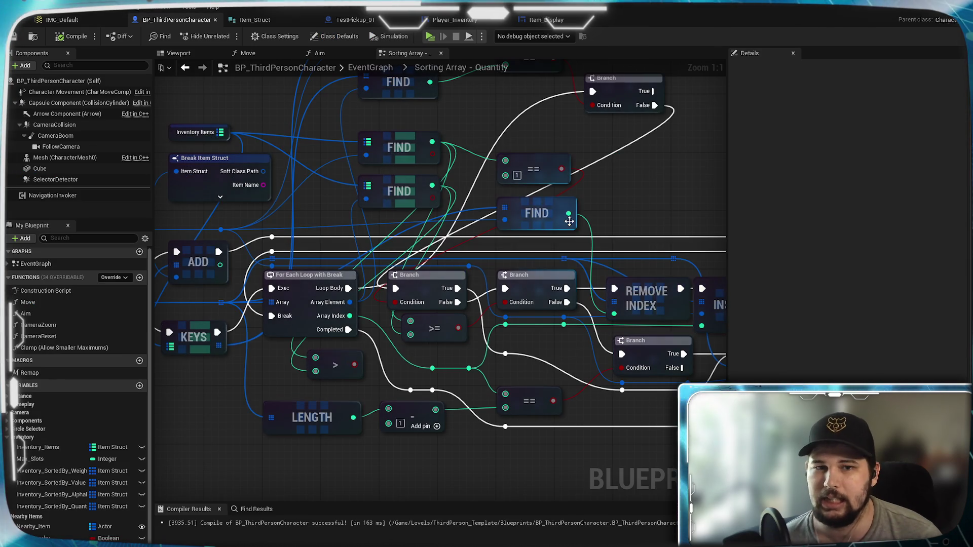
mouse_move(324, 203)
mouse_down()
mouse_move(308, 337)
mouse_move(379, 238)
mouse_move(545, 223)
mouse_move(357, 238)
mouse_up()
scroll(545, 223, down, 1)
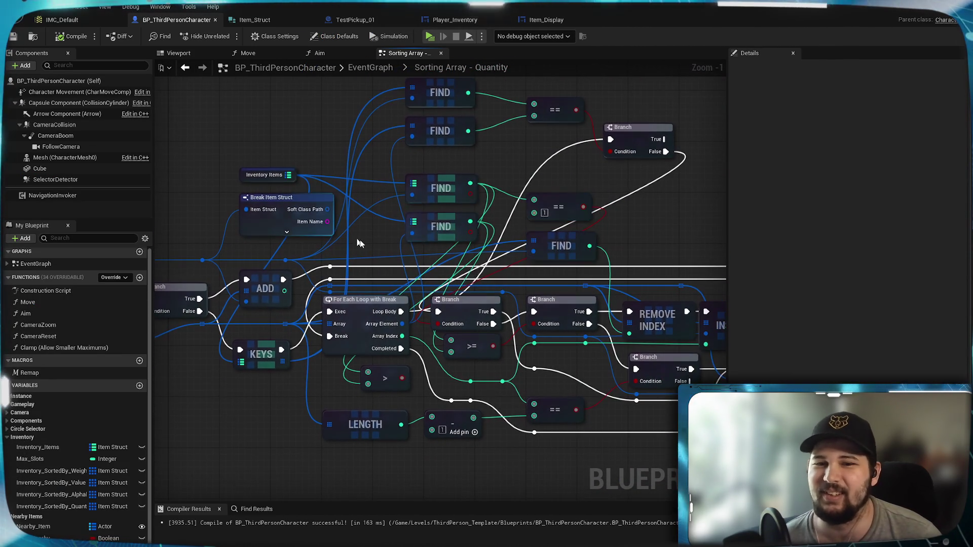
click(251, 19)
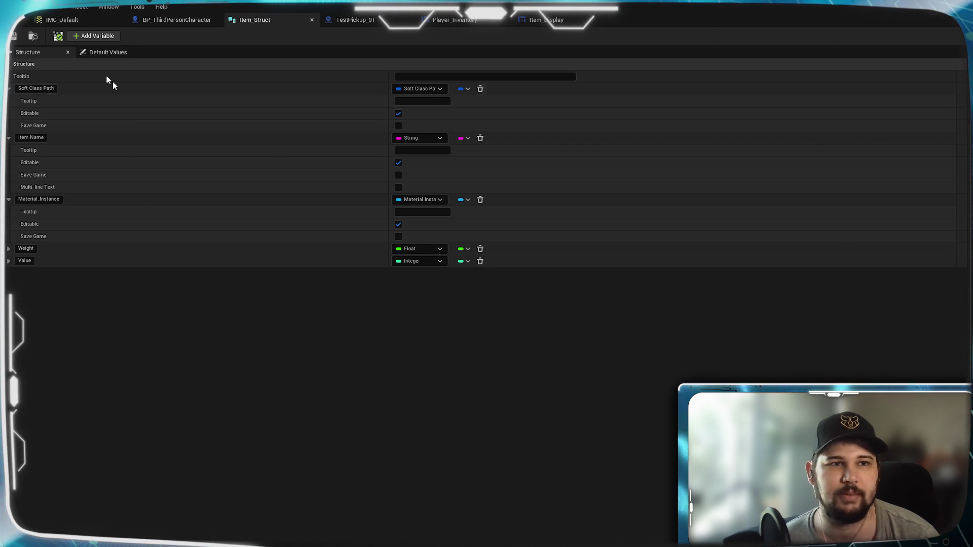
click(9, 248)
click(9, 323)
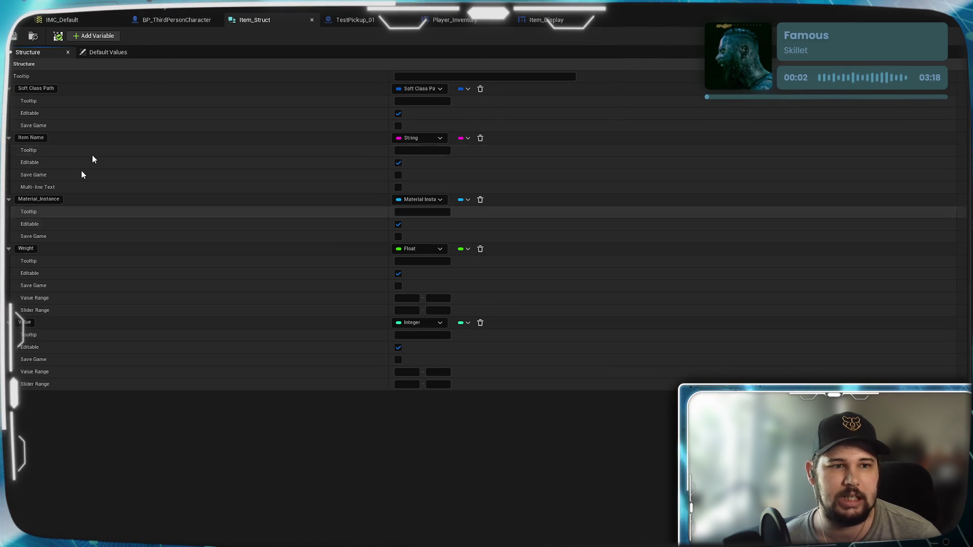
click(458, 22)
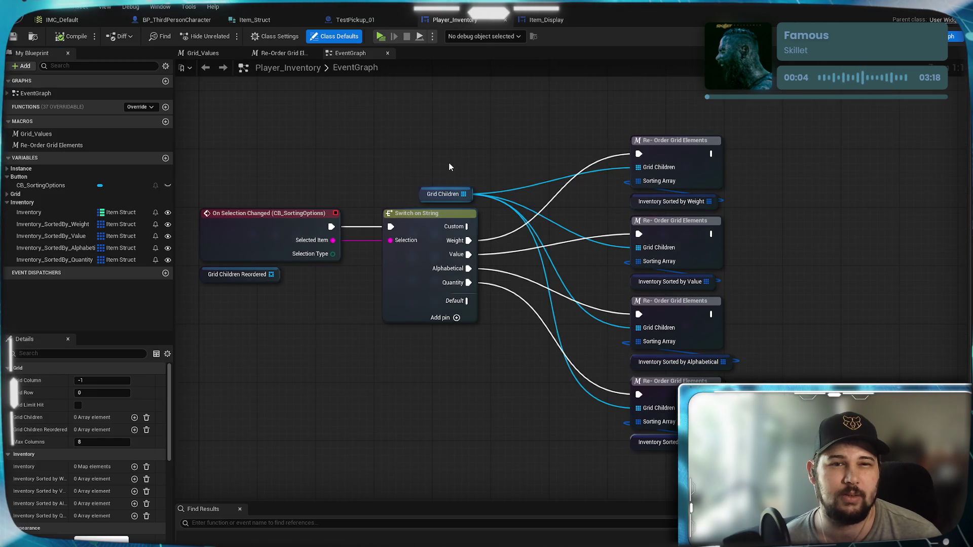
click(355, 20)
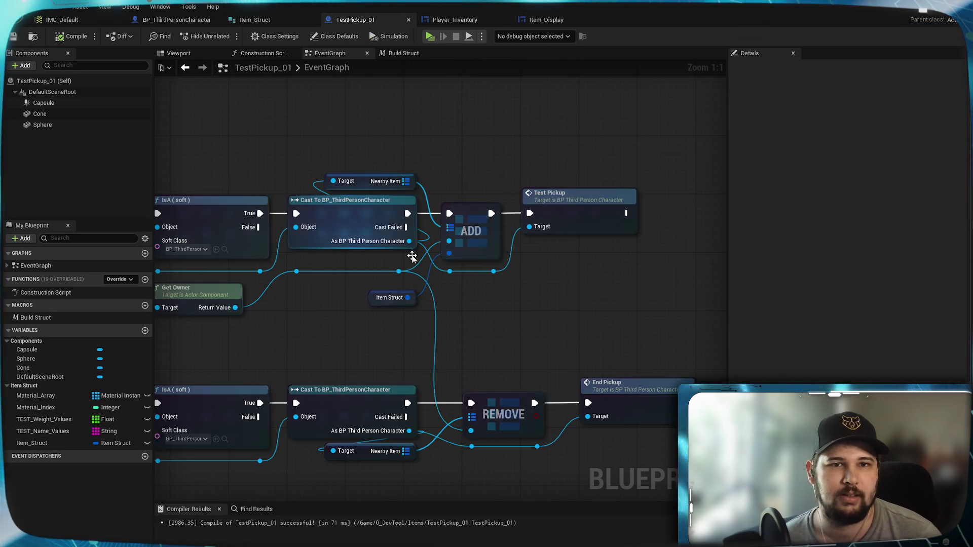
Inspect TestPickup_01's Build Struct macro graph
click(401, 54)
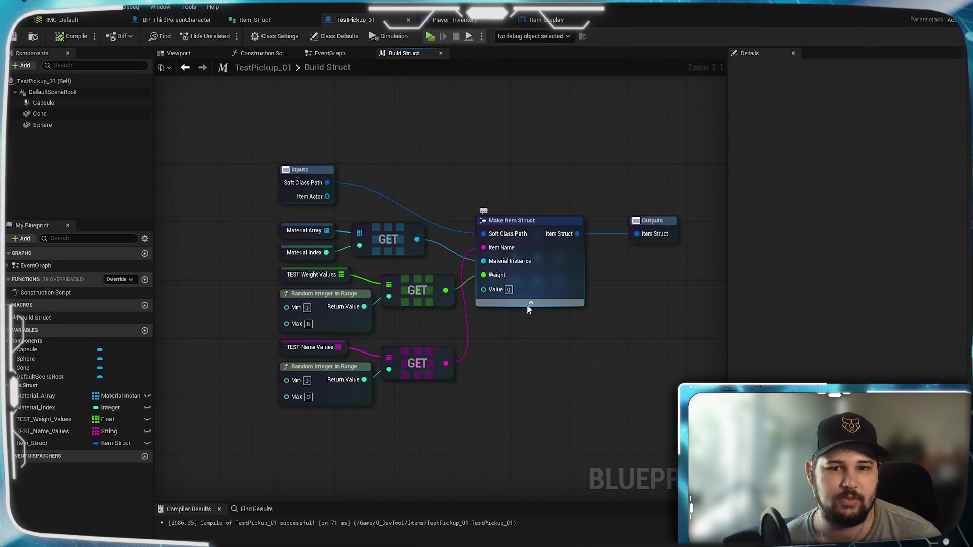
key(Home)
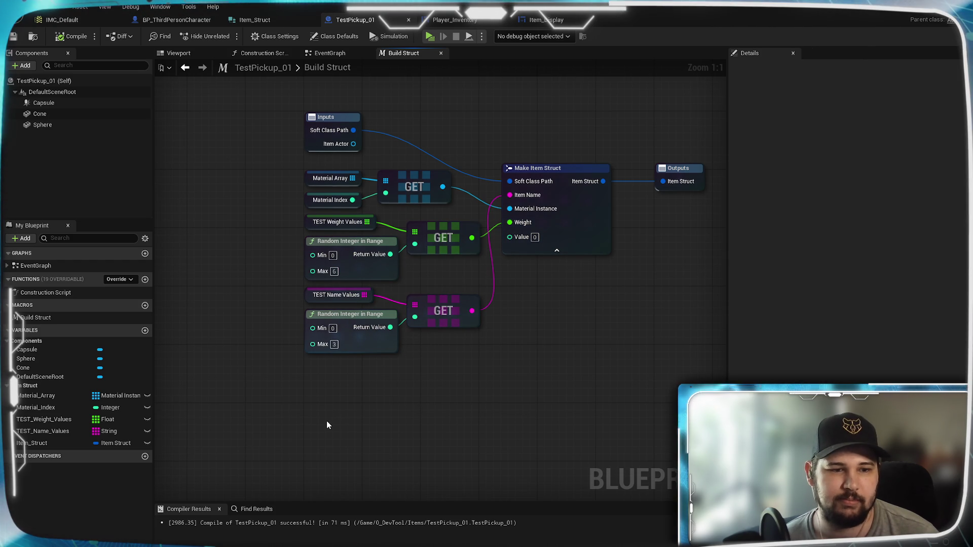
key(Home)
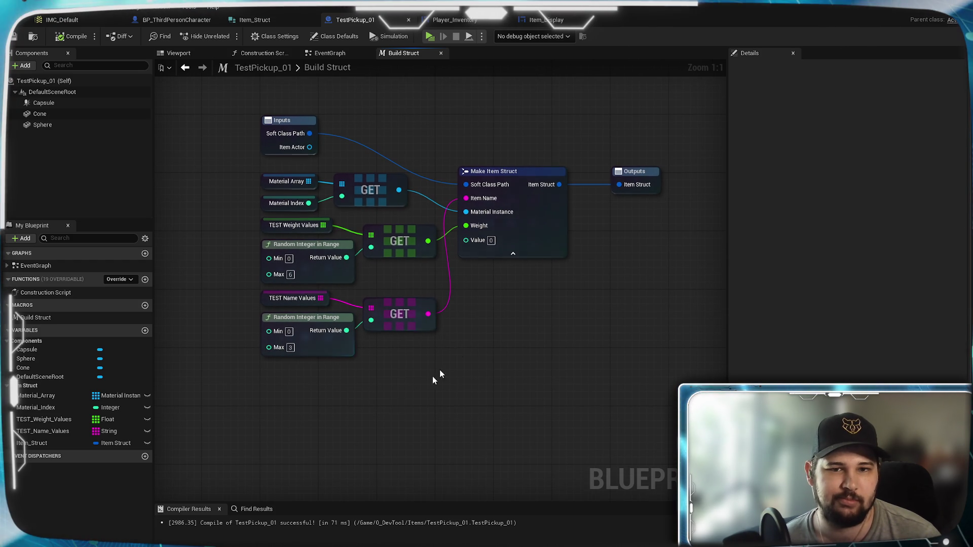
drag(482, 311, 517, 327)
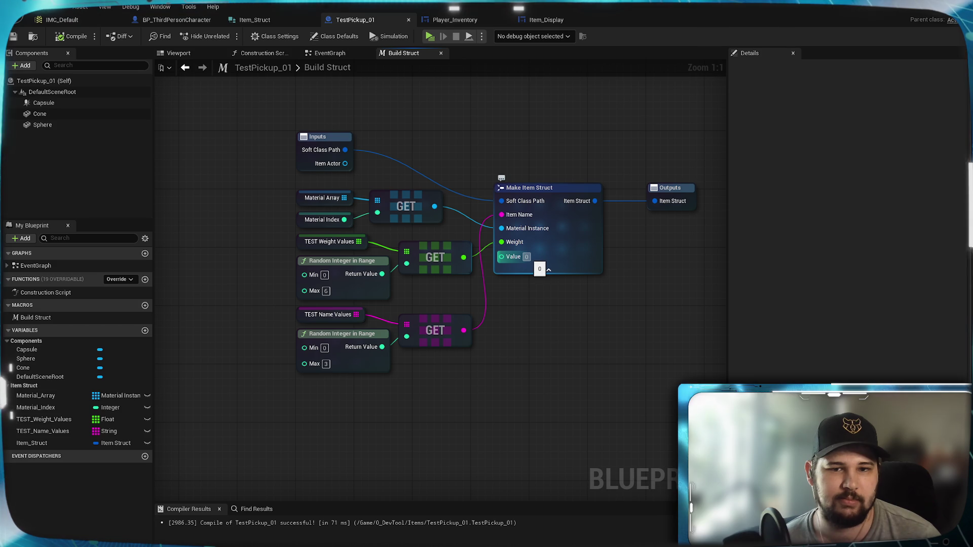
mouse_move(407, 349)
mouse_down()
mouse_move(366, 406)
mouse_move(408, 341)
mouse_move(317, 411)
mouse_up()
Close the IMC_Default, Item_Struct and TestPickup_01 editors
click(66, 20)
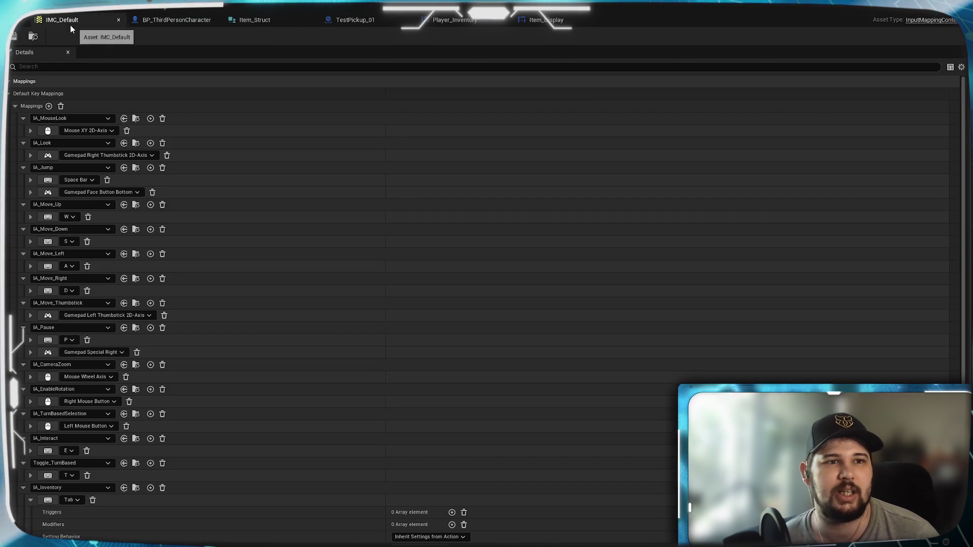
click(118, 20)
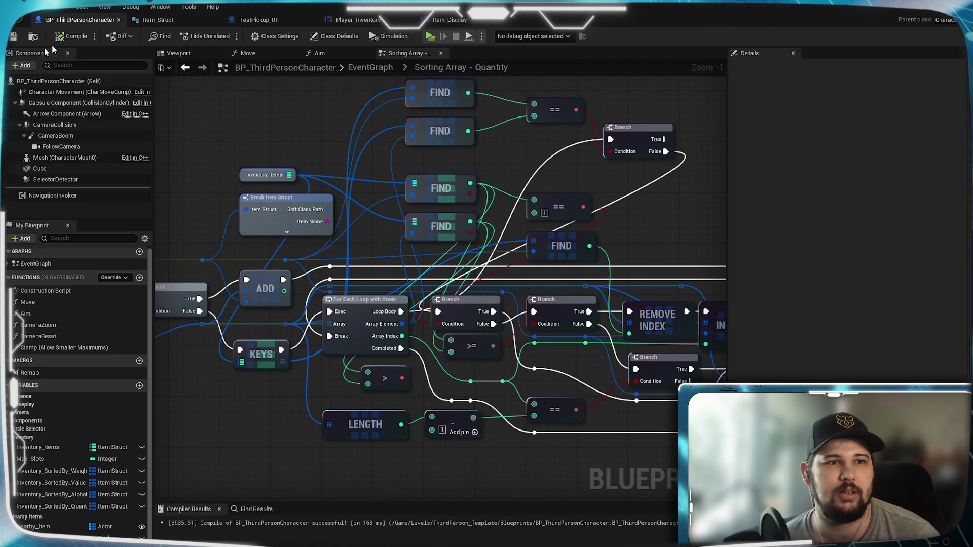
double_click(273, 213)
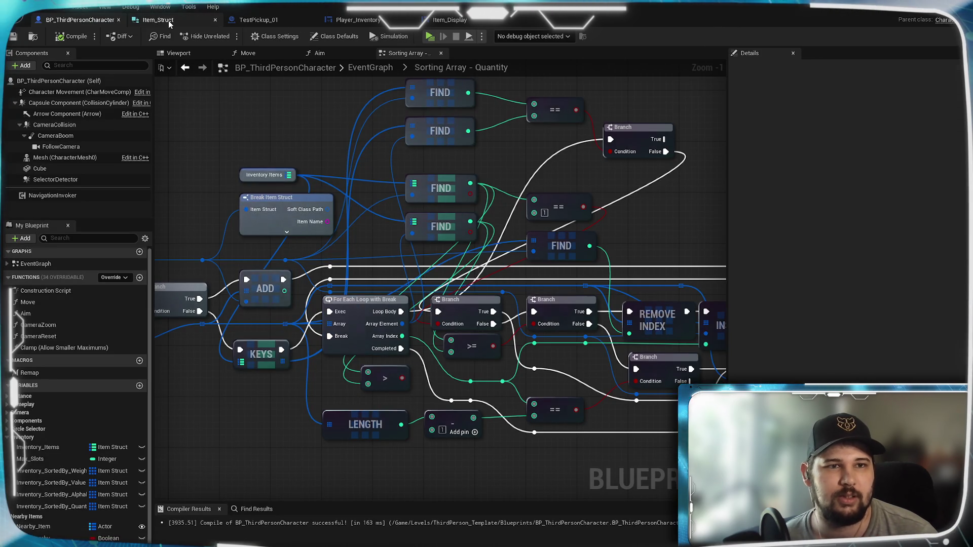
click(215, 20)
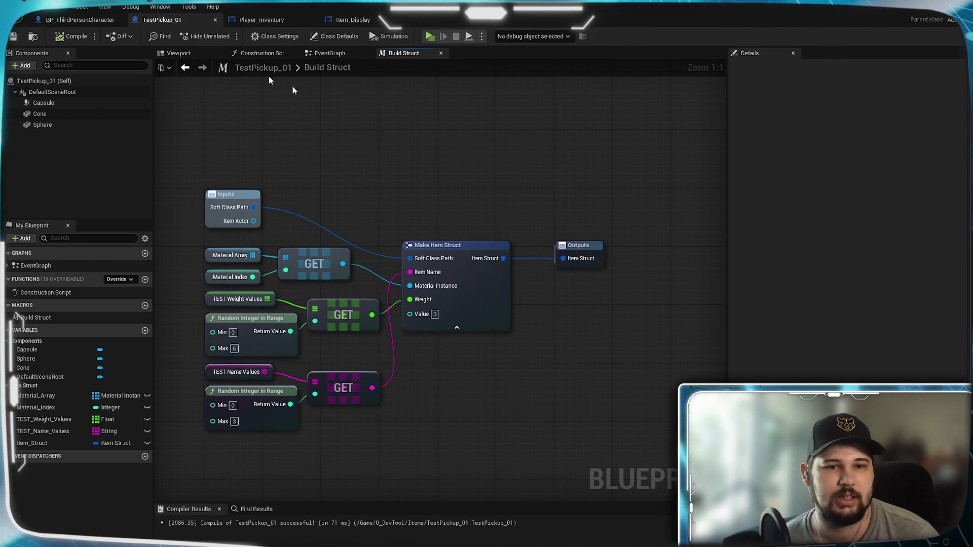
scroll(447, 202, down, 1)
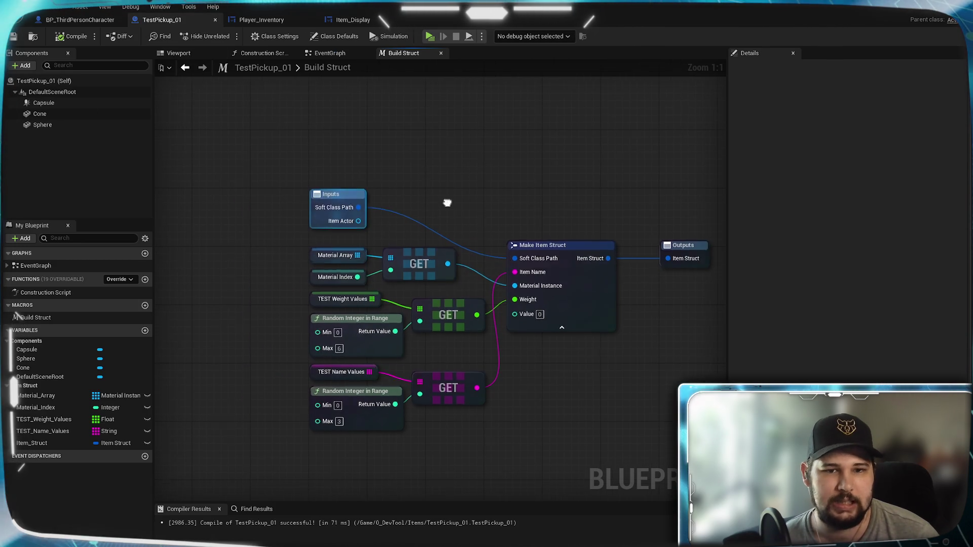
click(333, 55)
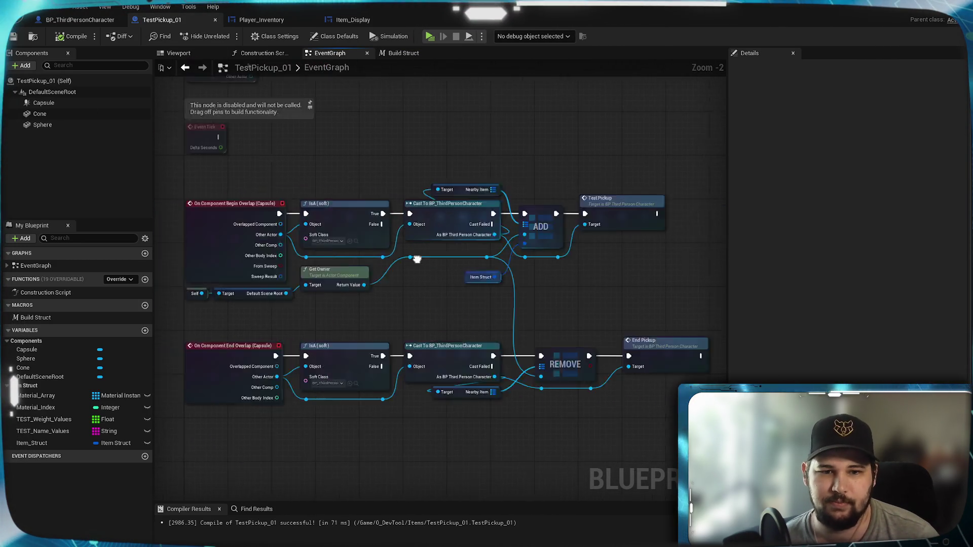
scroll(342, 263, up, 1)
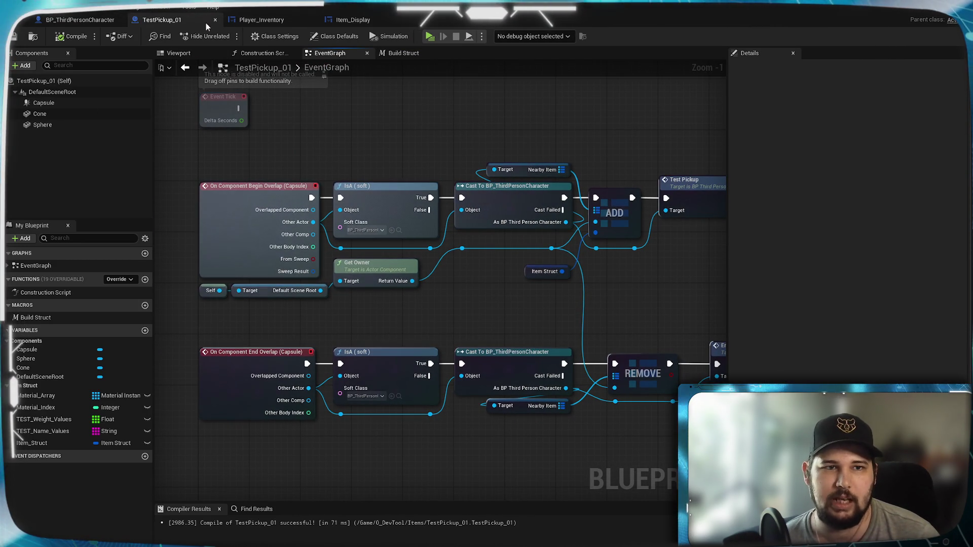
click(215, 20)
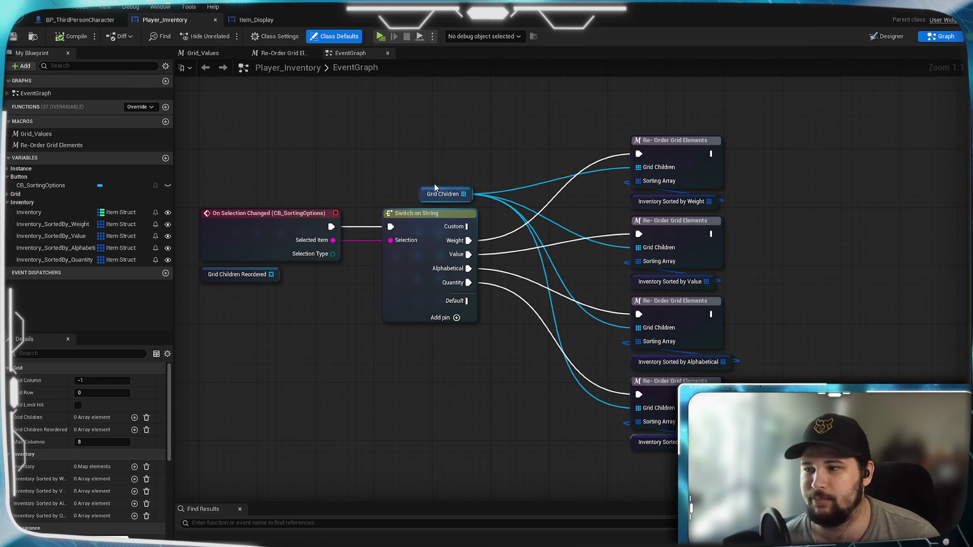
Return to BP_ThirdPersonCharacter's Sorting Array - Quantity graph
scroll(434, 189, up, 1)
scroll(378, 152, down, 1)
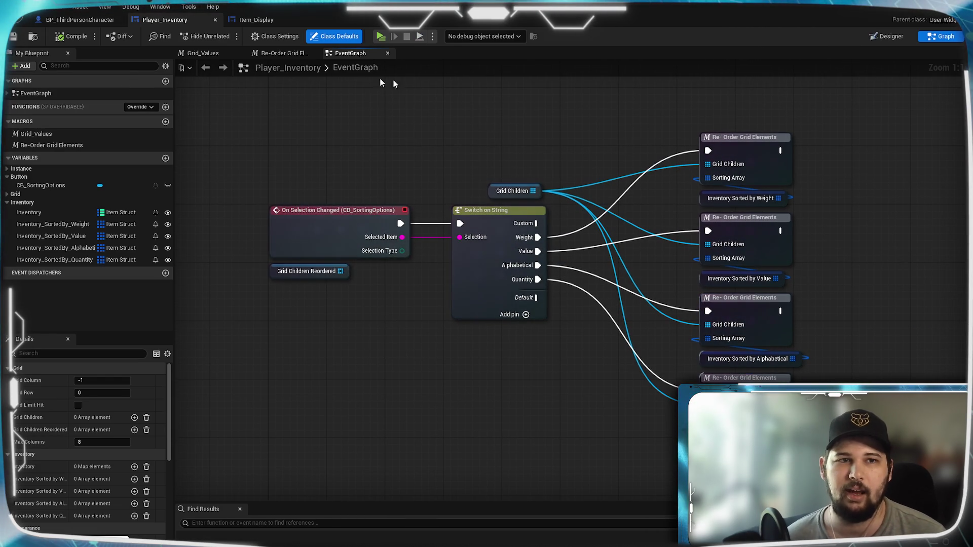
mouse_move(372, 152)
mouse_down()
mouse_move(367, 169)
mouse_move(361, 146)
mouse_up()
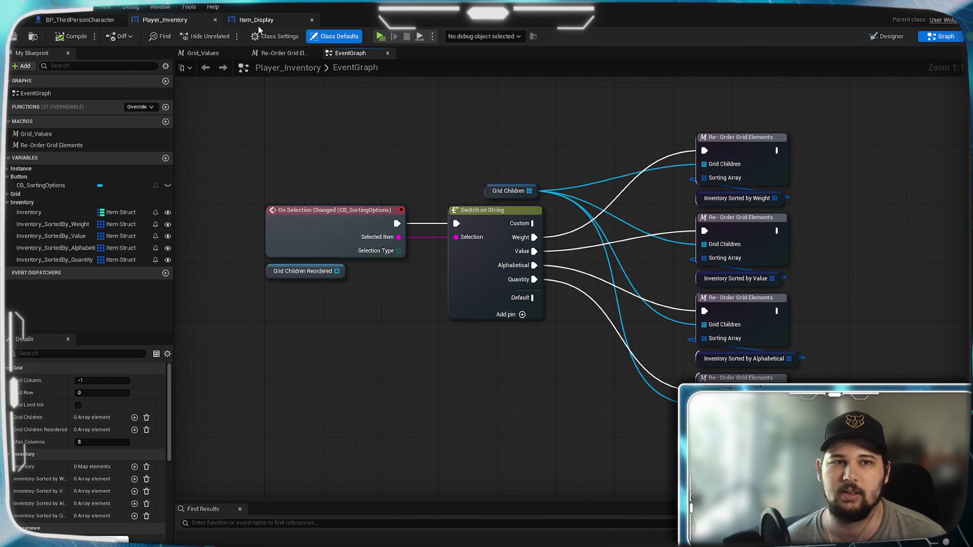
click(257, 23)
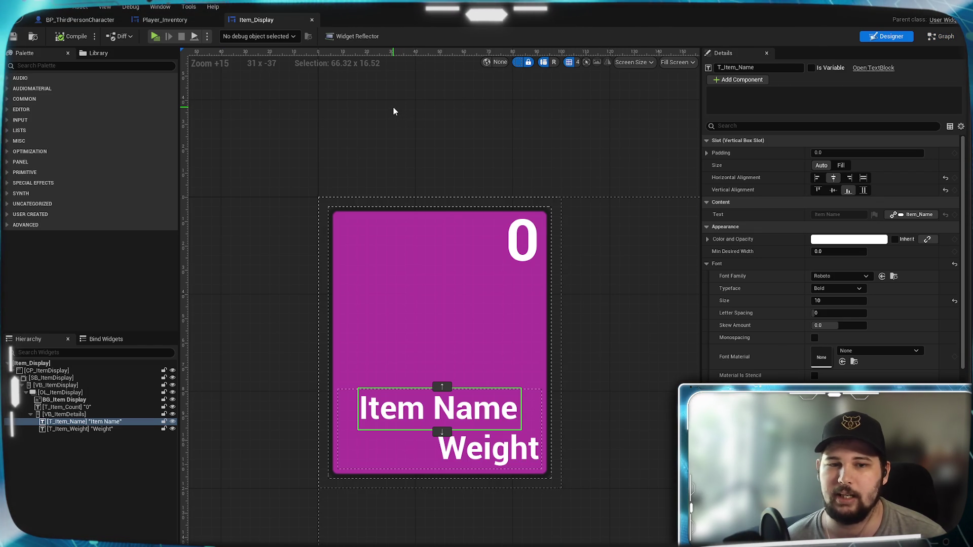
click(163, 19)
click(93, 21)
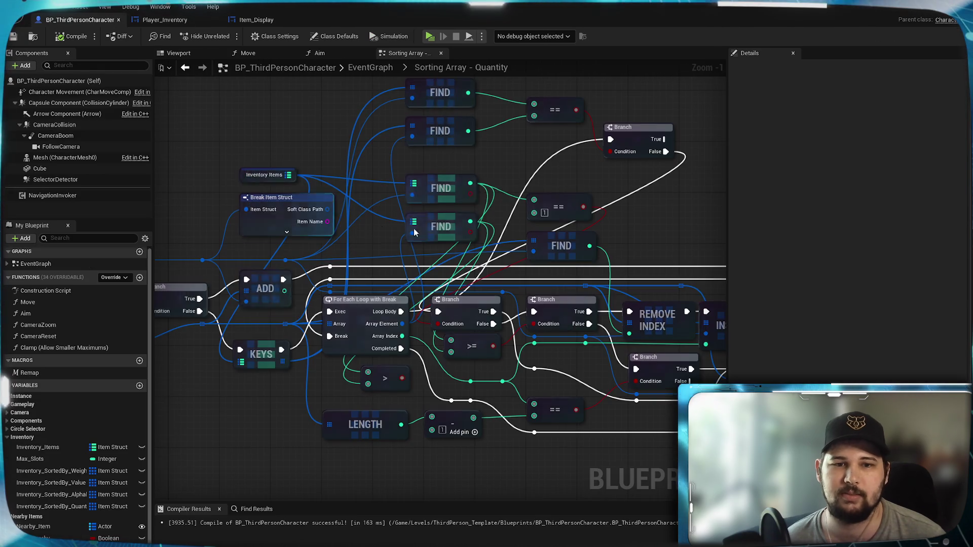
Add a reroute on the Item Struct wire, delete the old reroute, and reconnect Item Struct through it
drag(227, 167, 399, 166)
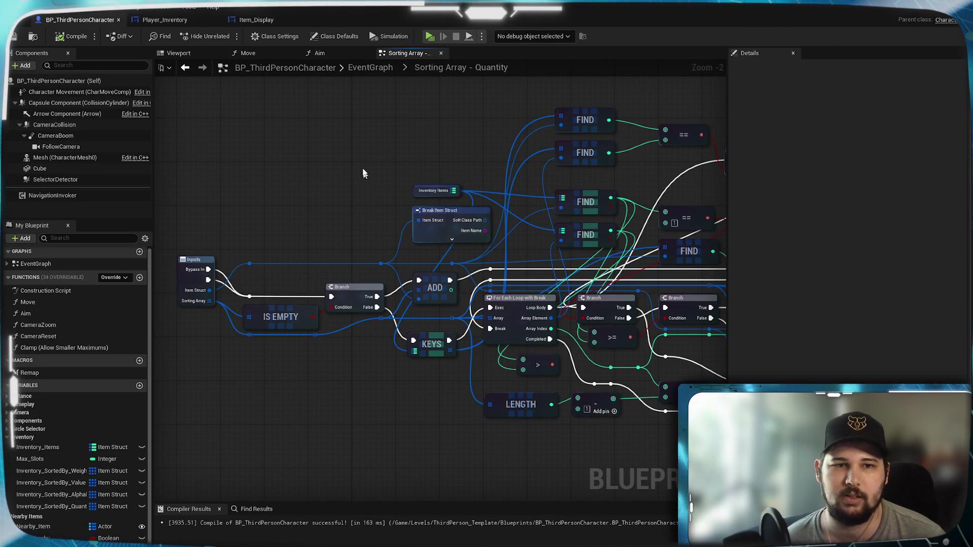
click(370, 67)
scroll(531, 315, up, 7)
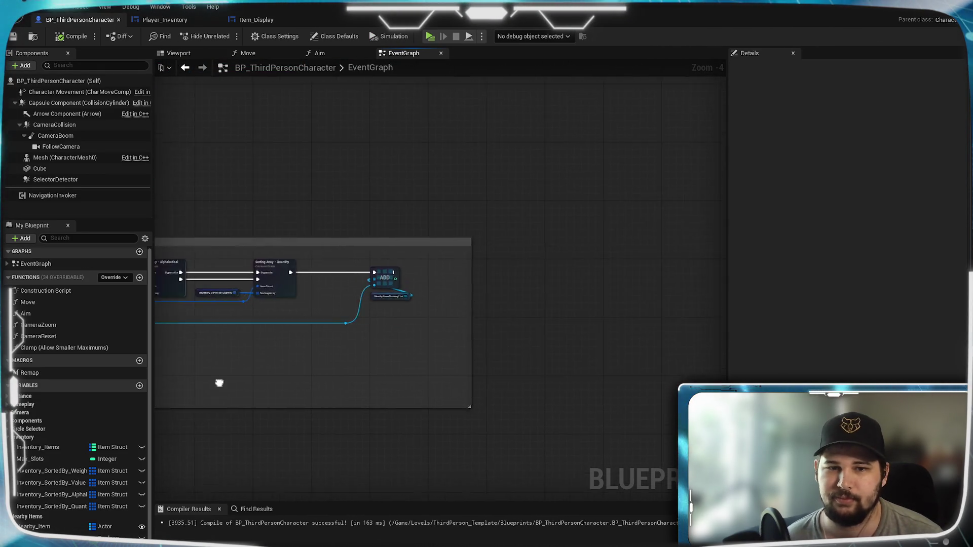
scroll(283, 318, up, 2)
mouse_move(253, 337)
mouse_down()
mouse_move(489, 336)
mouse_move(376, 358)
mouse_up()
scroll(488, 336, up, 2)
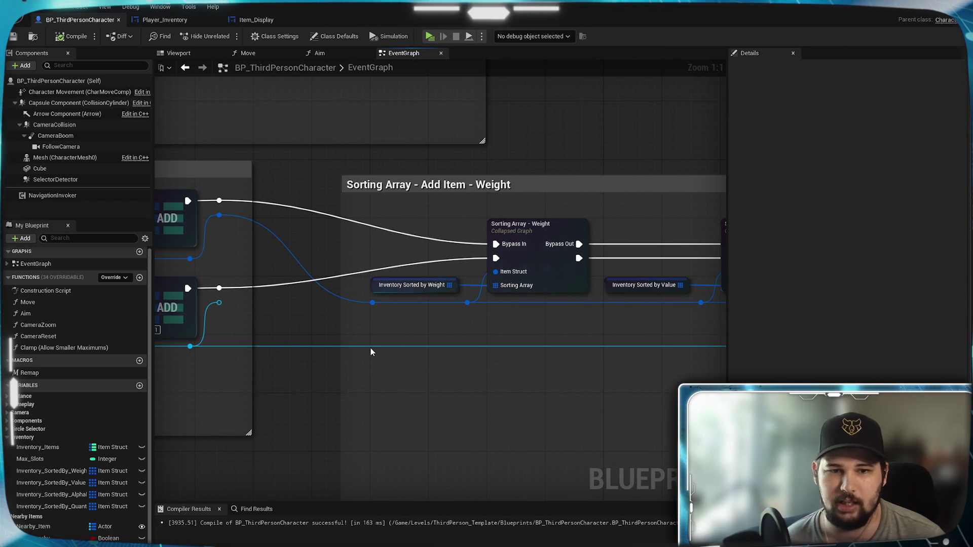
double_click(369, 348)
drag(375, 336, 385, 319)
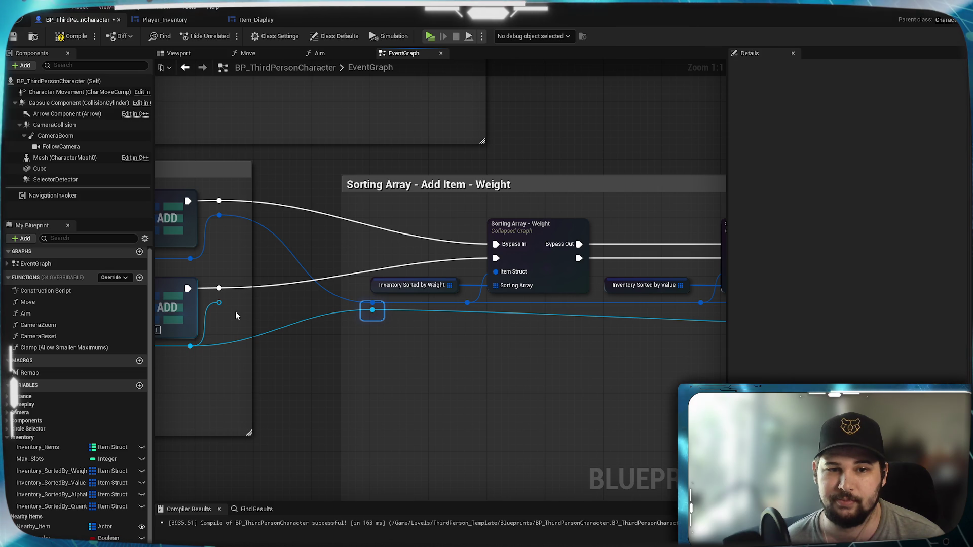
click(219, 302)
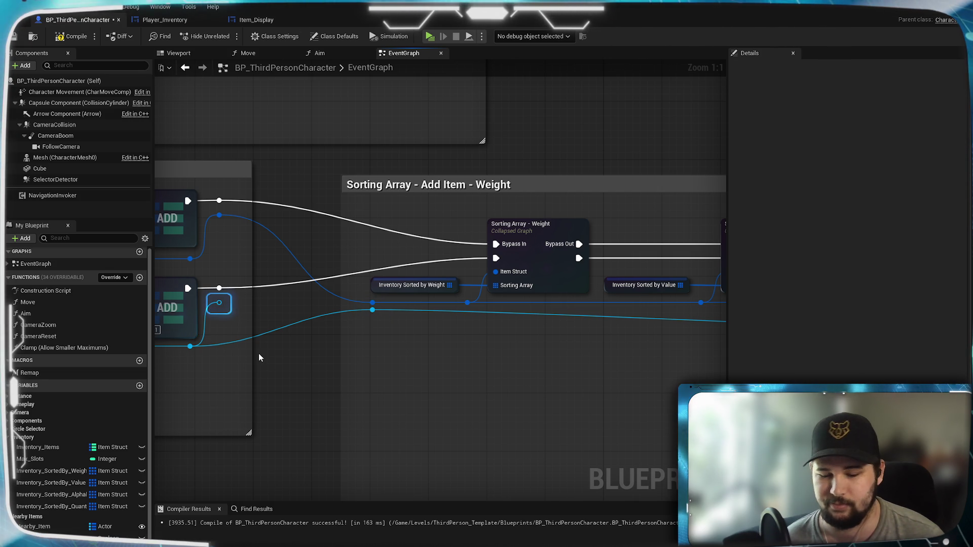
key(Delete)
drag(194, 260, 372, 303)
click(219, 216)
Place the Nearby Item Destroy List node under ADD and save the character blueprint
mouse_move(428, 419)
mouse_down()
mouse_move(304, 405)
mouse_move(522, 384)
mouse_move(444, 378)
mouse_move(617, 351)
mouse_up()
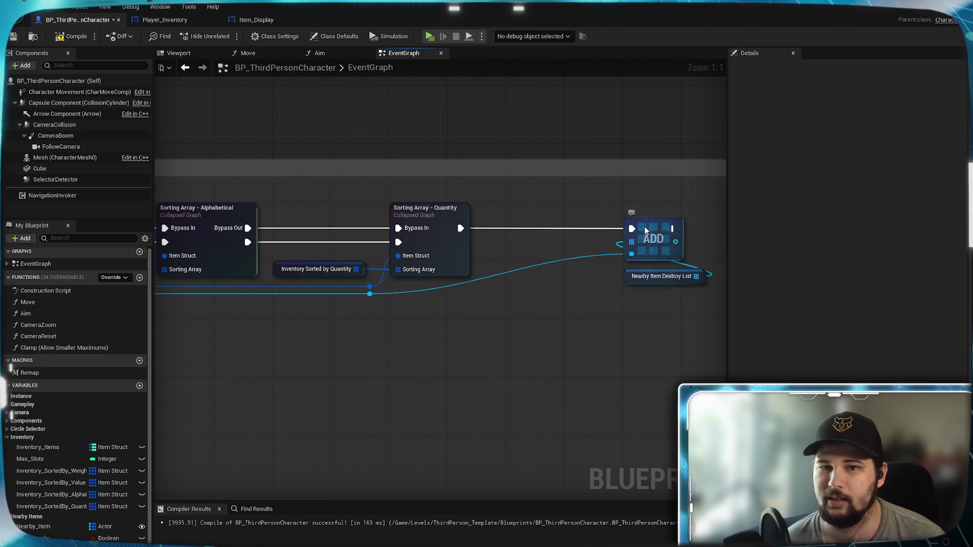
drag(672, 286, 551, 281)
scroll(521, 351, down, 2)
mouse_move(488, 374)
mouse_down()
mouse_move(546, 327)
mouse_move(413, 337)
mouse_up()
mouse_move(283, 420)
mouse_down()
mouse_move(445, 324)
mouse_move(448, 198)
mouse_move(437, 185)
mouse_move(659, 383)
mouse_move(434, 374)
mouse_move(469, 360)
mouse_up()
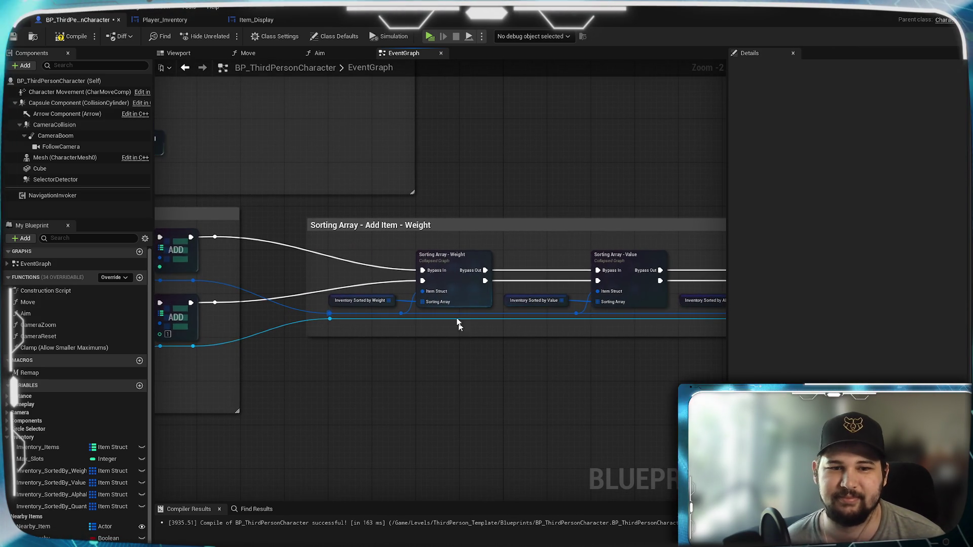
click(14, 36)
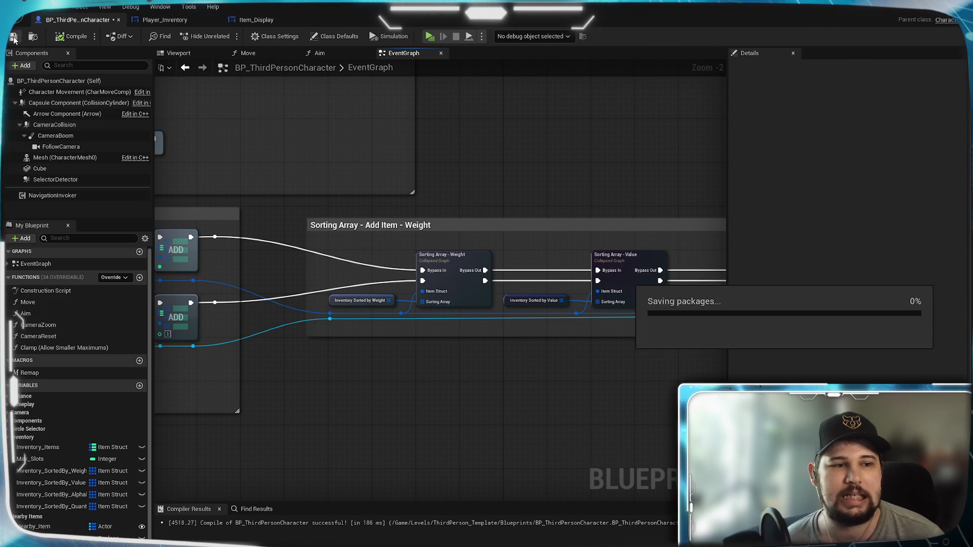
Review the sorting comment blocks such as Add Item - Weight, then close the BP_ThirdPersonCharacter editor
scroll(514, 375, down, 4)
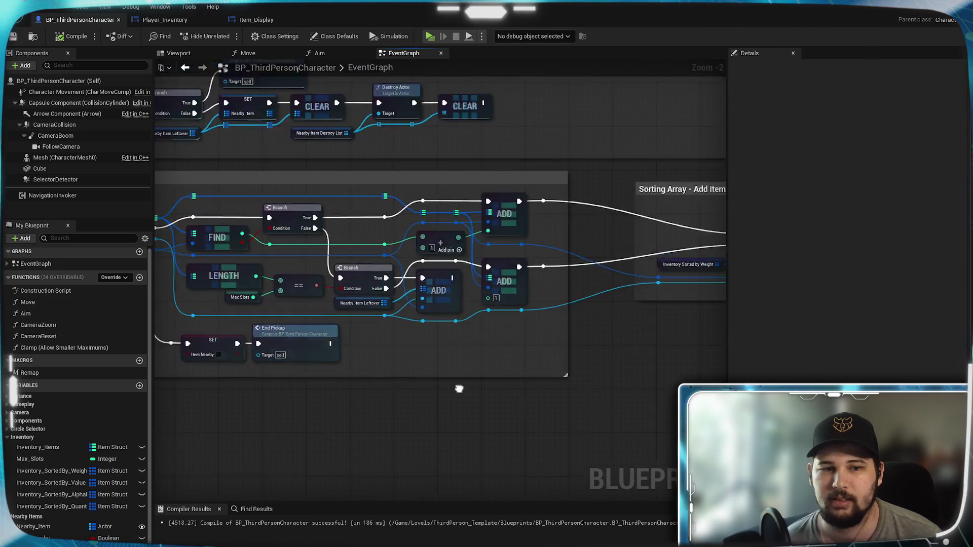
scroll(306, 373, up, 3)
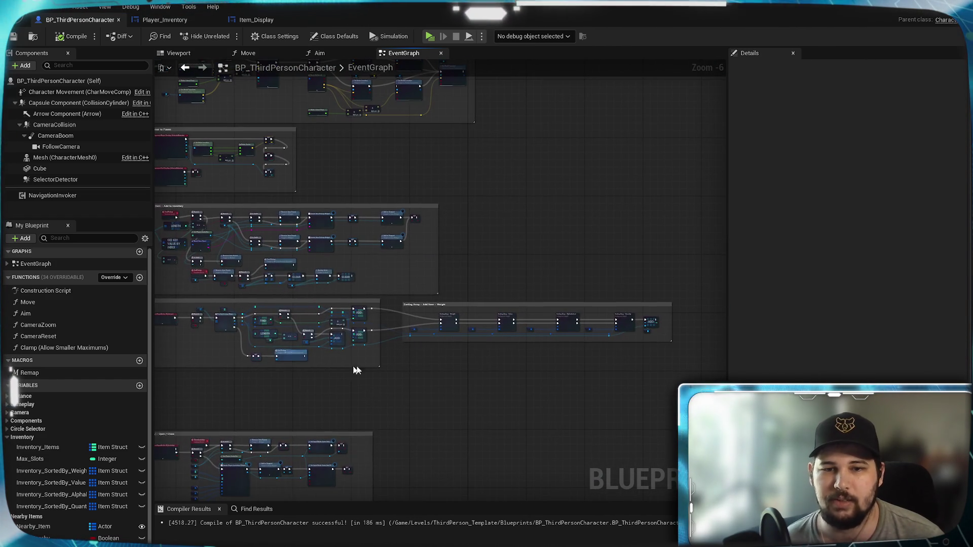
scroll(387, 358, up, 2)
scroll(503, 347, up, 1)
scroll(504, 347, down, 1)
scroll(195, 392, up, 1)
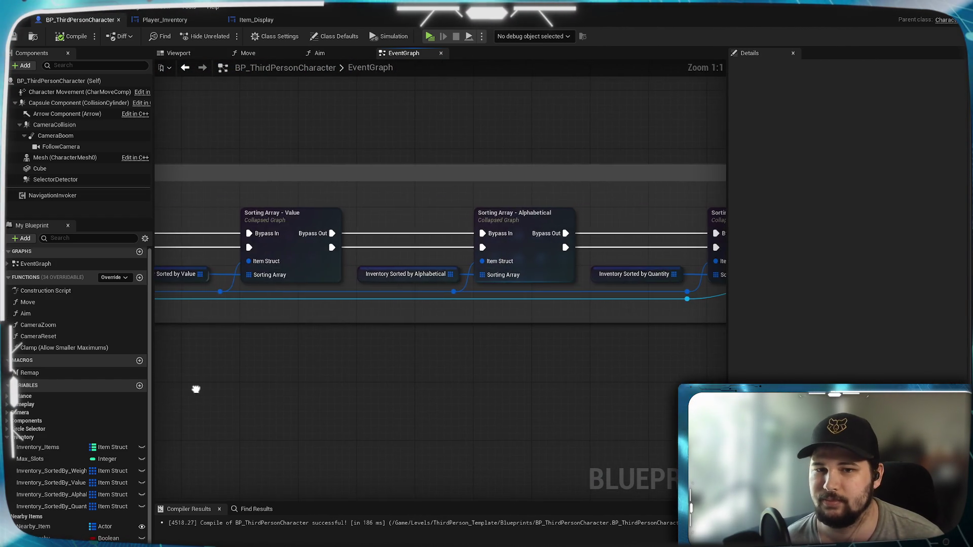
mouse_move(374, 391)
mouse_down()
mouse_move(479, 350)
mouse_move(337, 343)
mouse_move(290, 395)
mouse_up()
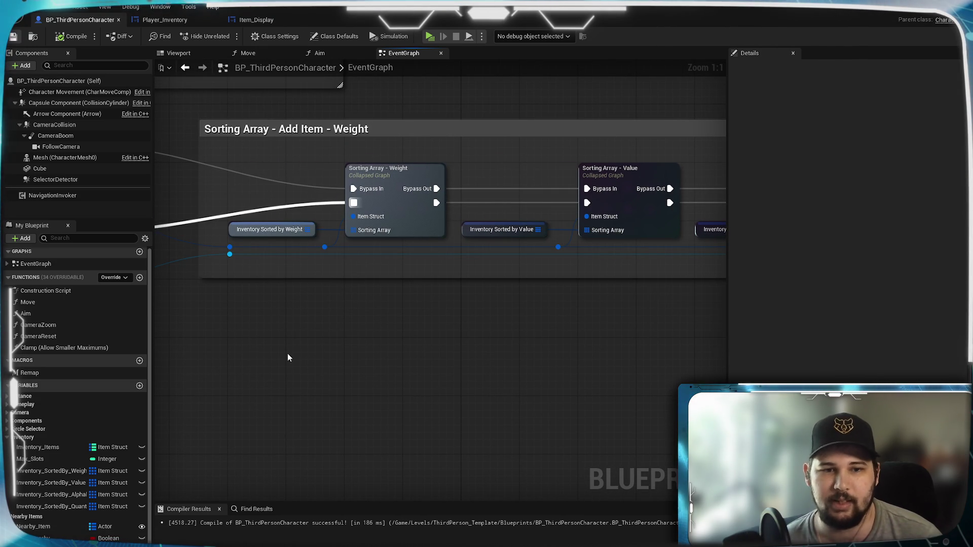
drag(345, 327, 467, 358)
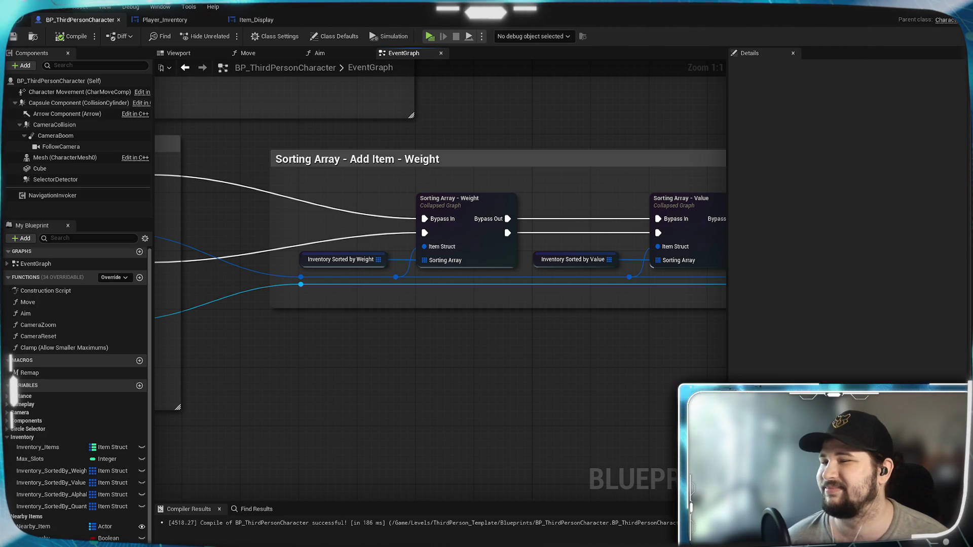
click(926, 11)
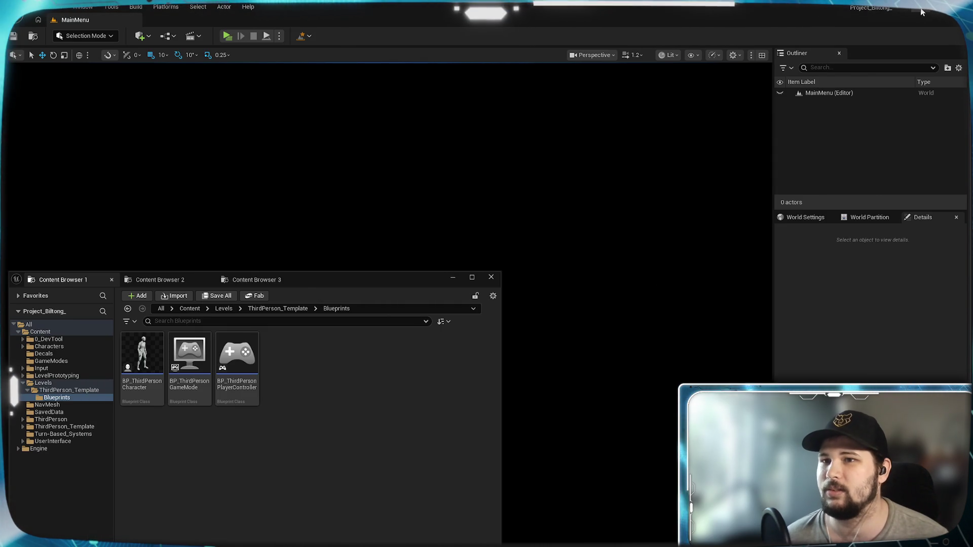
Close the Unreal Engine editor window
click(923, 12)
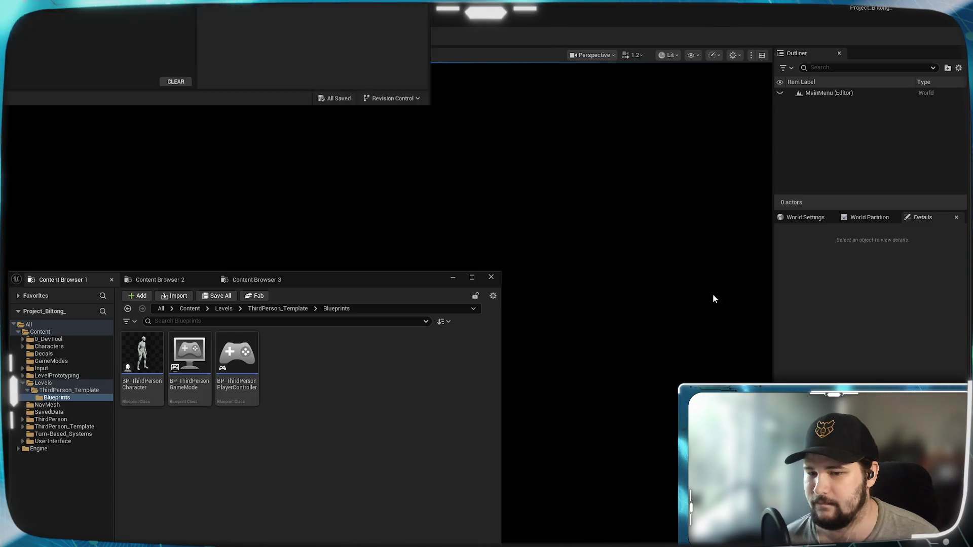
Look over the Sorting Array chain and Interact nodes, then launch a standalone play session
scroll(564, 368, down, 5)
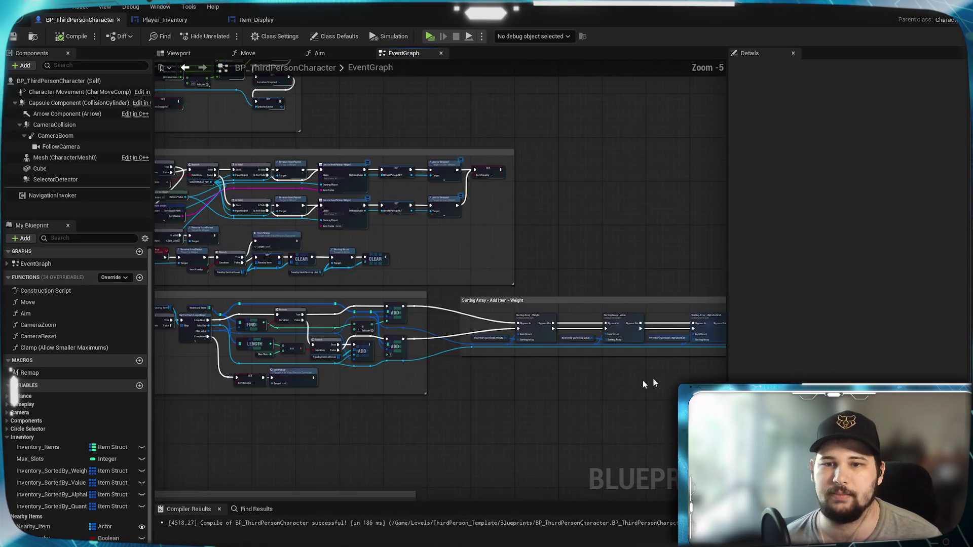
mouse_move(535, 341)
mouse_down()
mouse_move(504, 330)
mouse_move(359, 338)
mouse_up()
scroll(470, 363, up, 2)
mouse_move(470, 363)
mouse_down()
mouse_move(187, 387)
mouse_move(572, 359)
mouse_up()
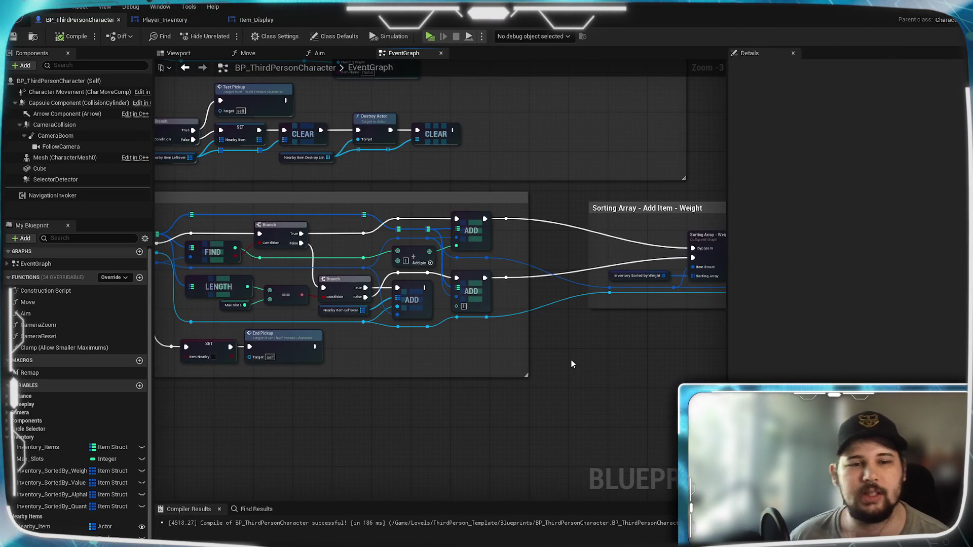
drag(385, 419, 647, 432)
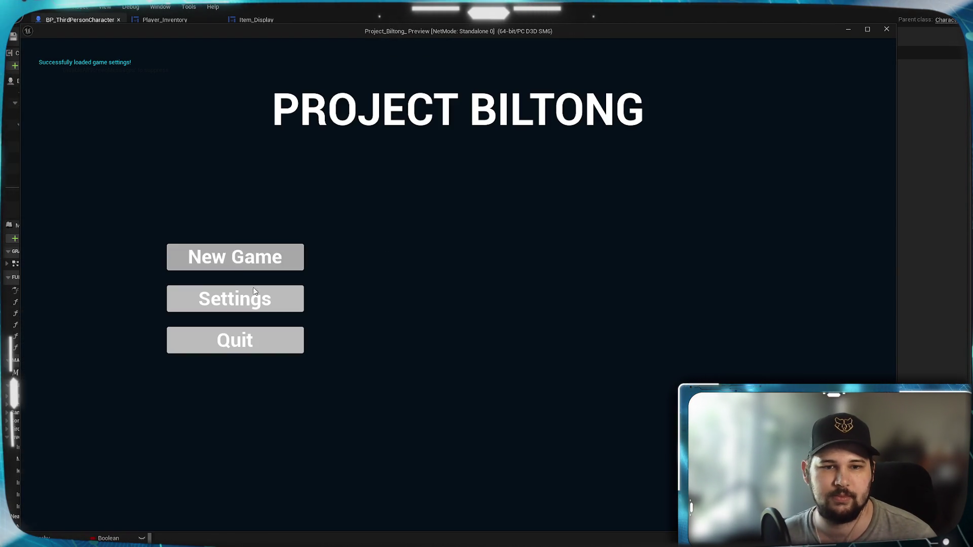
click(253, 263)
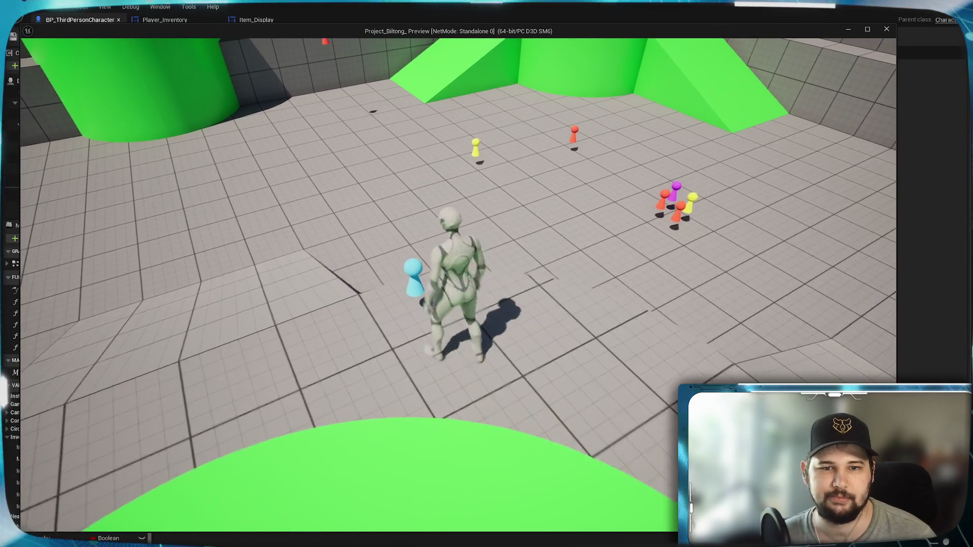
Run the character over the green platform to the coloured pawns until the Pickup prompt appears
key(w)
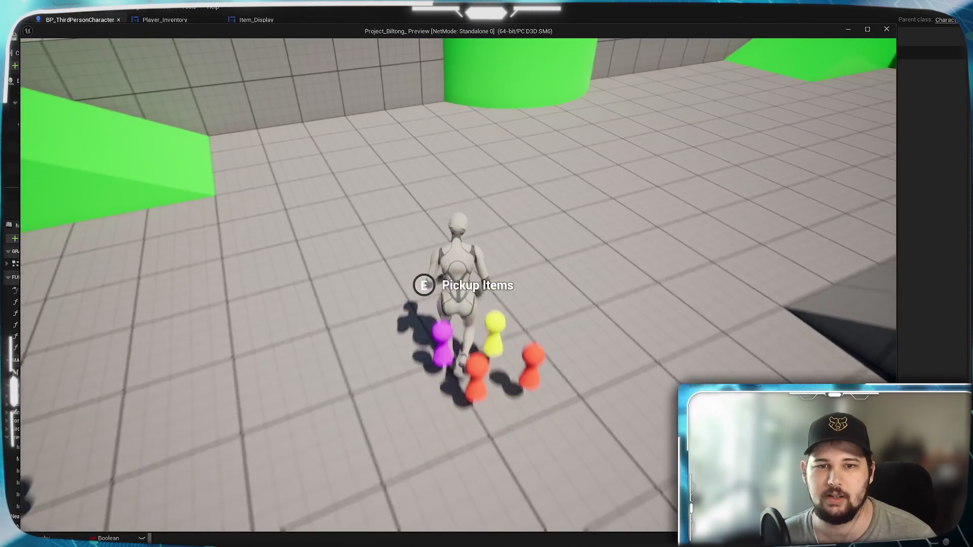
key(w)
key(w)
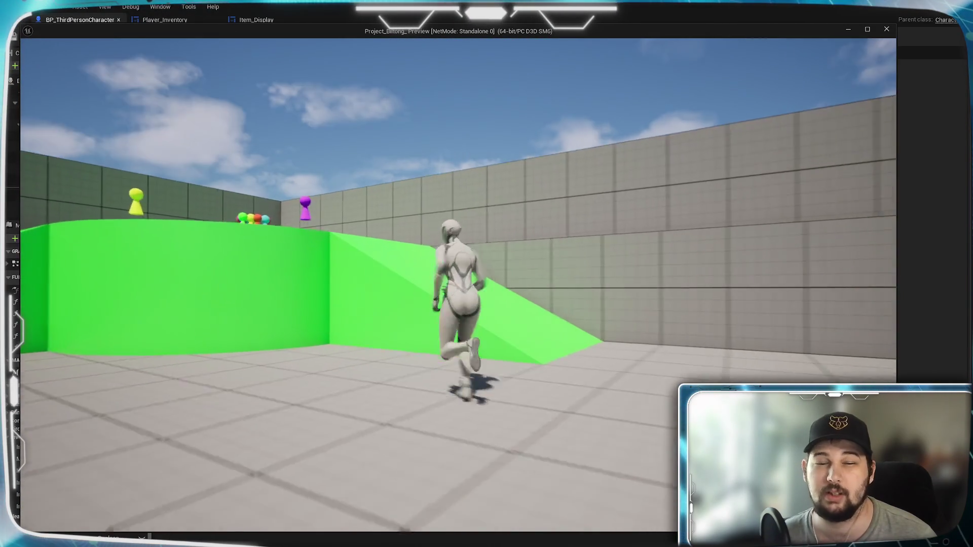
key(w)
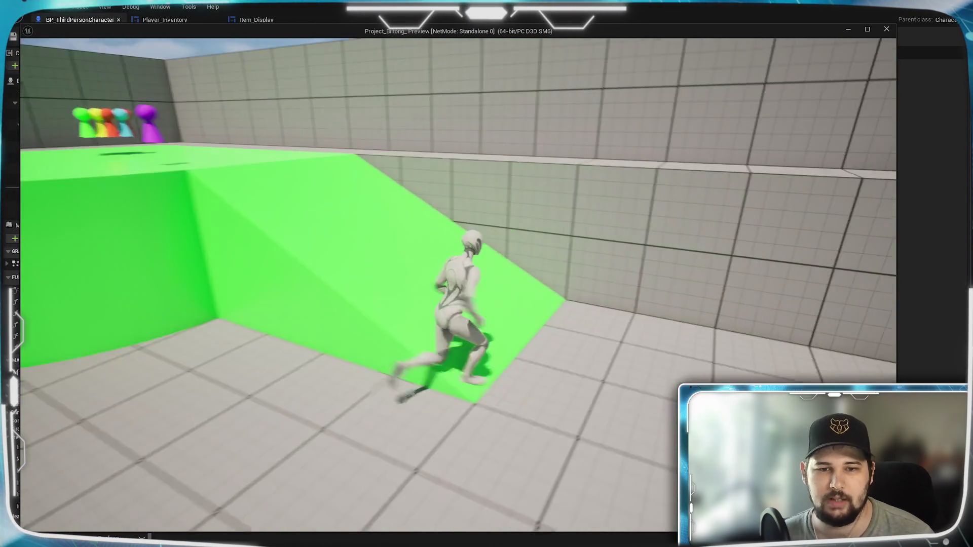
key(w)
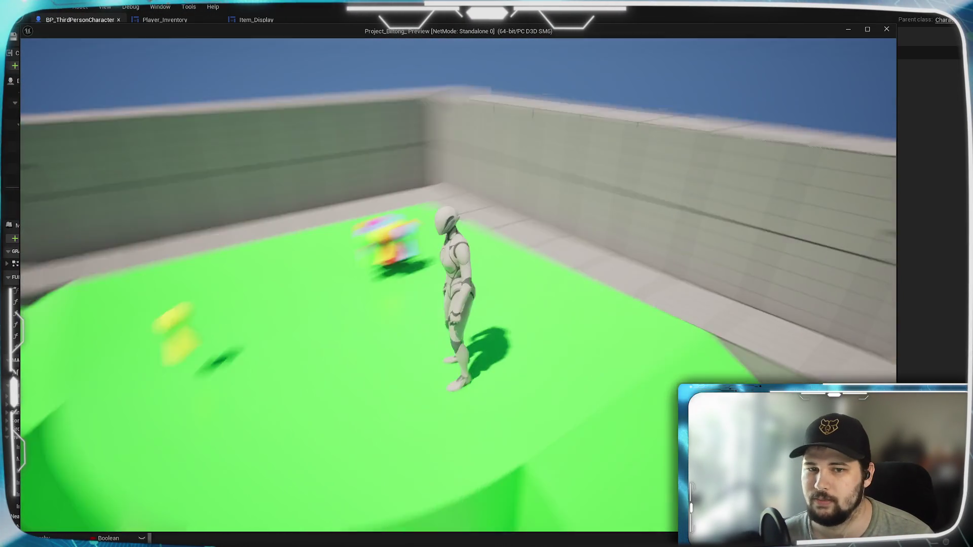
key(w)
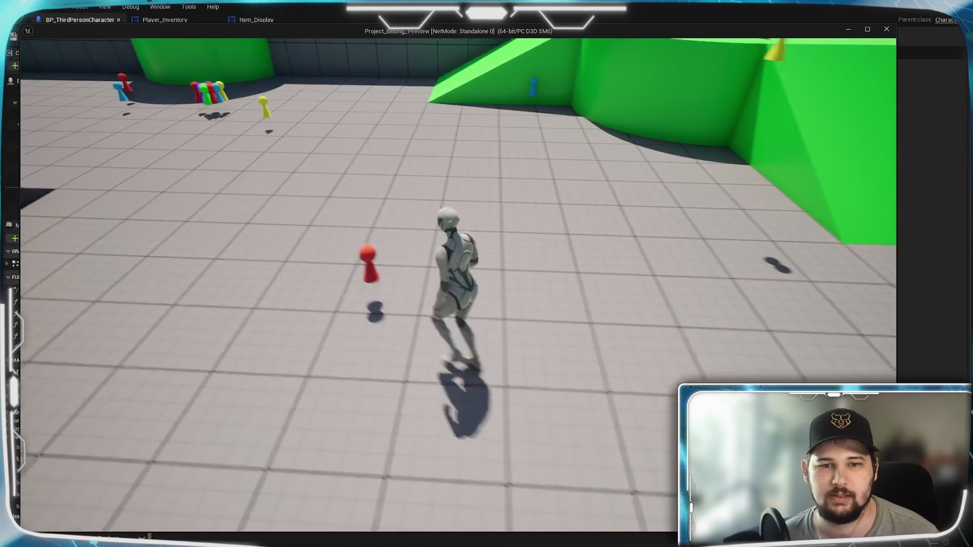
key(w)
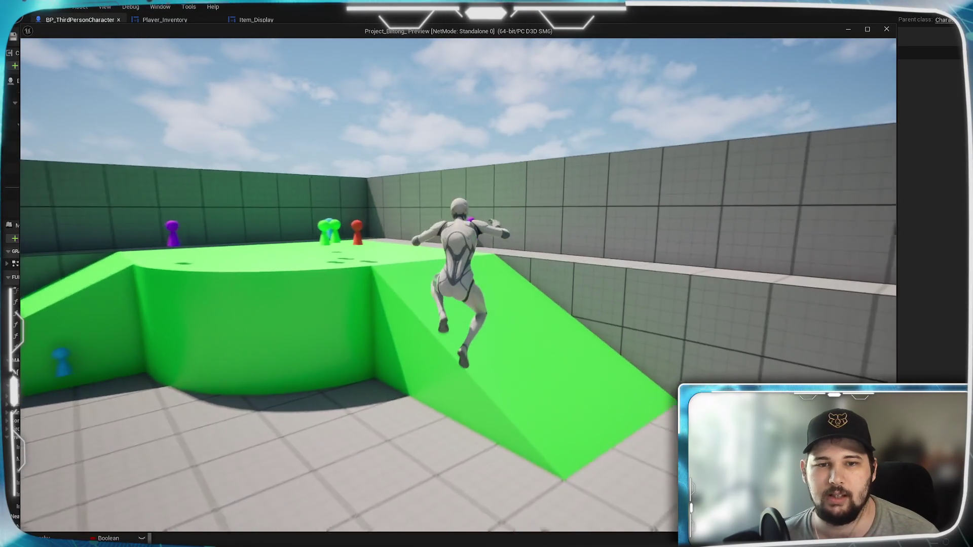
key(w)
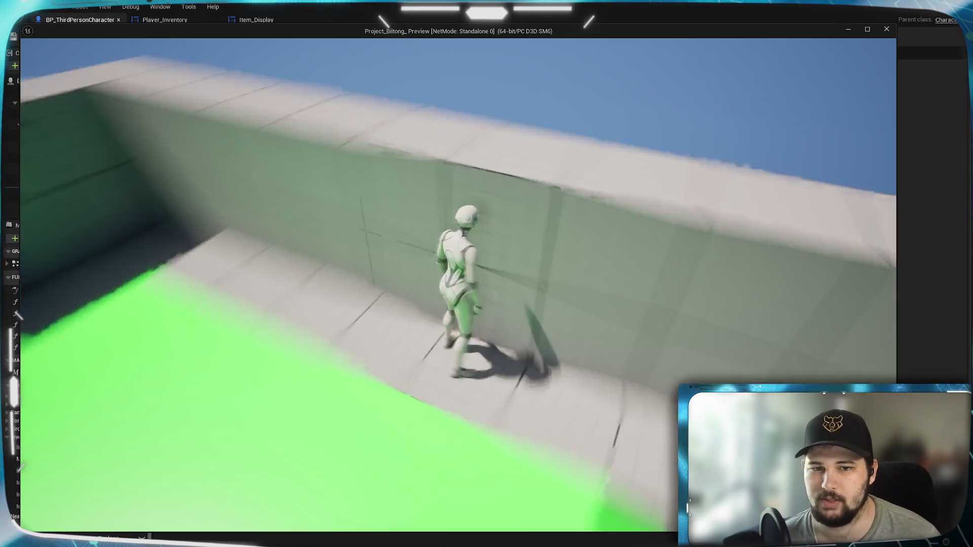
key(w)
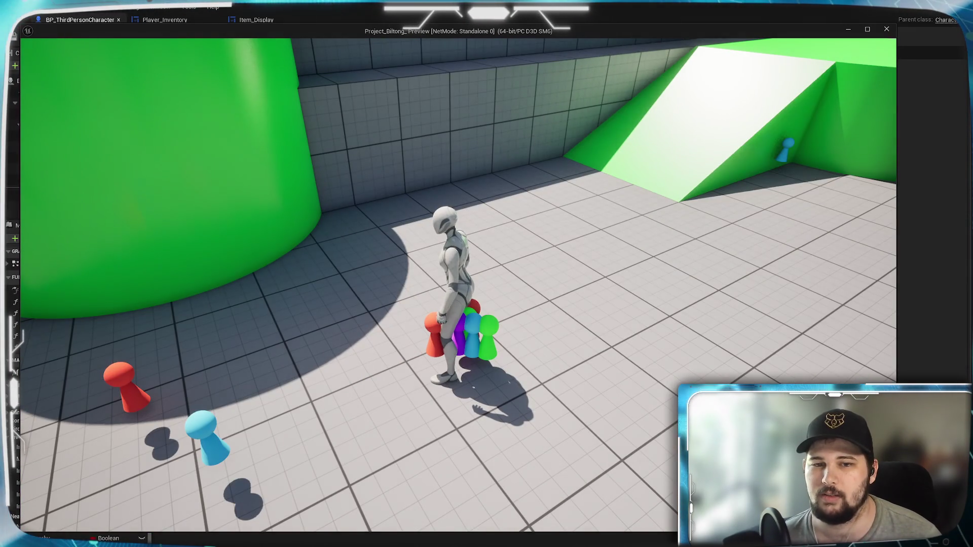
key(w)
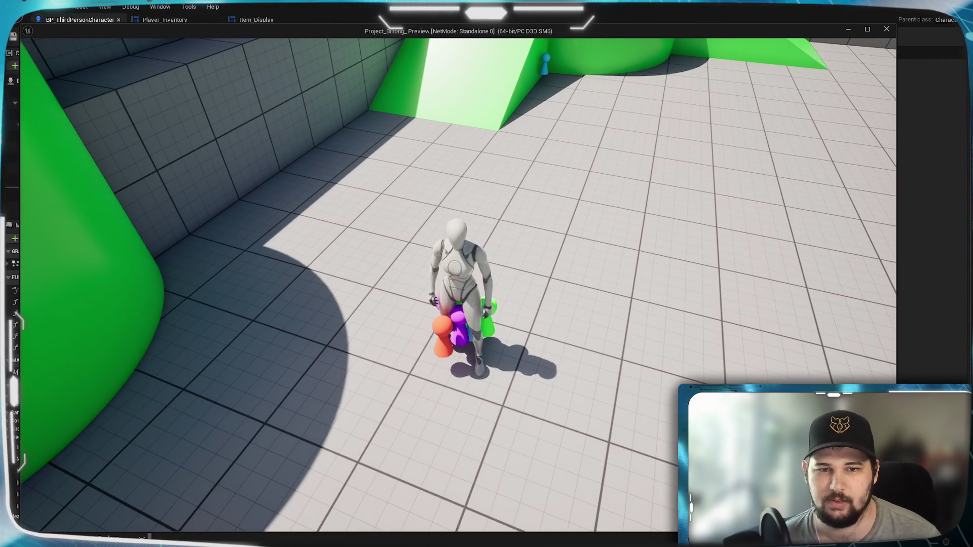
Step away from the pawns and back twice to confirm the Pickup prompt clears and reappears
key(d)
key(a)
key(d)
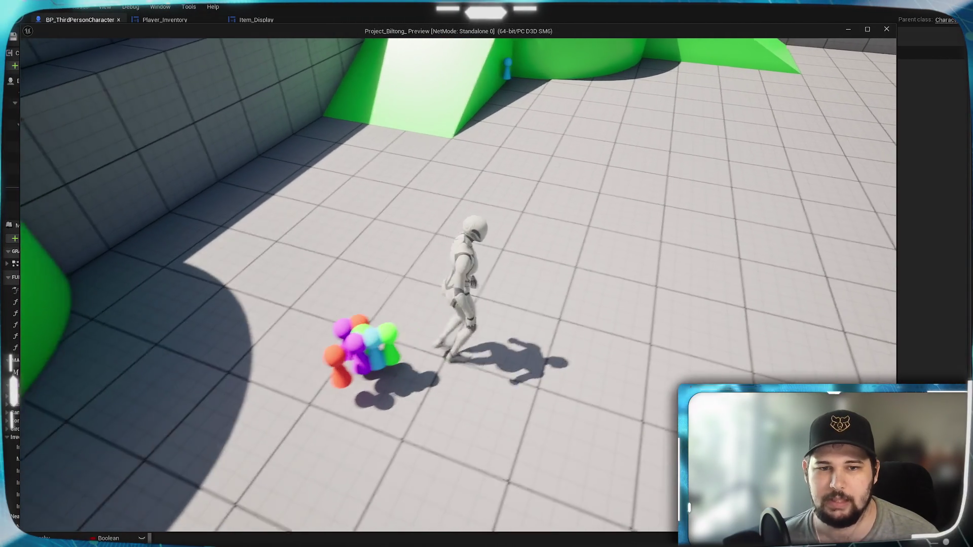
key(a)
Run to the blue pawn by the green wall and back, then end the play session
key(w)
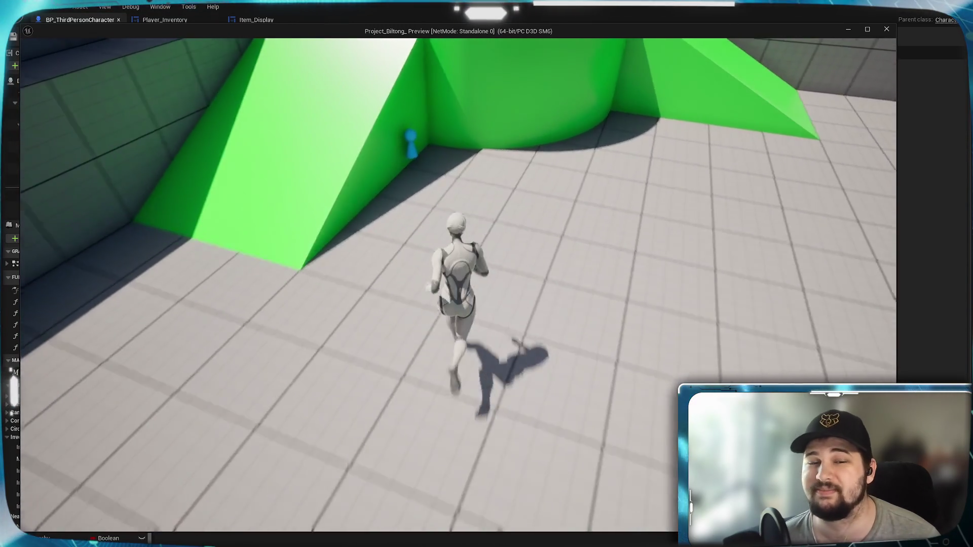
key(s)
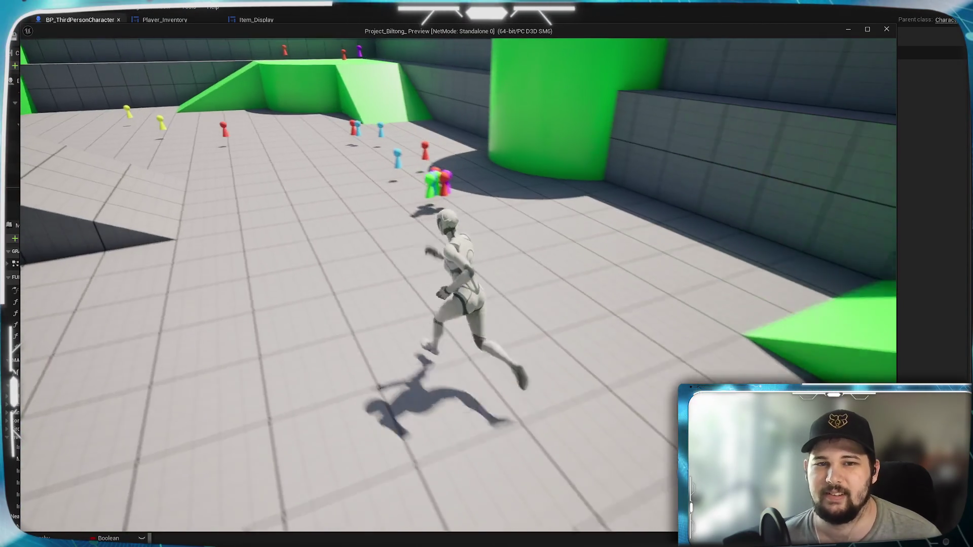
key(Escape)
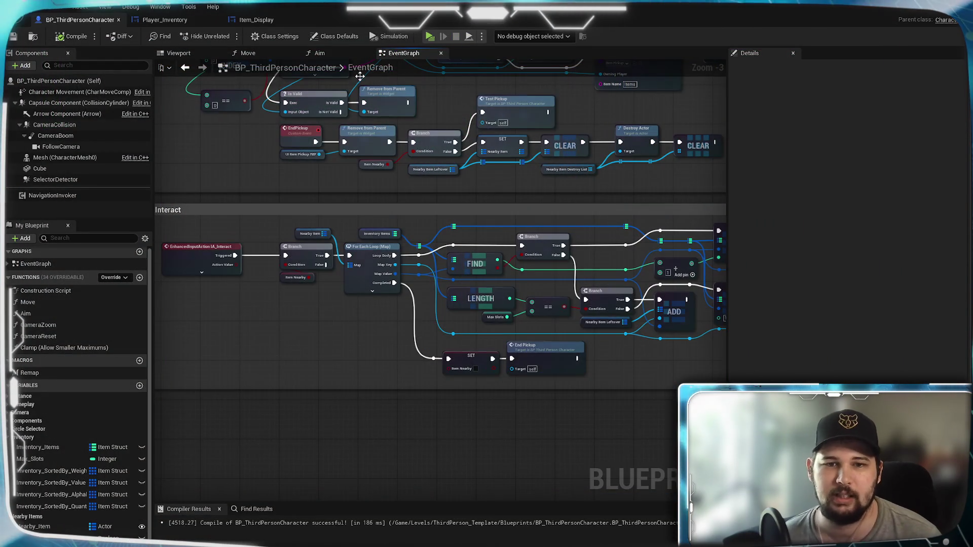
drag(306, 330, 515, 403)
drag(410, 227, 231, 381)
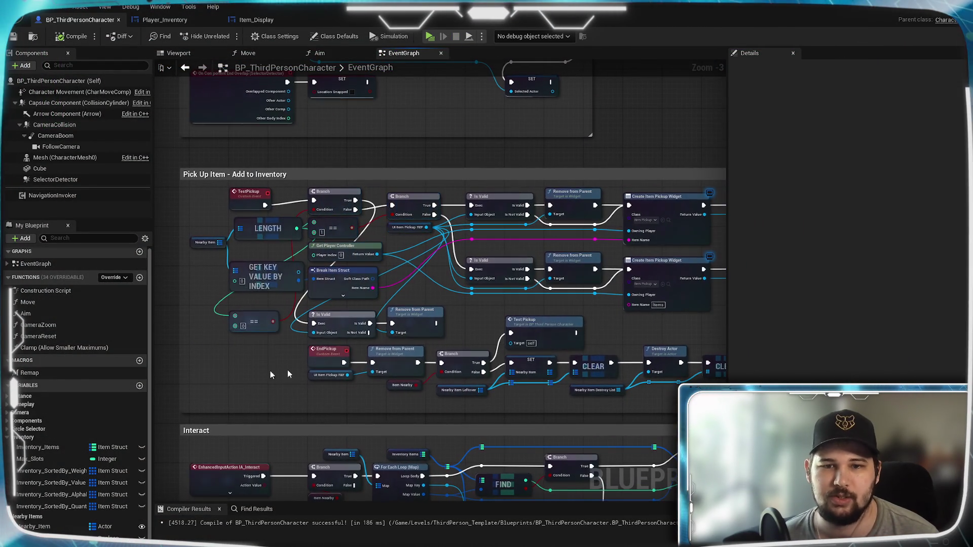
scroll(431, 330, up, 2)
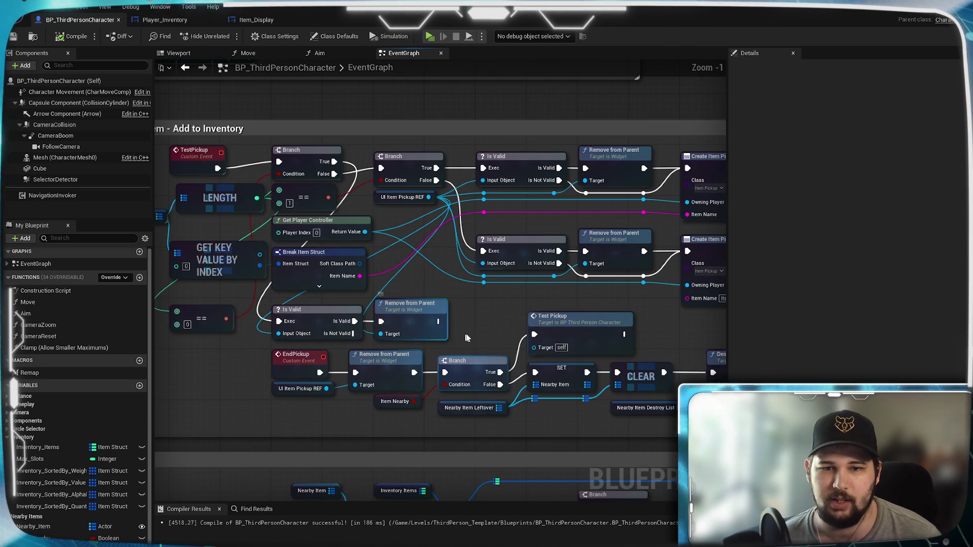
scroll(463, 334, down, 2)
scroll(495, 277, up, 2)
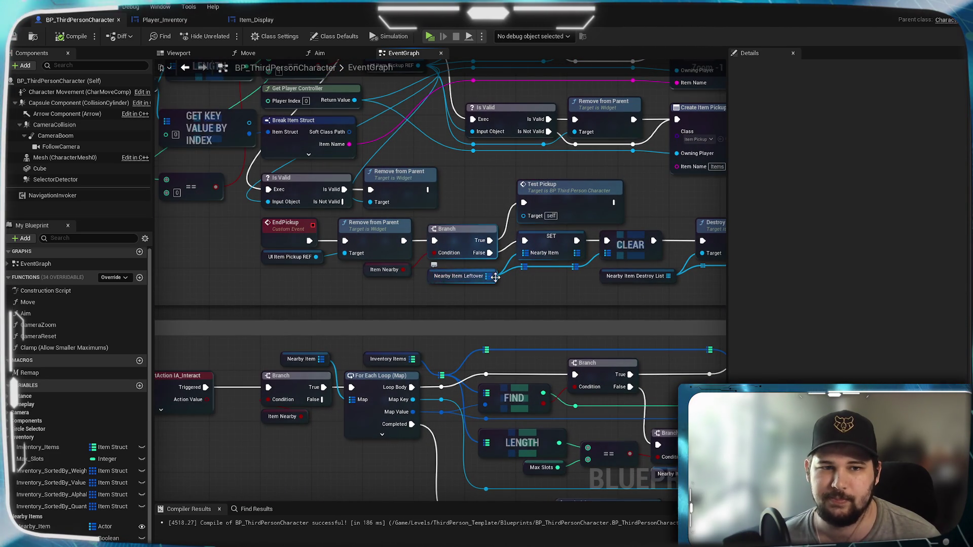
mouse_move(496, 277)
mouse_down()
mouse_move(136, 134)
mouse_move(422, 168)
mouse_move(497, 290)
mouse_up()
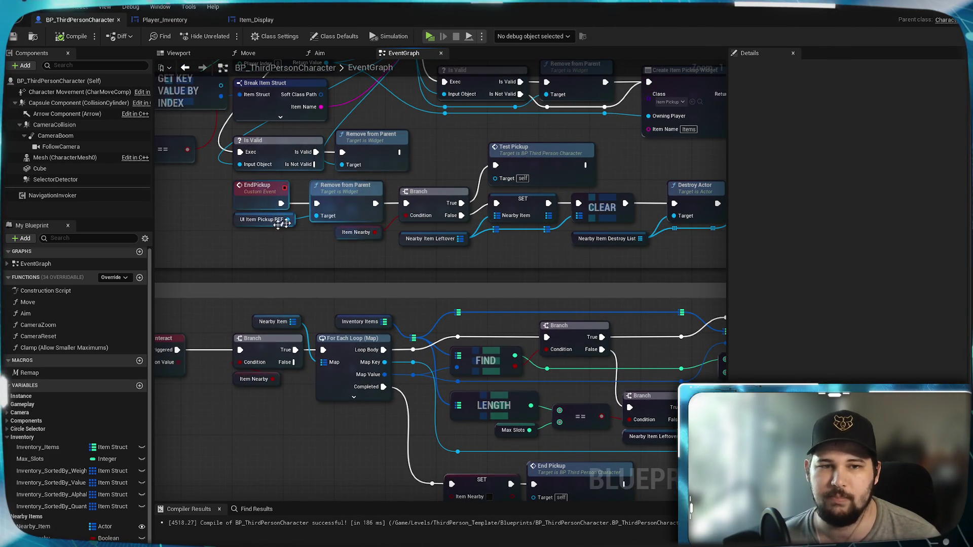
mouse_move(311, 242)
mouse_down()
mouse_move(272, 151)
mouse_move(402, 229)
mouse_move(514, 220)
mouse_move(179, 232)
mouse_move(3, 223)
mouse_move(431, 217)
mouse_up()
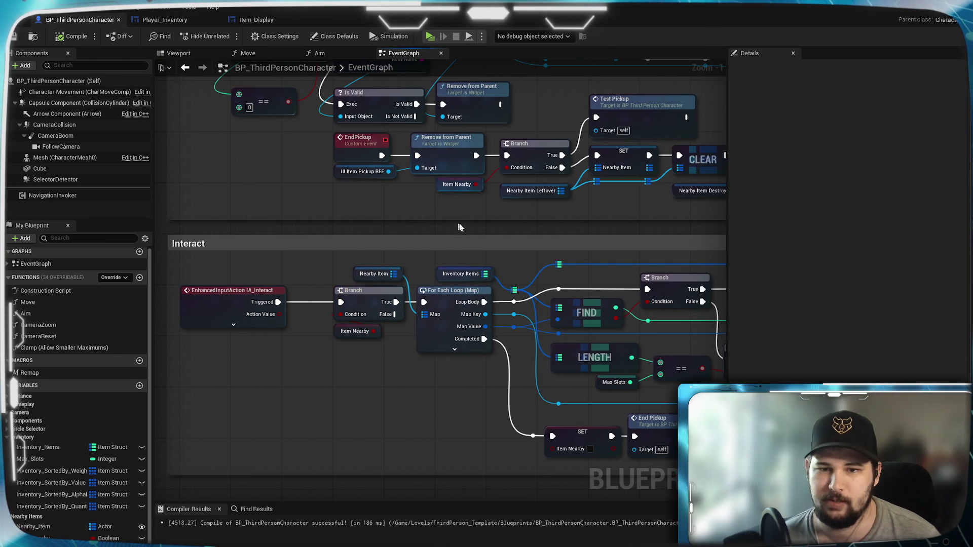
mouse_move(465, 226)
mouse_down()
mouse_move(434, 296)
mouse_move(407, 220)
mouse_up()
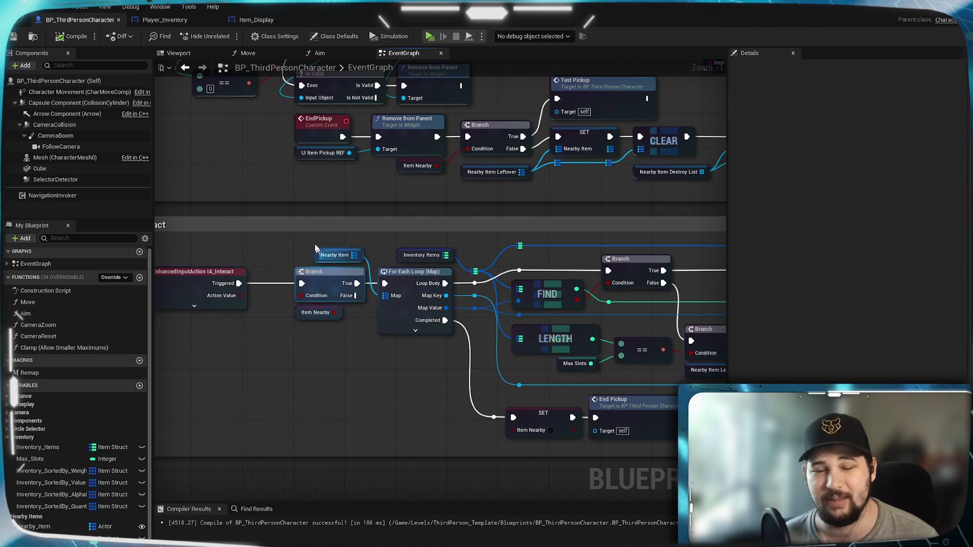
mouse_move(321, 260)
mouse_down()
mouse_move(514, 302)
mouse_move(470, 486)
mouse_up()
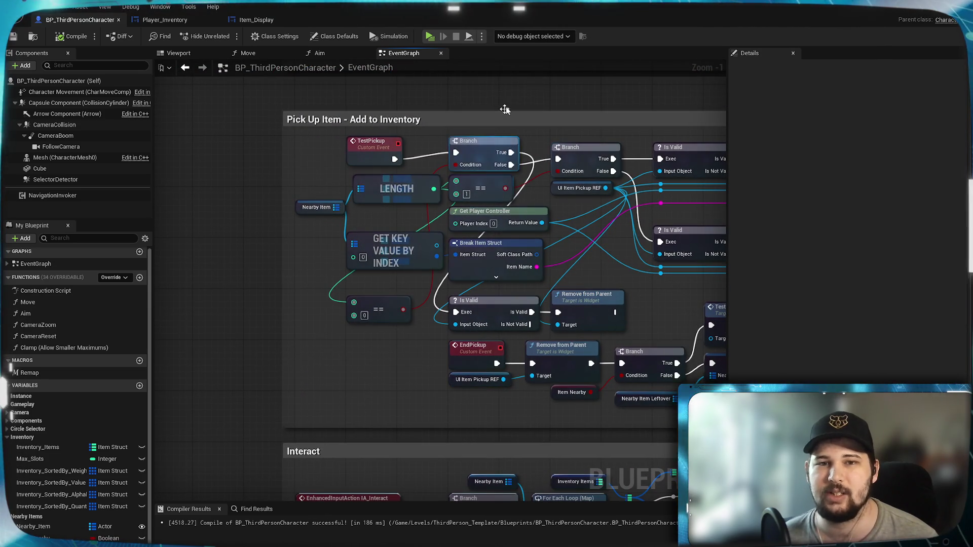
mouse_move(654, 318)
mouse_down()
mouse_move(297, 261)
mouse_move(549, 265)
mouse_move(596, 236)
mouse_up()
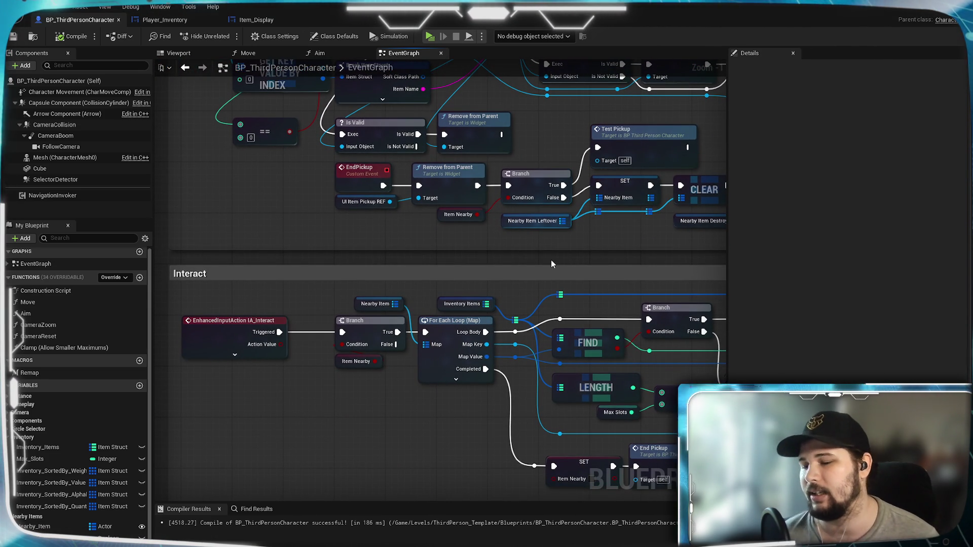
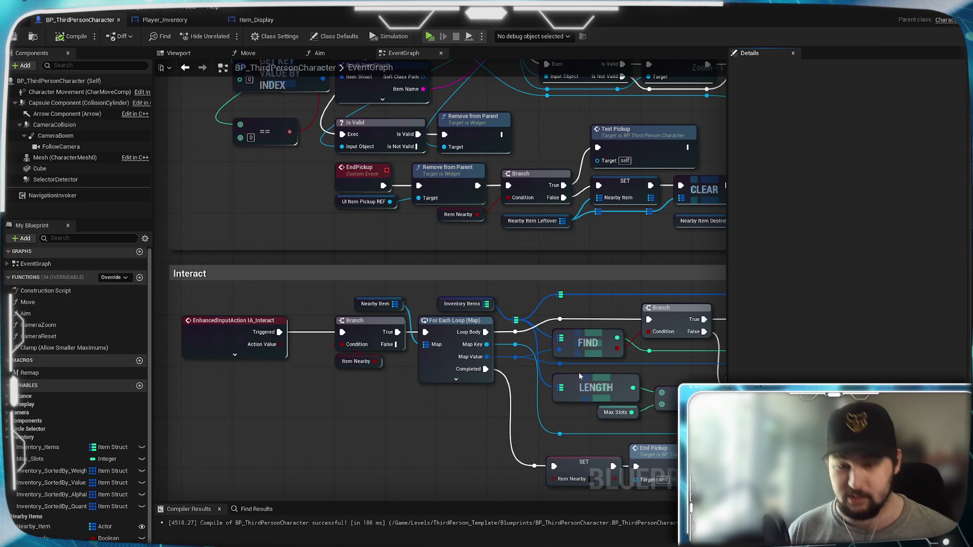
Pan around the character's Interact section to review the pickup, FIND and Add to Inventory logic
mouse_move(519, 428)
mouse_down()
mouse_move(387, 388)
mouse_move(516, 403)
mouse_move(579, 332)
mouse_move(569, 341)
mouse_move(447, 293)
mouse_move(442, 246)
mouse_up()
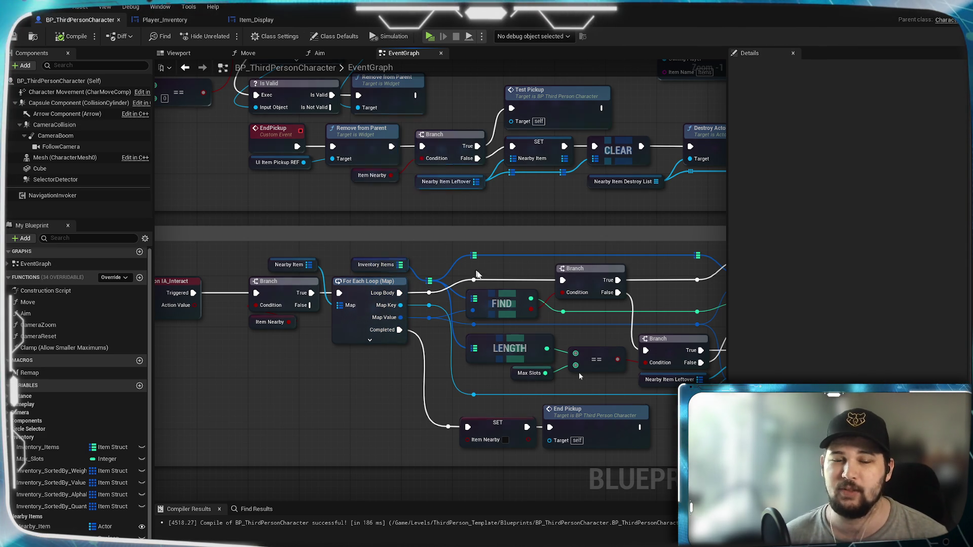
mouse_move(495, 220)
mouse_down()
mouse_move(268, 240)
mouse_move(385, 243)
mouse_up()
scroll(449, 267, down, 3)
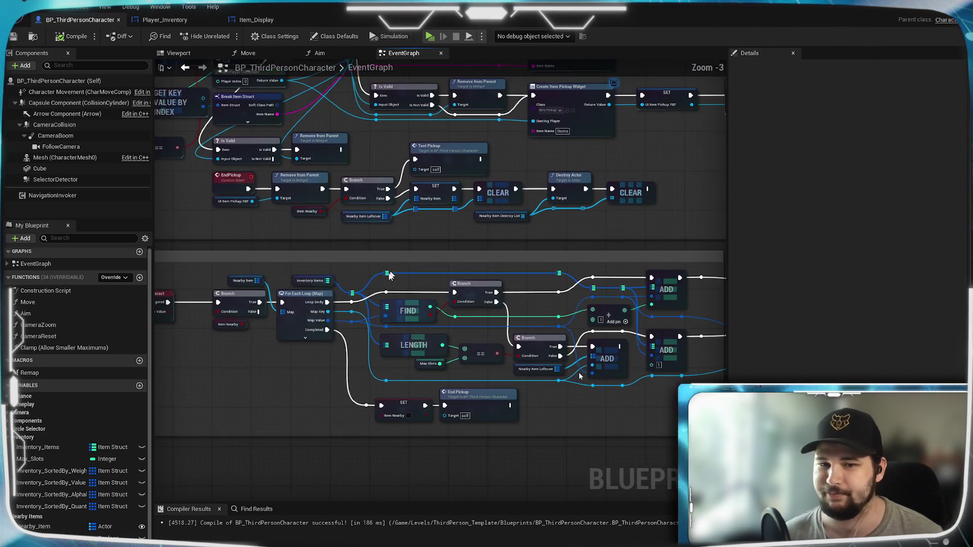
scroll(449, 268, up, 3)
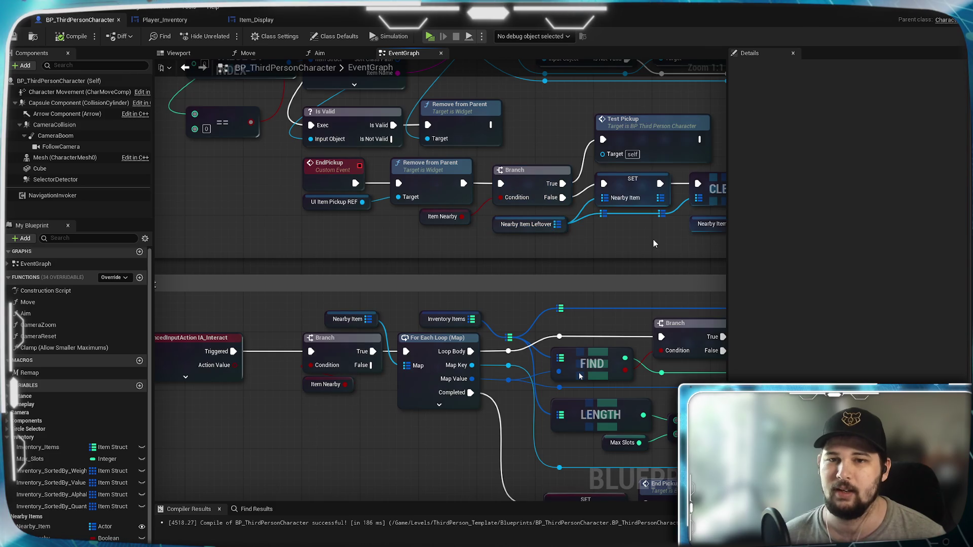
scroll(434, 288, down, 1)
mouse_move(437, 414)
mouse_down()
mouse_move(528, 361)
mouse_move(537, 375)
mouse_move(567, 270)
mouse_up()
scroll(568, 270, up, 1)
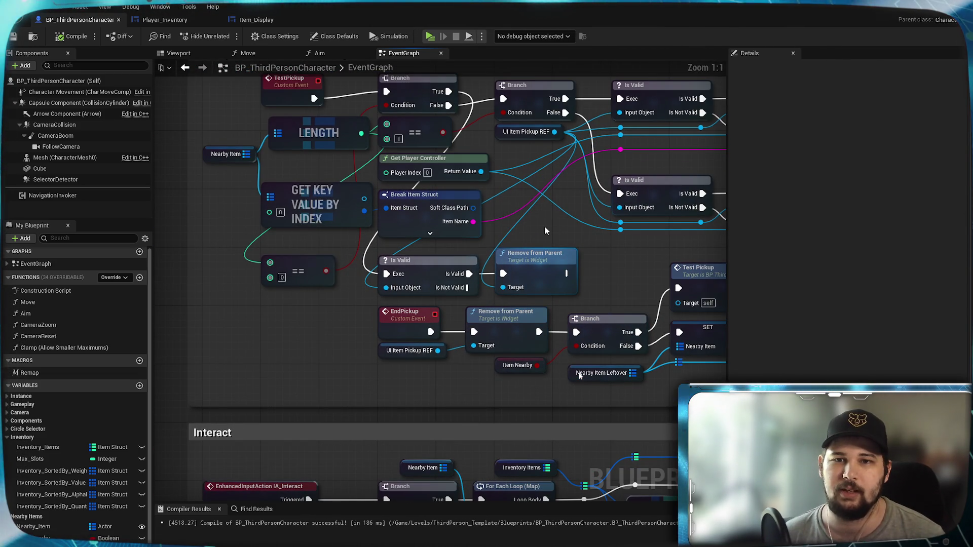
drag(536, 384, 534, 160)
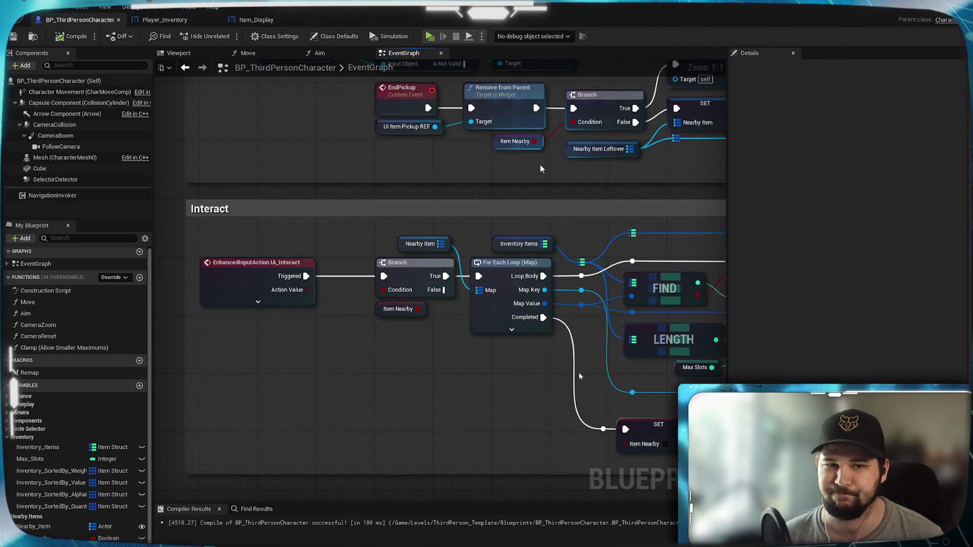
drag(608, 220, 581, 209)
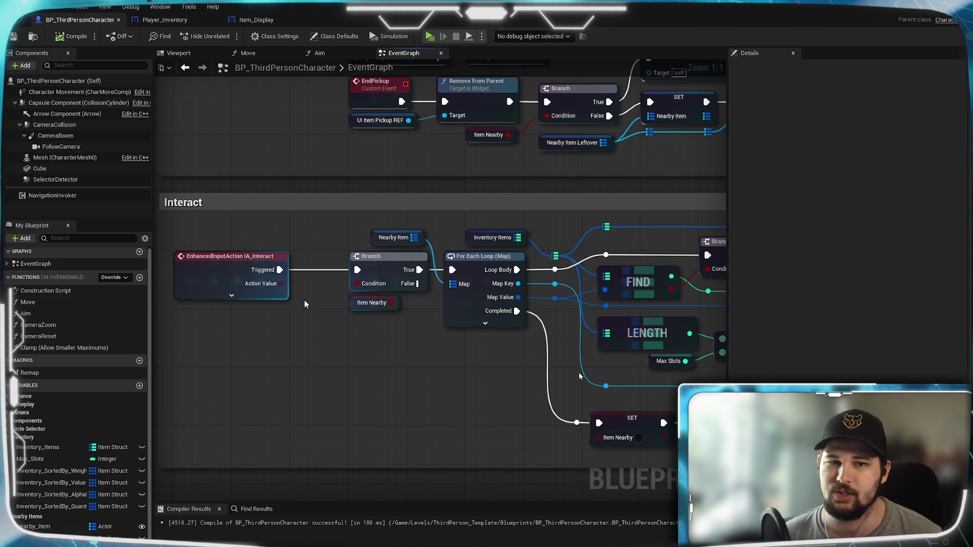
drag(393, 384, 247, 332)
mouse_move(325, 327)
mouse_down()
mouse_move(416, 398)
mouse_move(491, 387)
mouse_move(260, 366)
mouse_move(641, 381)
mouse_up()
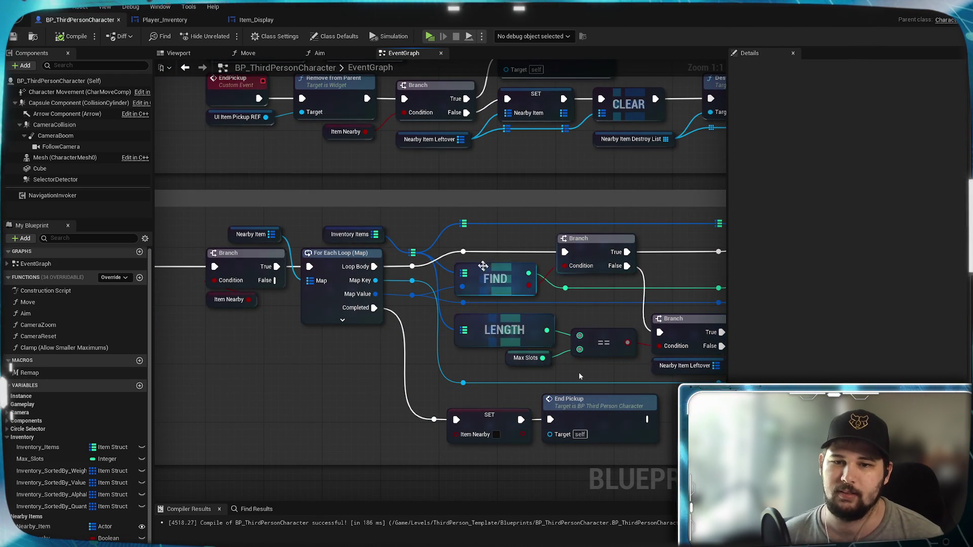
mouse_move(337, 336)
mouse_down()
mouse_move(529, 314)
mouse_move(324, 333)
mouse_up()
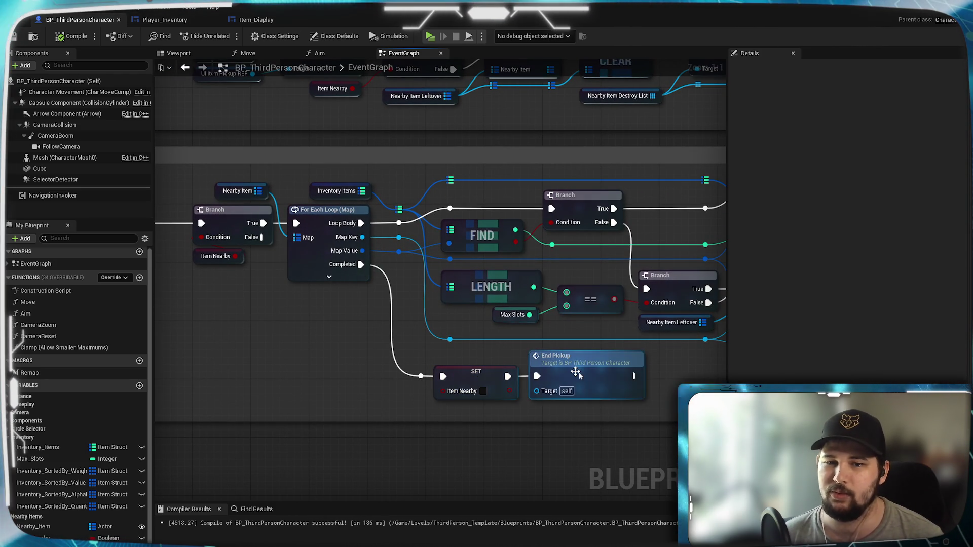
mouse_move(363, 351)
mouse_down()
mouse_move(463, 352)
mouse_move(499, 371)
mouse_up()
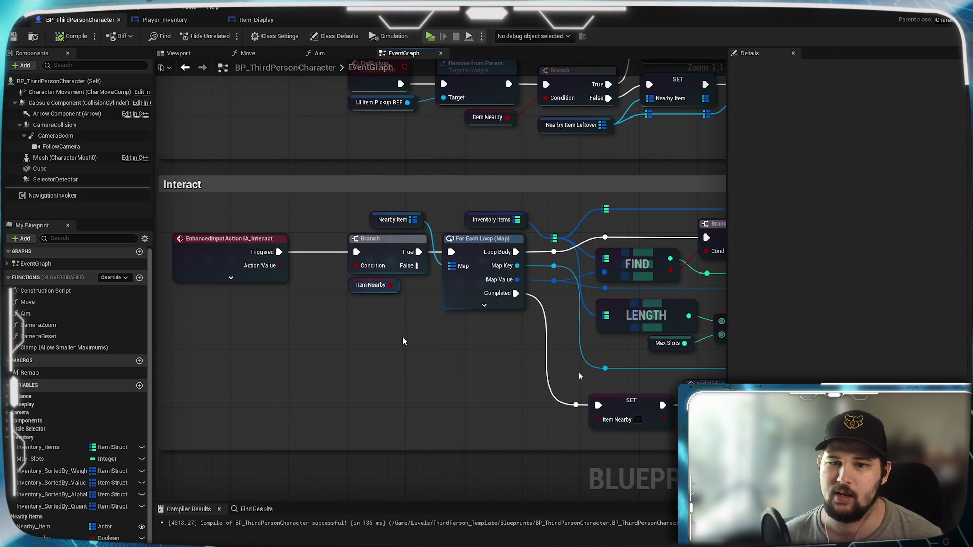
mouse_move(486, 342)
mouse_down()
mouse_move(253, 426)
mouse_move(481, 358)
mouse_up()
mouse_move(555, 365)
mouse_down()
mouse_move(565, 448)
mouse_move(419, 524)
mouse_move(390, 517)
mouse_up()
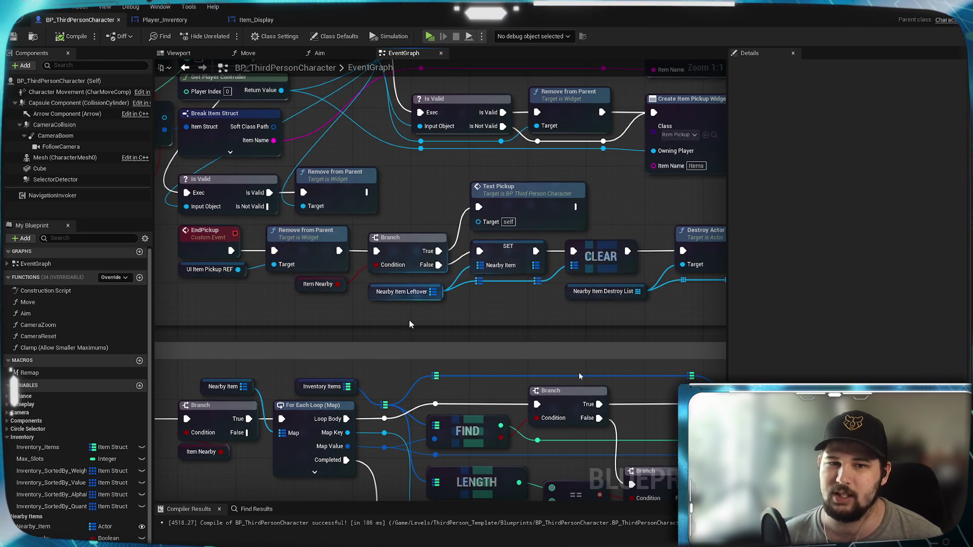
drag(231, 260, 505, 173)
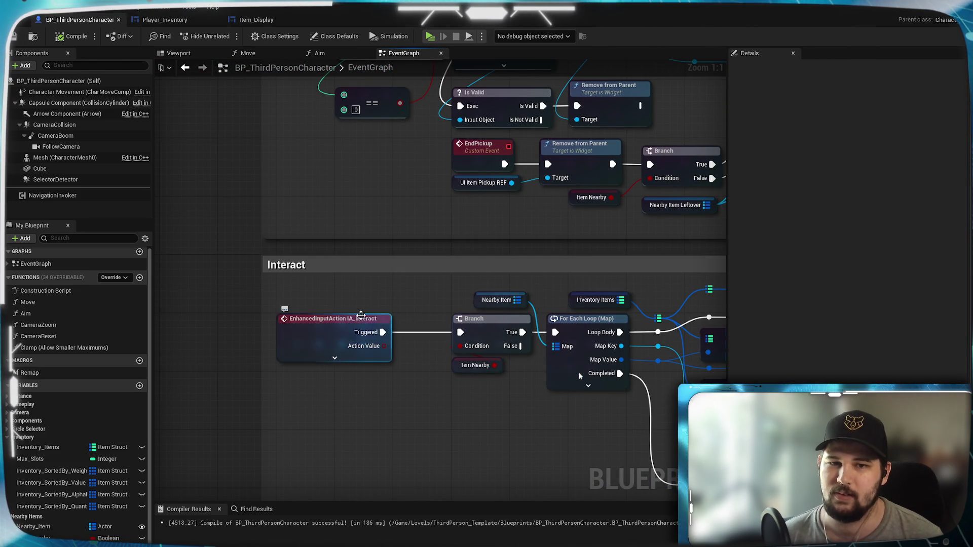
mouse_move(644, 236)
mouse_down()
mouse_move(308, 285)
mouse_move(570, 179)
mouse_up()
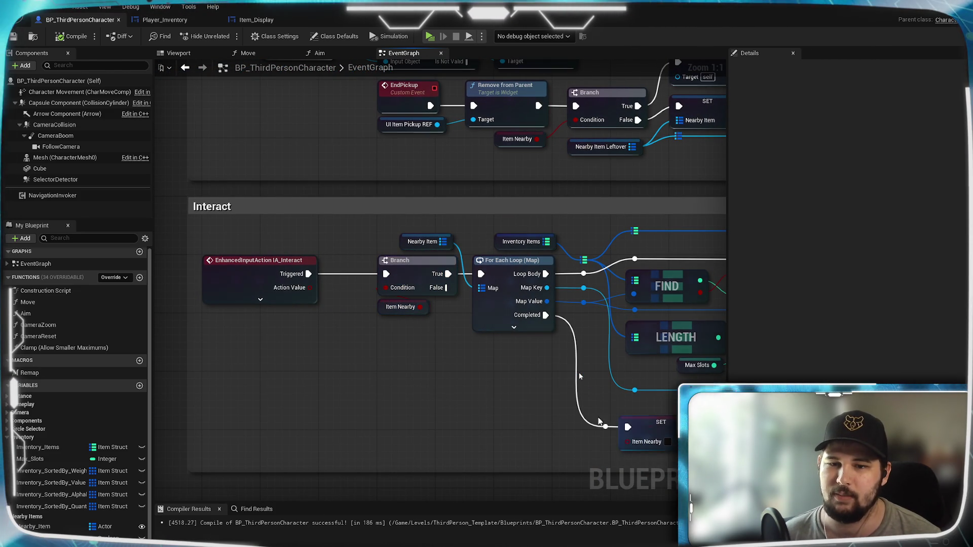
drag(518, 403, 460, 415)
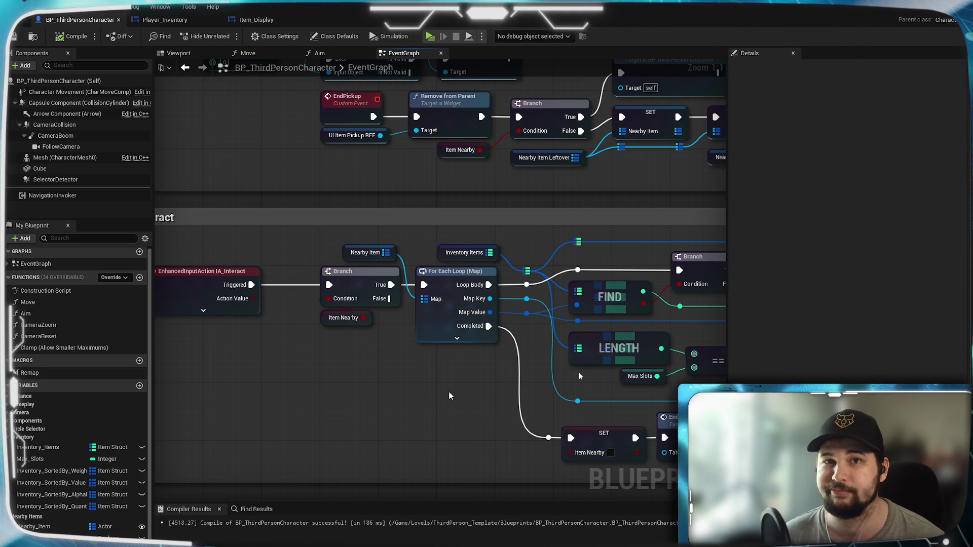
mouse_move(419, 297)
mouse_down()
mouse_move(467, 326)
mouse_move(409, 321)
mouse_move(415, 343)
mouse_move(449, 343)
mouse_move(387, 392)
mouse_up()
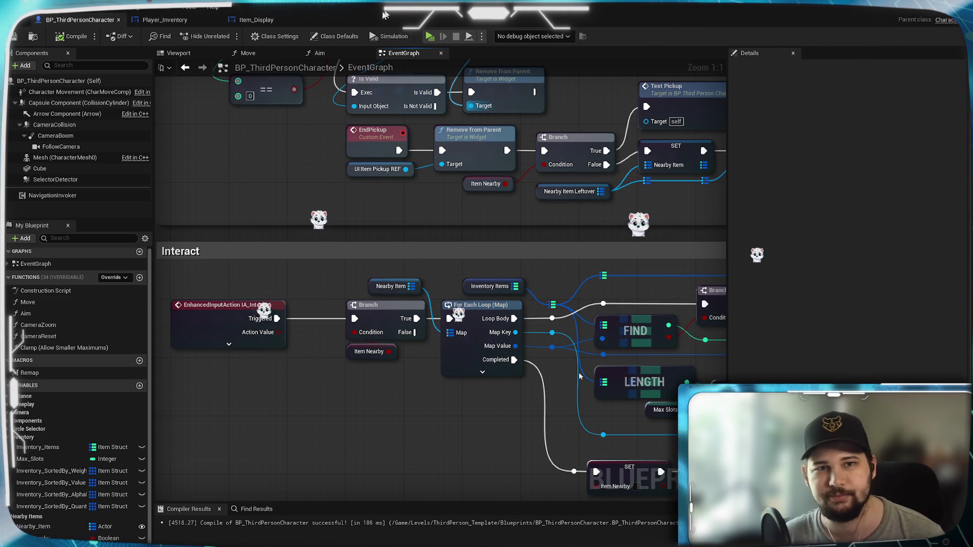
Launch the Standalone preview with Alt+P, start a new game and run through the arena
key(alt+p)
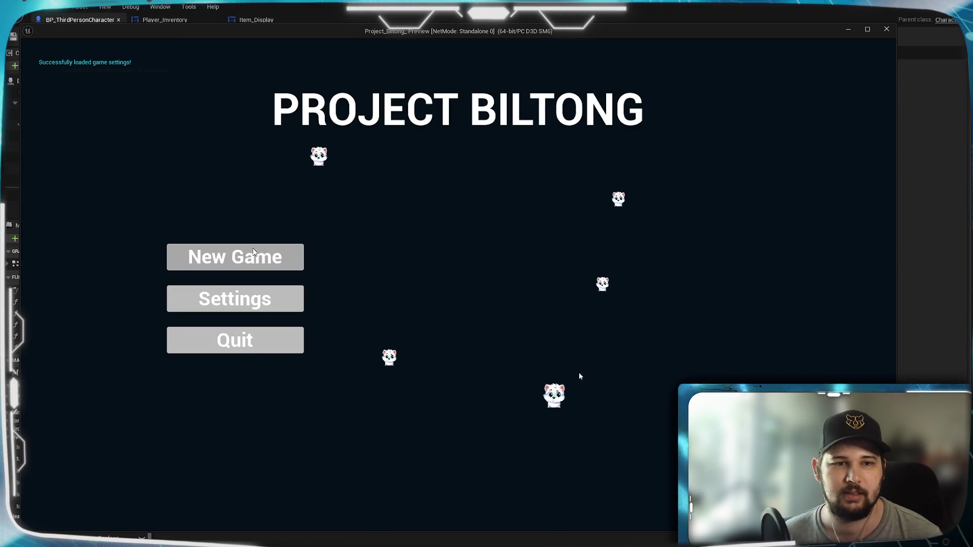
click(254, 253)
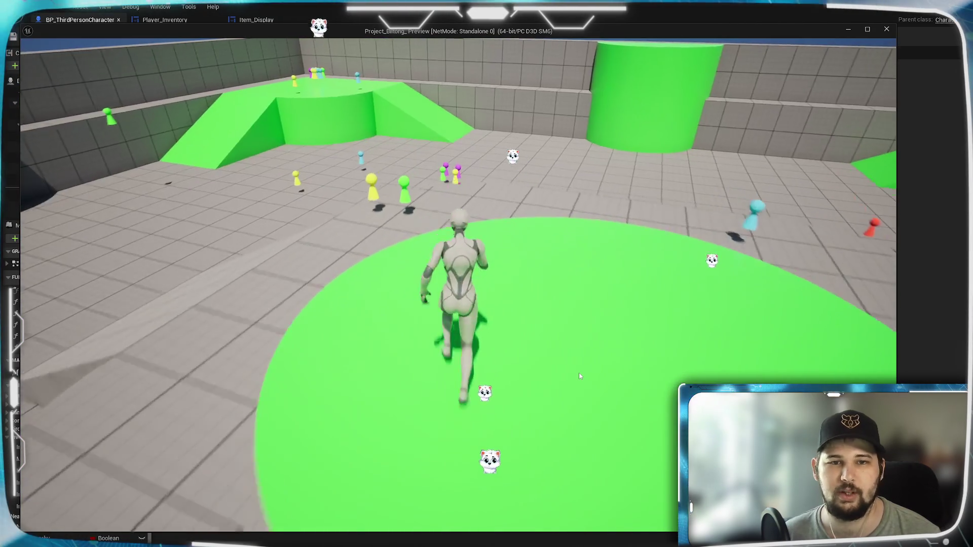
key(space)
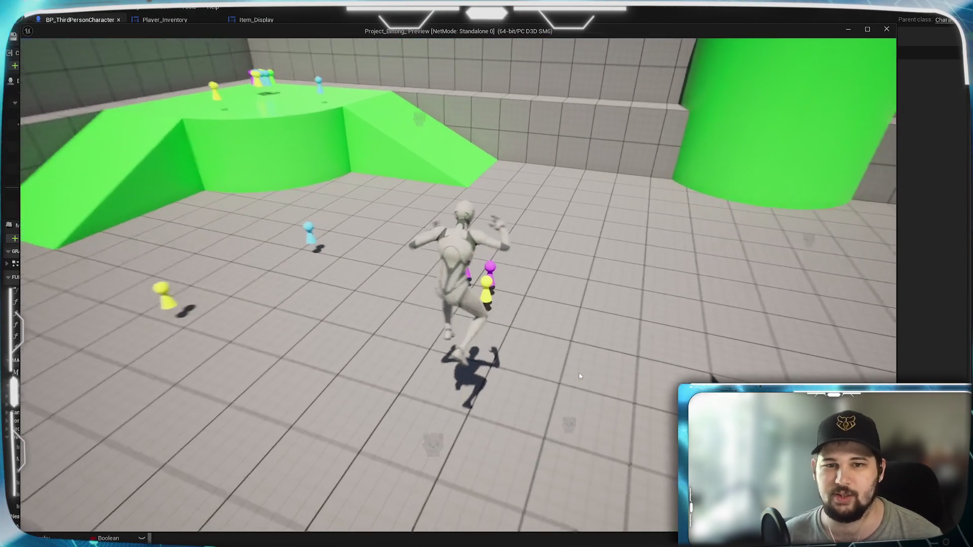
key(a)
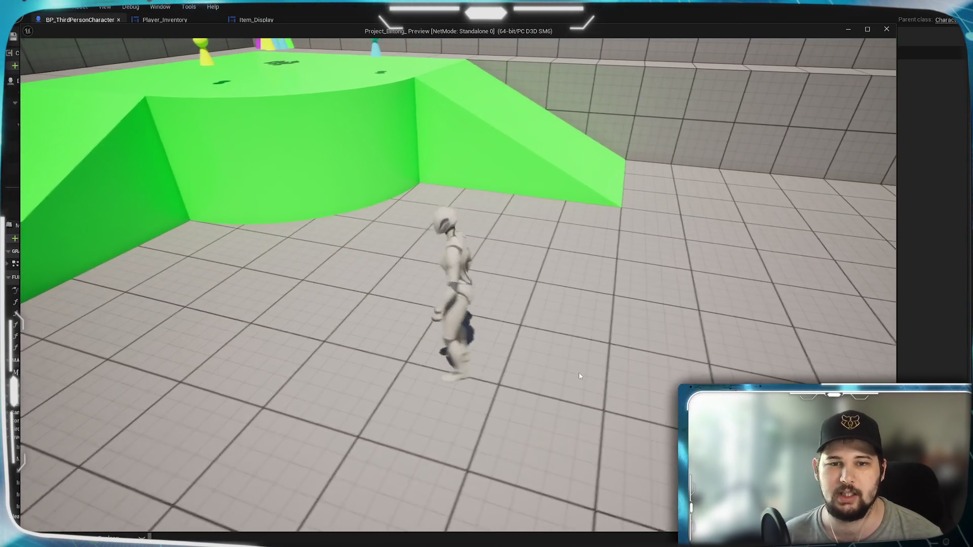
key(w)
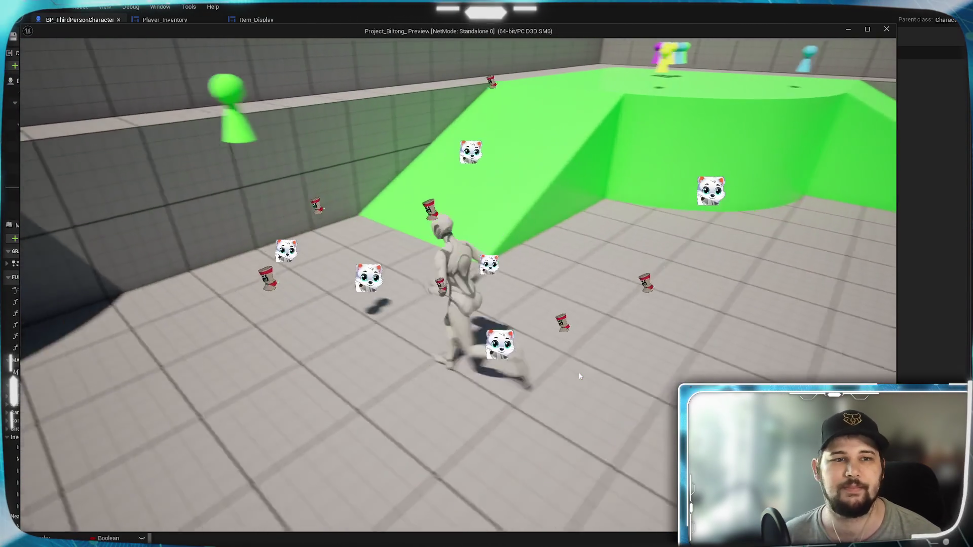
key(space)
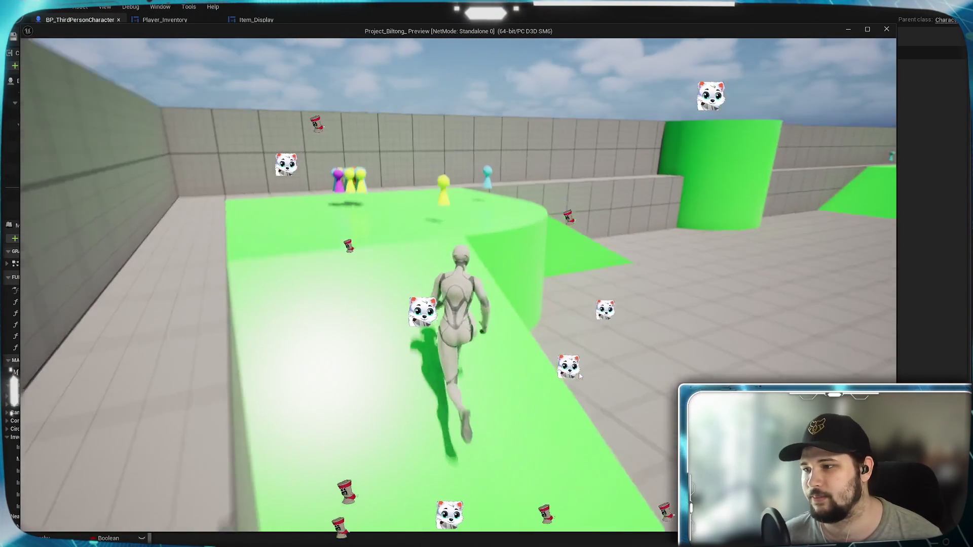
Walk the character across the green platform to stand beside the pawn pile
key(w)
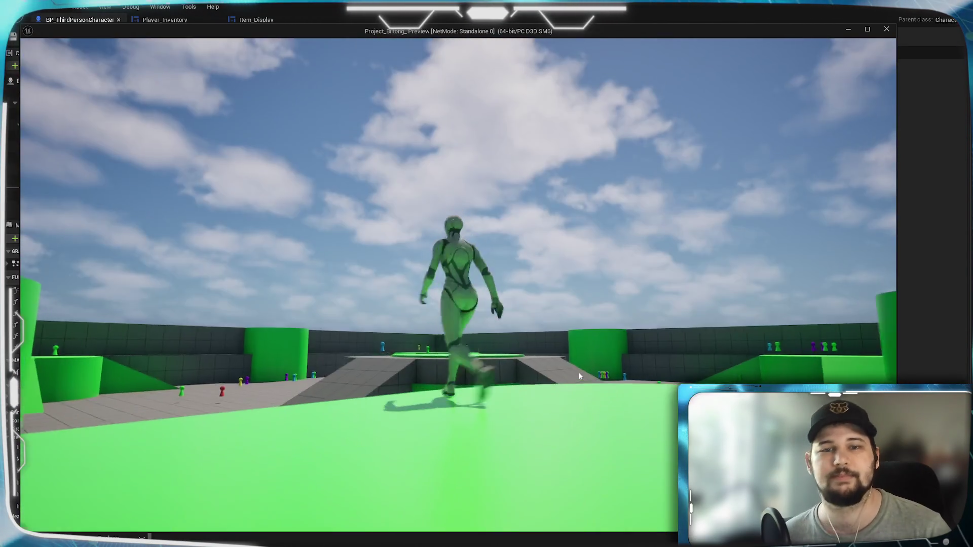
key(w)
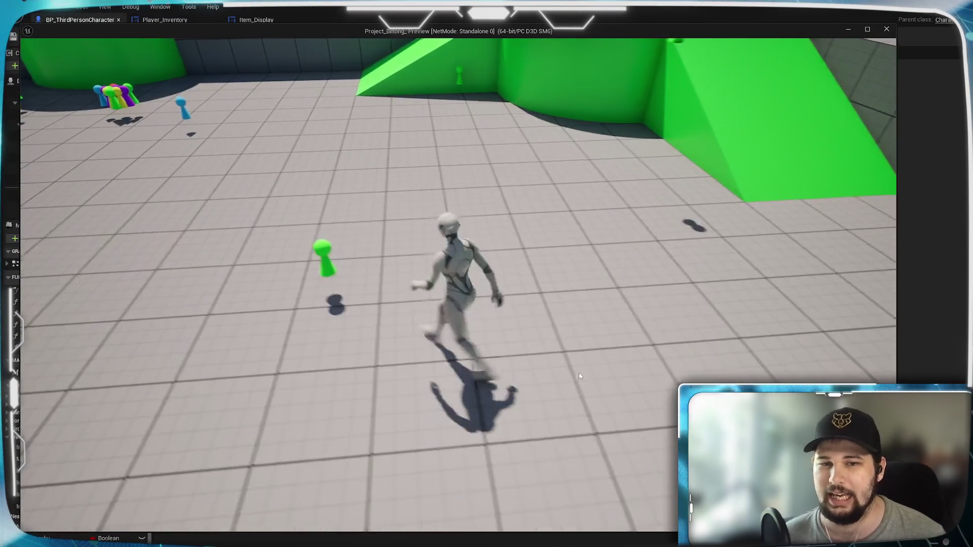
key(w)
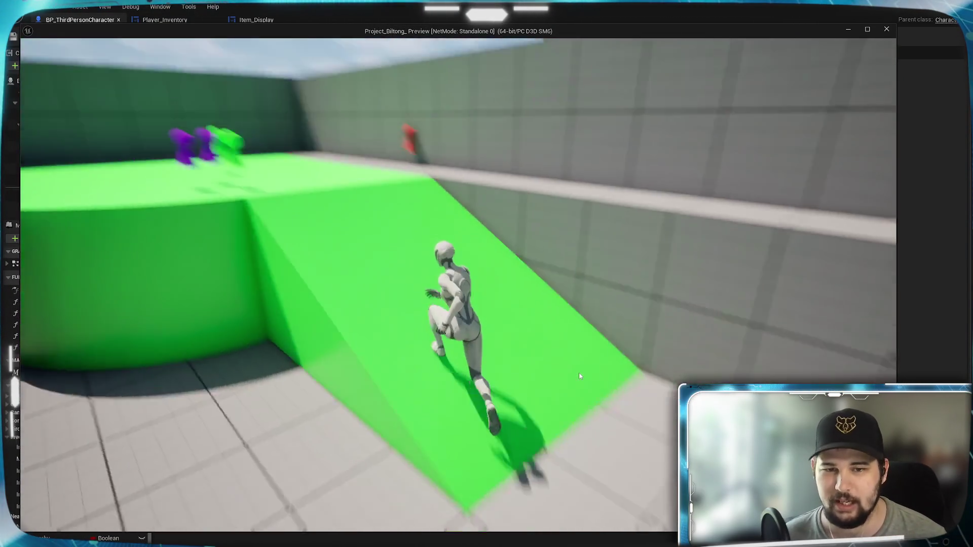
key(s)
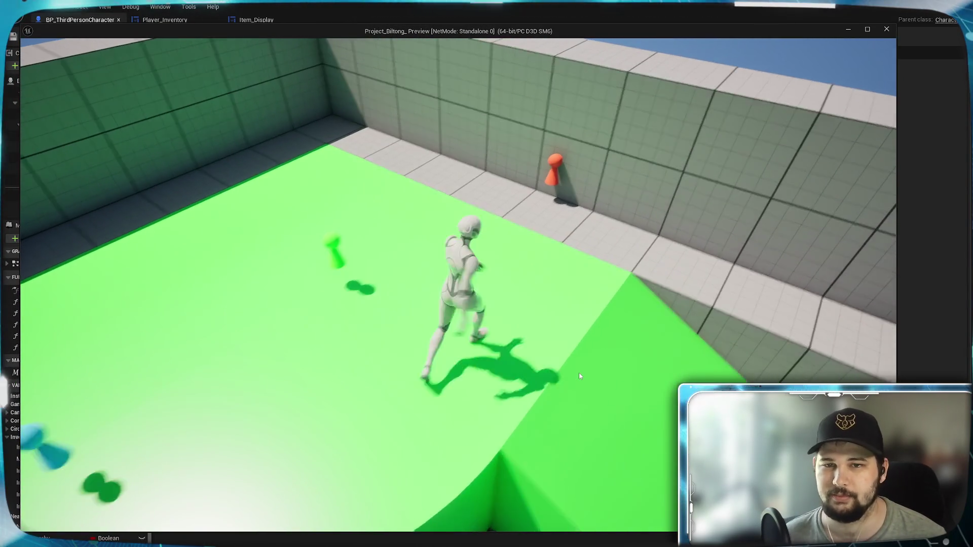
key(w)
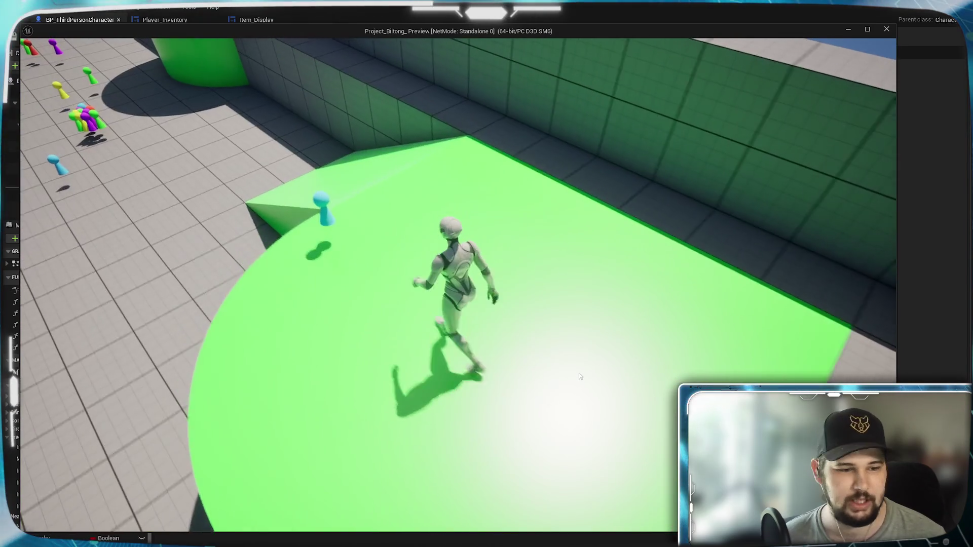
key(a)
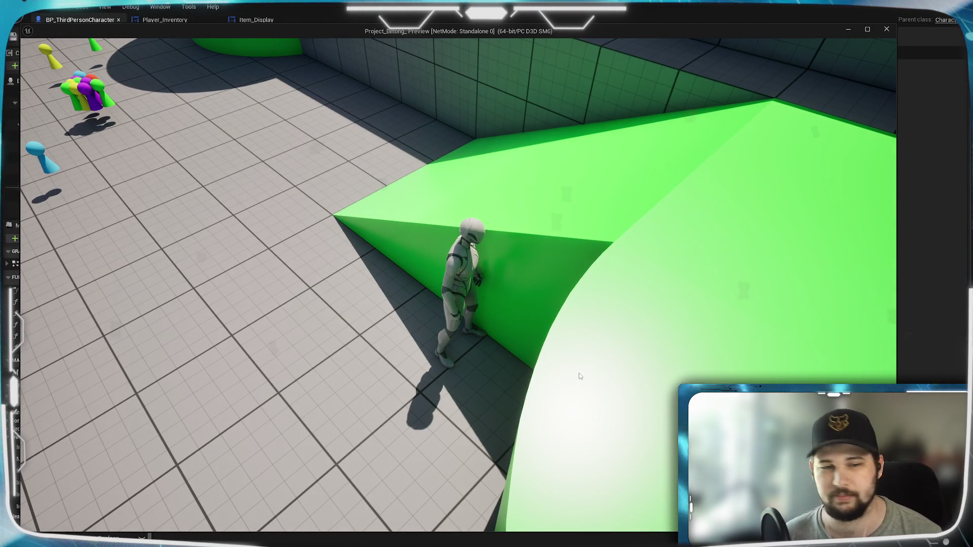
key(w)
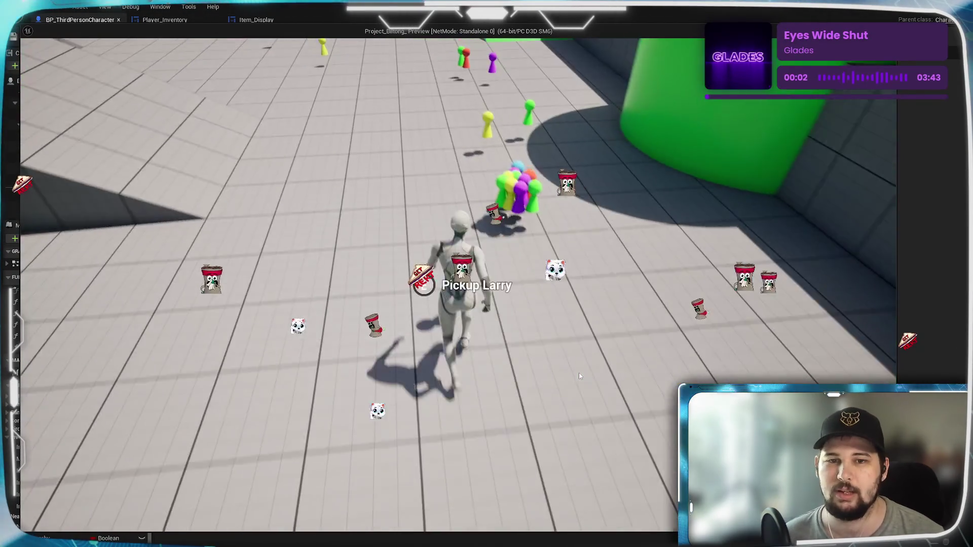
key(w)
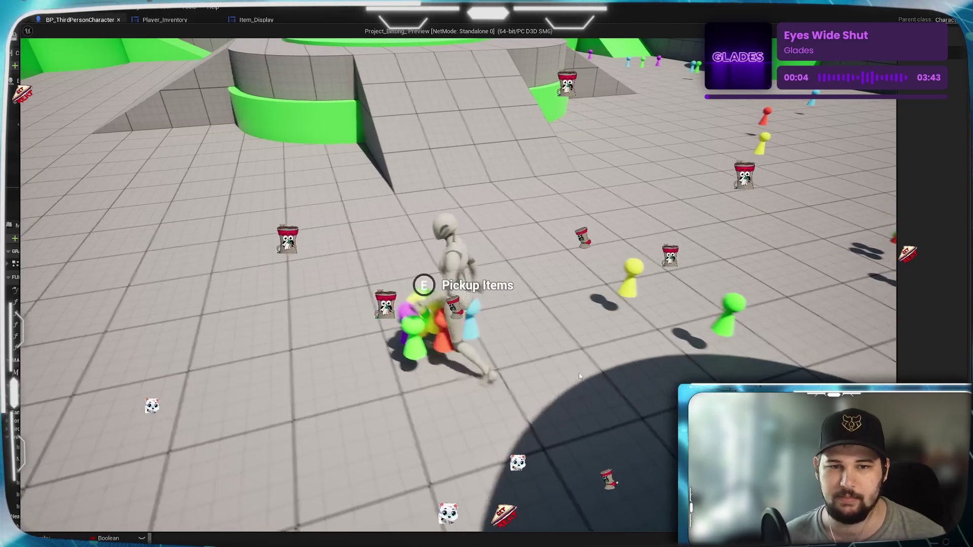
Step away from the pawn pile and back again to retest the pickup prompt
key(a)
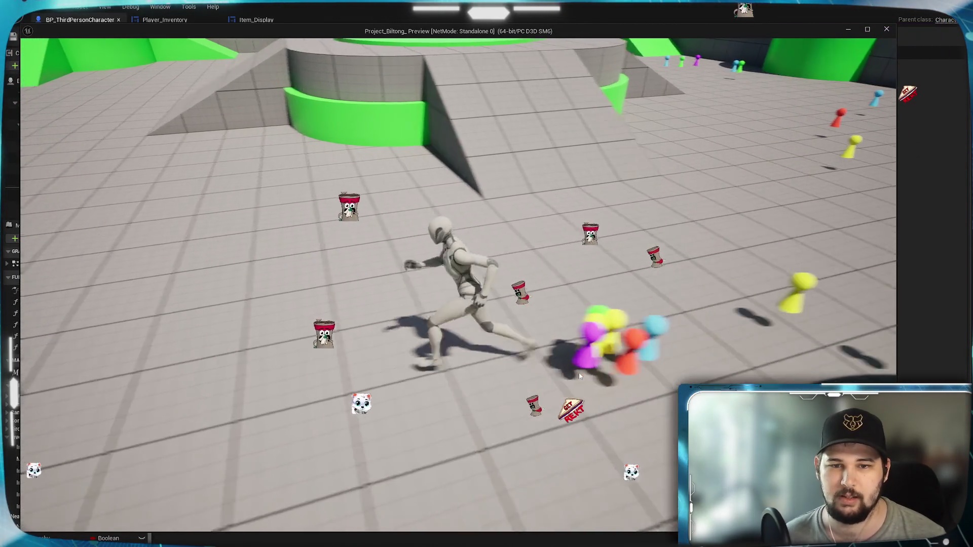
key(w)
key(e)
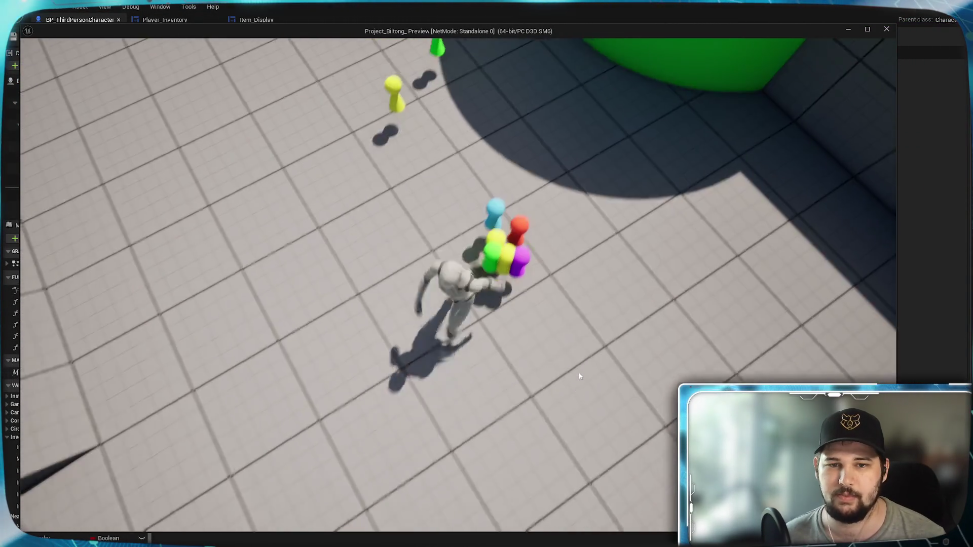
key(w)
Toggle the inventory grid open and closed with I, then jump beside the pawns
key(i)
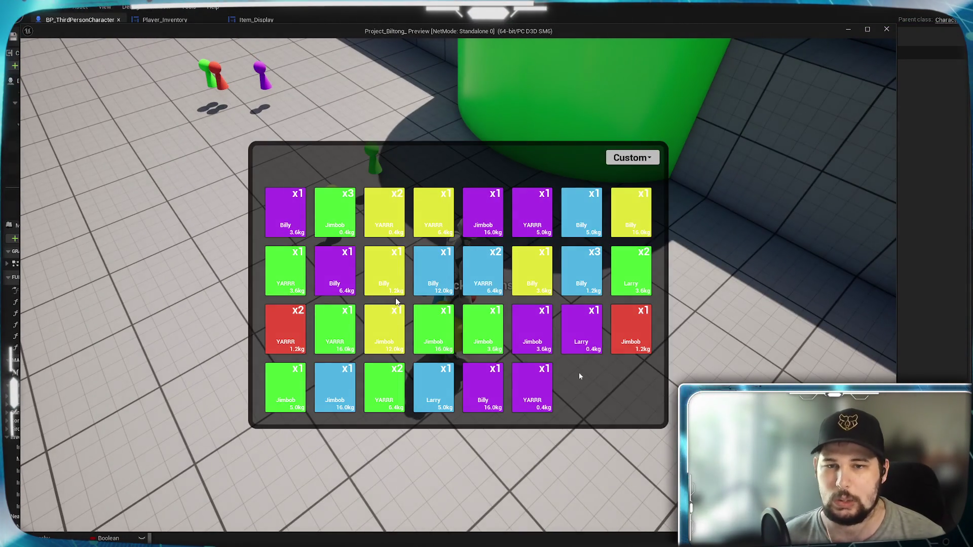
key(i)
key(space)
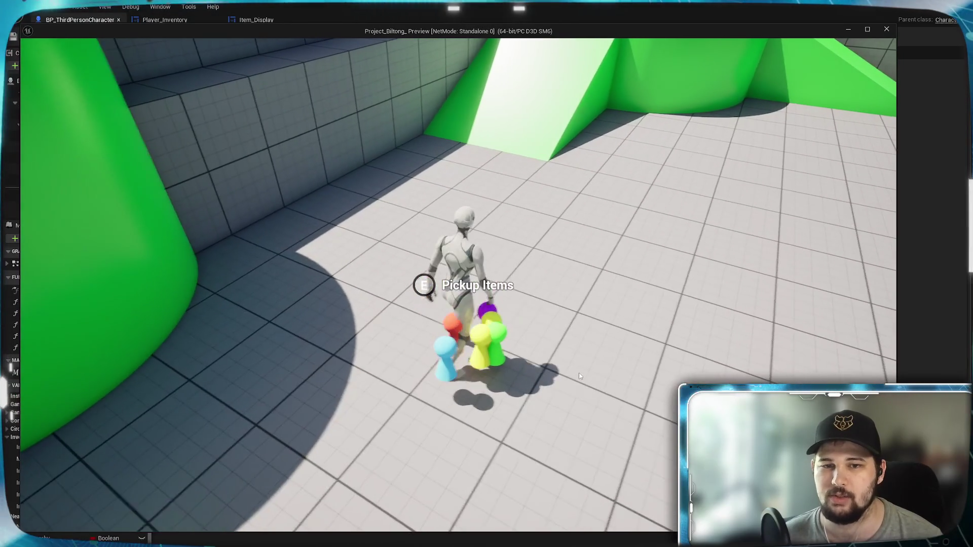
Land by the pawns, then run away to confirm the Pickup Items prompt clears
key(space)
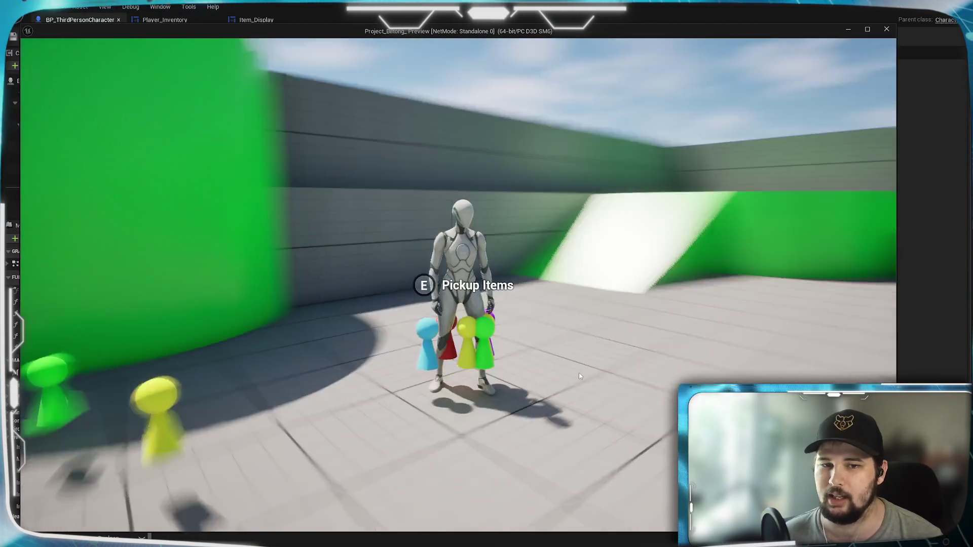
key(e)
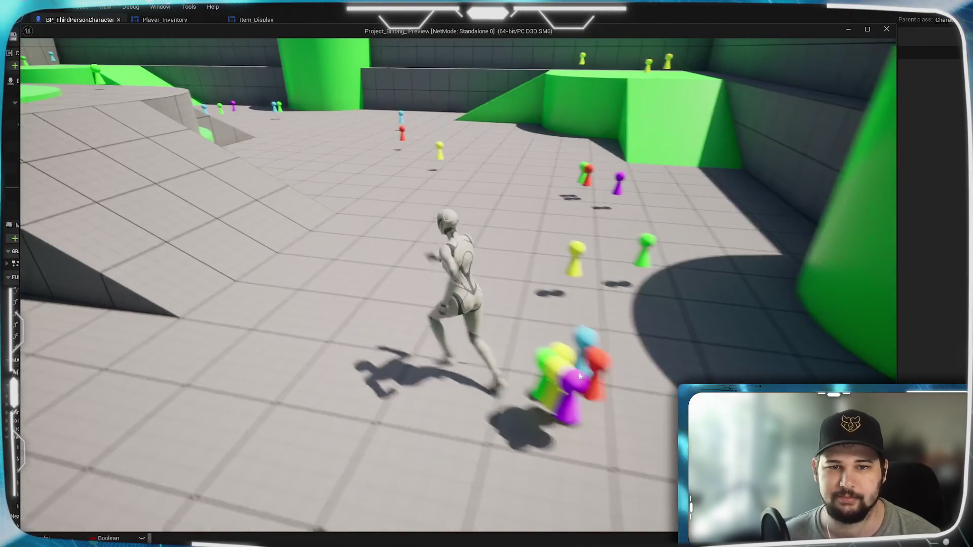
key(s)
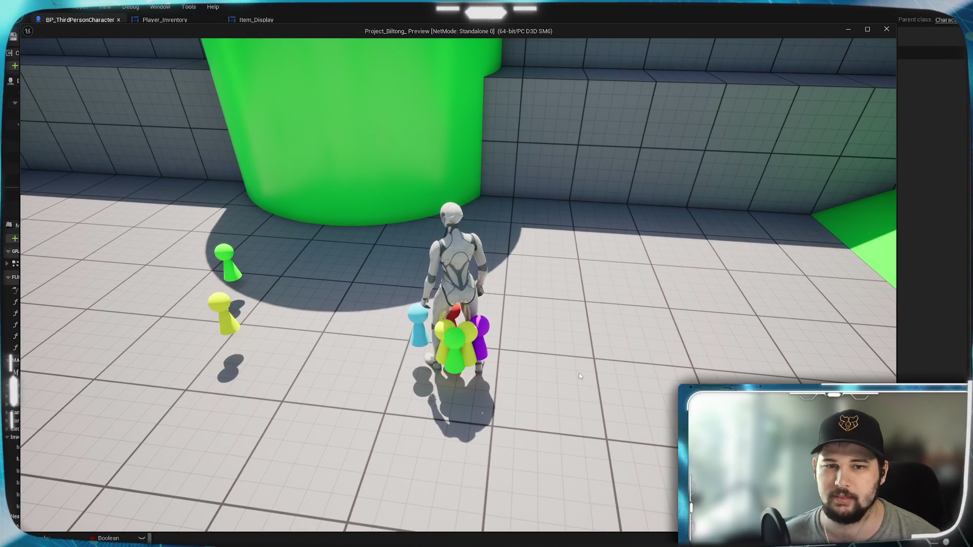
key(a)
Run back toward the pawns, then stop the game with Esc and return to the Interact nodes
key(w)
key(w)
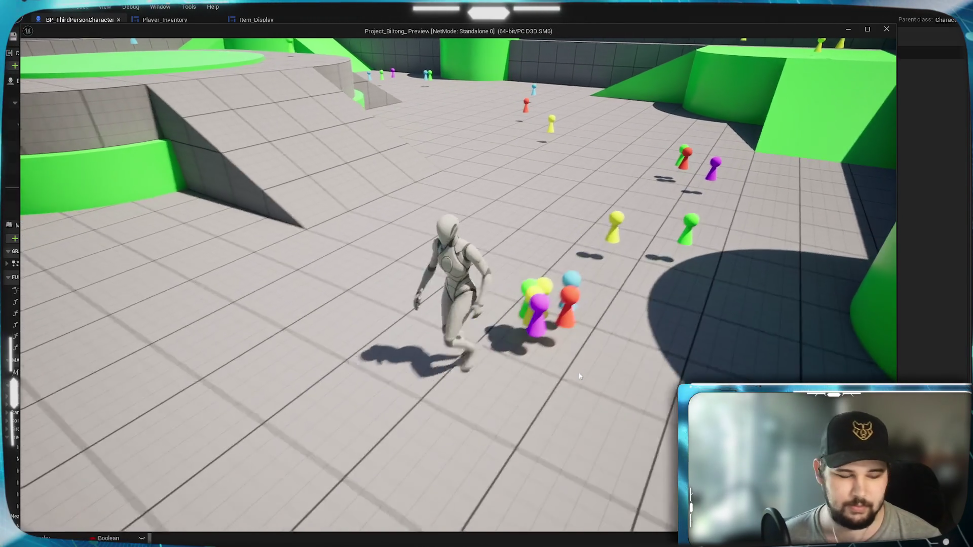
key(Escape)
drag(465, 412, 486, 387)
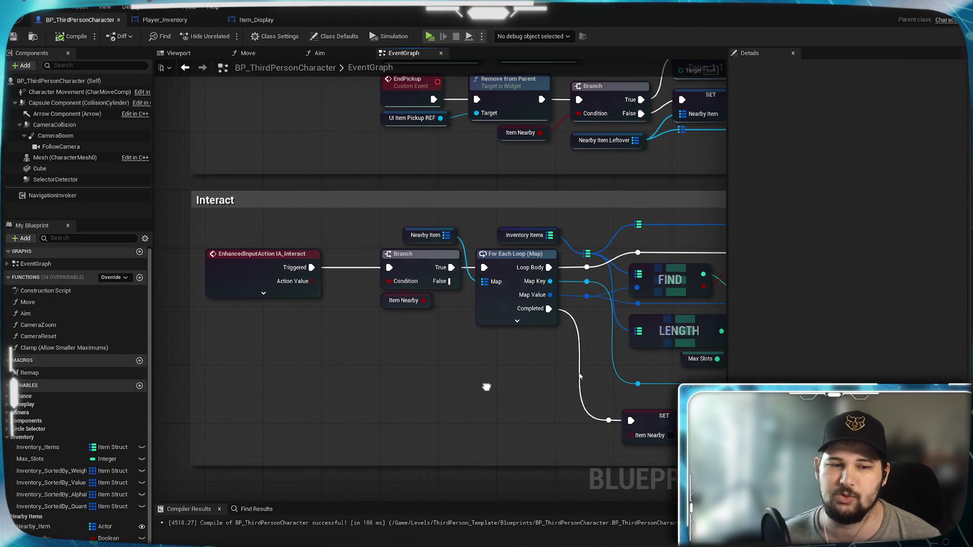
Pan over the Interact loop, End Pickup call, Destroy Actor and CLEAR nodes
mouse_move(556, 383)
mouse_down()
mouse_move(489, 387)
mouse_move(520, 400)
mouse_move(565, 366)
mouse_move(438, 358)
mouse_up()
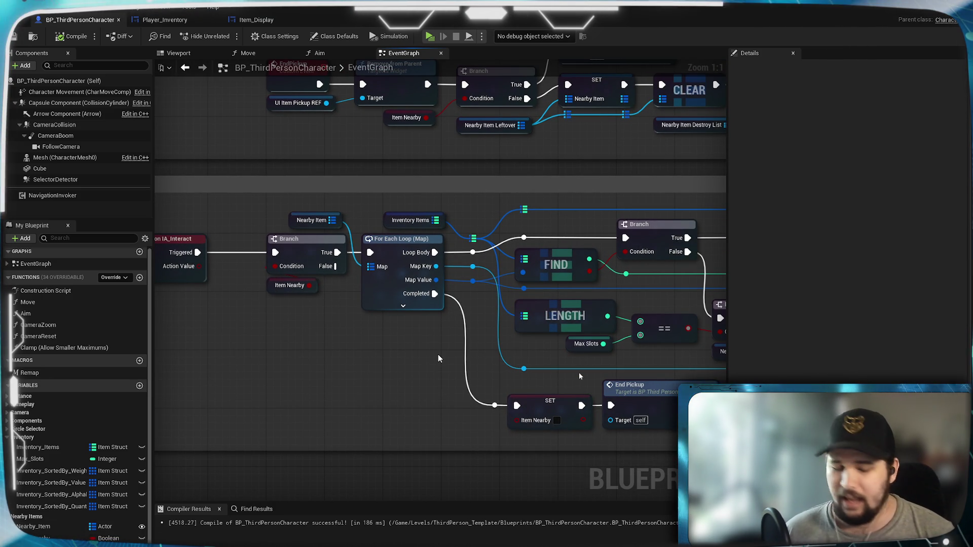
mouse_move(448, 361)
mouse_down()
mouse_move(440, 223)
mouse_move(563, 367)
mouse_up()
mouse_move(374, 345)
mouse_down()
mouse_move(543, 389)
mouse_move(452, 462)
mouse_move(419, 452)
mouse_move(364, 409)
mouse_move(102, 346)
mouse_up()
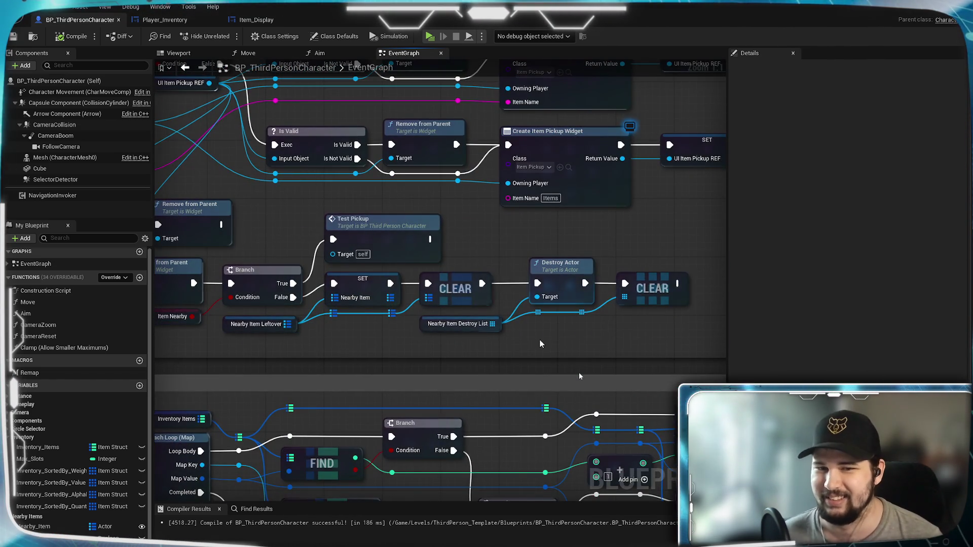
drag(550, 342, 726, 333)
mouse_move(531, 341)
mouse_down()
mouse_move(228, 340)
mouse_move(586, 278)
mouse_up()
drag(382, 265, 400, 327)
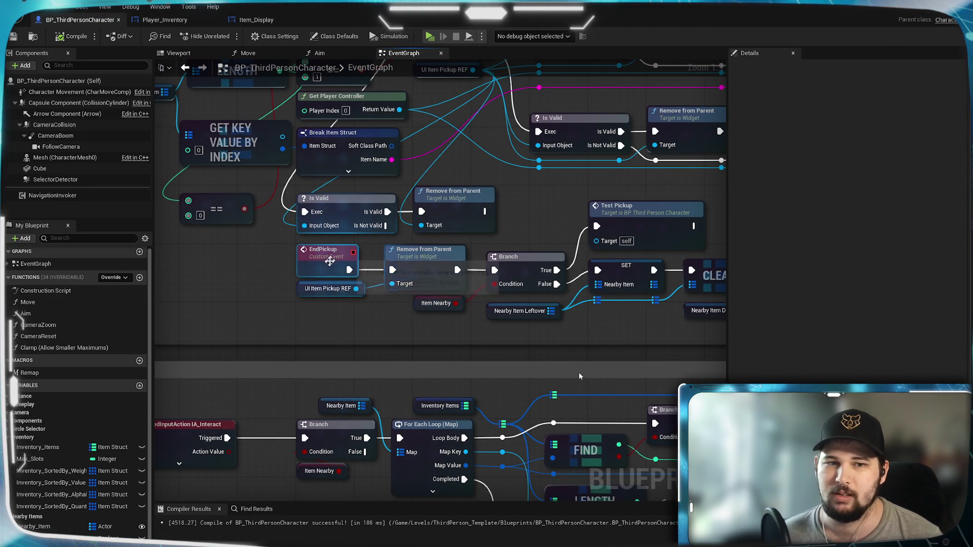
Marquee-select the EndPickup nodes, review the Interact area, and open a Content Browser with Ctrl+Space
mouse_move(359, 314)
mouse_down()
mouse_move(393, 277)
mouse_move(379, 329)
mouse_move(504, 287)
mouse_up()
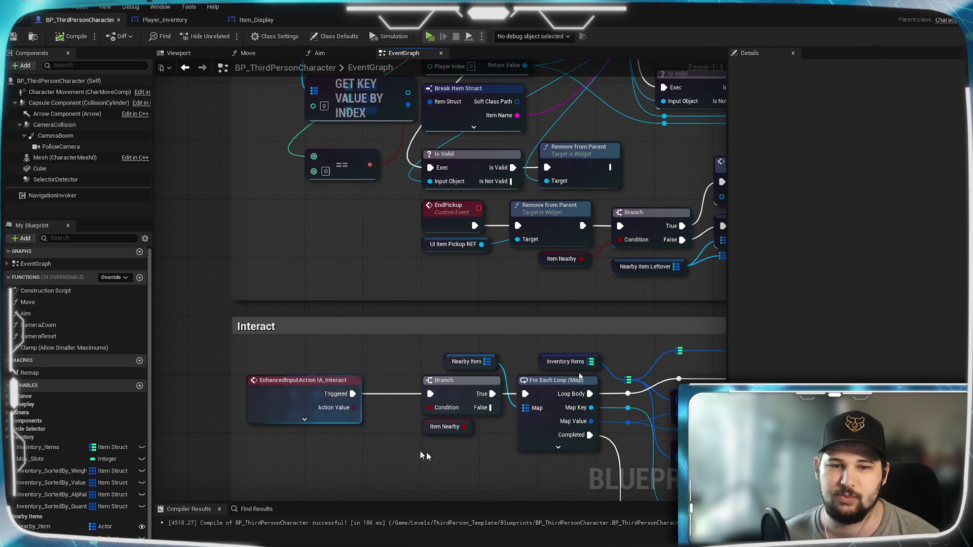
mouse_move(459, 472)
mouse_down()
mouse_move(288, 311)
mouse_move(314, 353)
mouse_move(345, 374)
mouse_move(183, 437)
mouse_move(337, 321)
mouse_up()
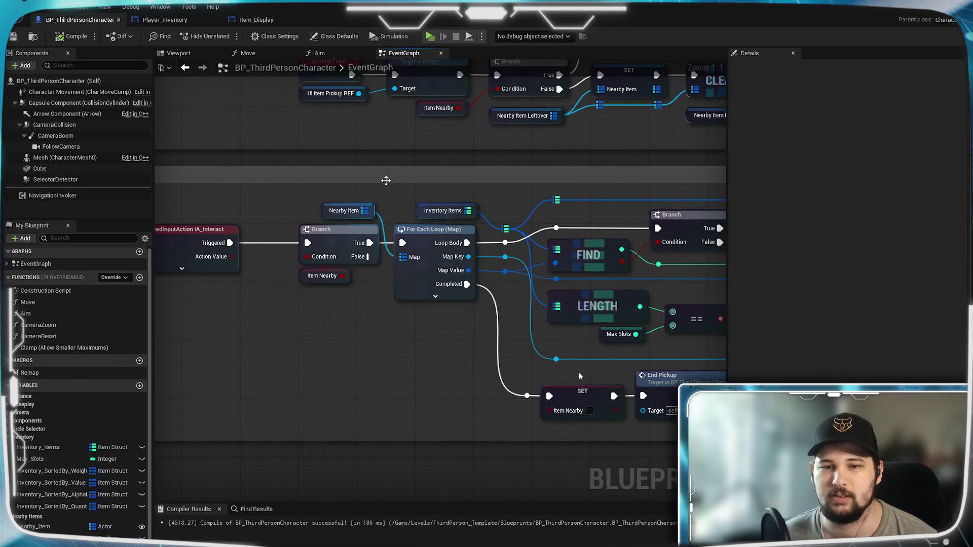
drag(645, 423, 718, 433)
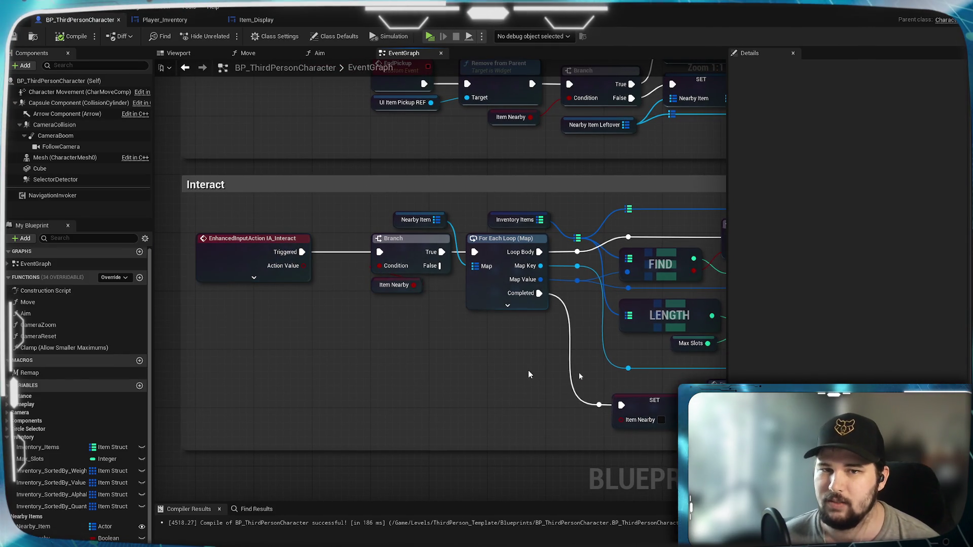
drag(530, 370, 539, 329)
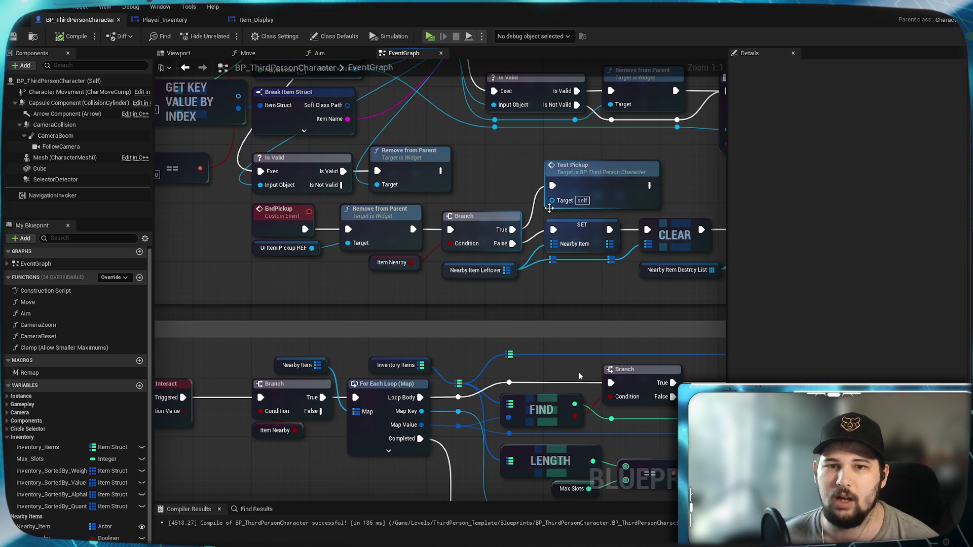
mouse_move(269, 296)
mouse_down()
mouse_move(400, 369)
mouse_move(354, 336)
mouse_up()
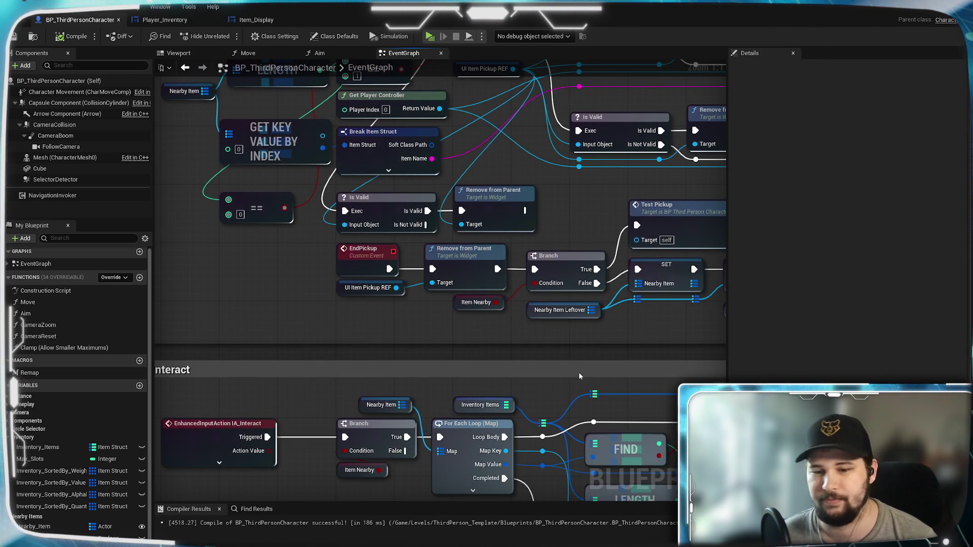
key(ctrl+space)
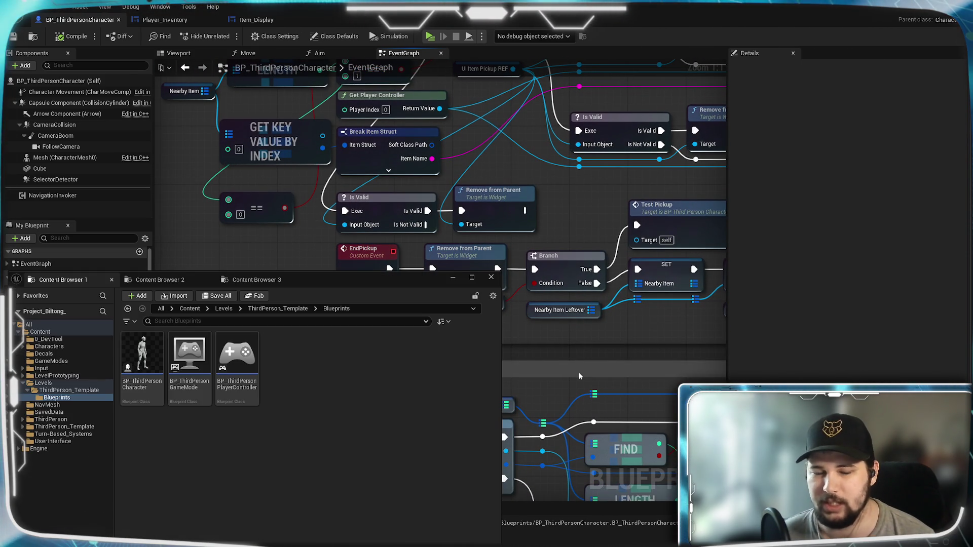
Browse to Content/0_DevTool/Items and open the TestPickup_01 blueprint
click(167, 281)
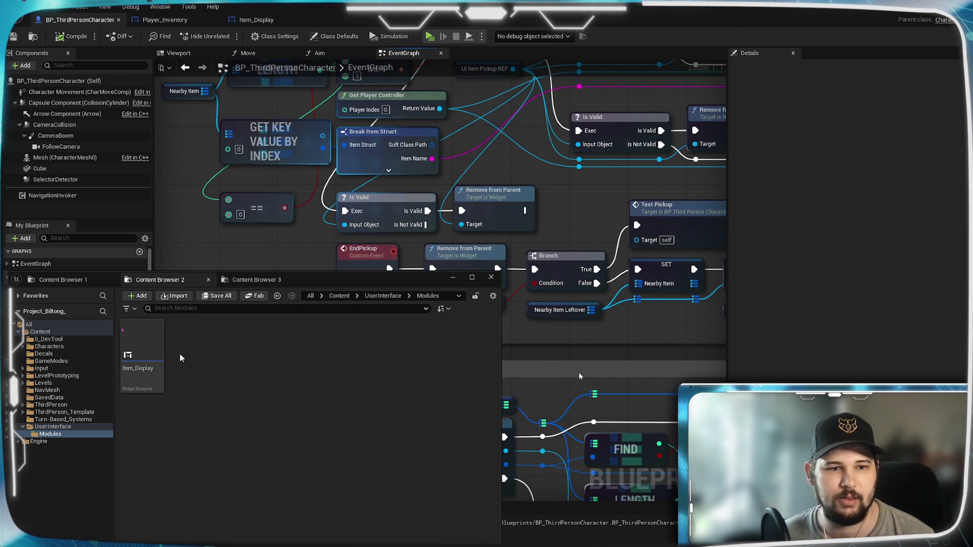
click(255, 280)
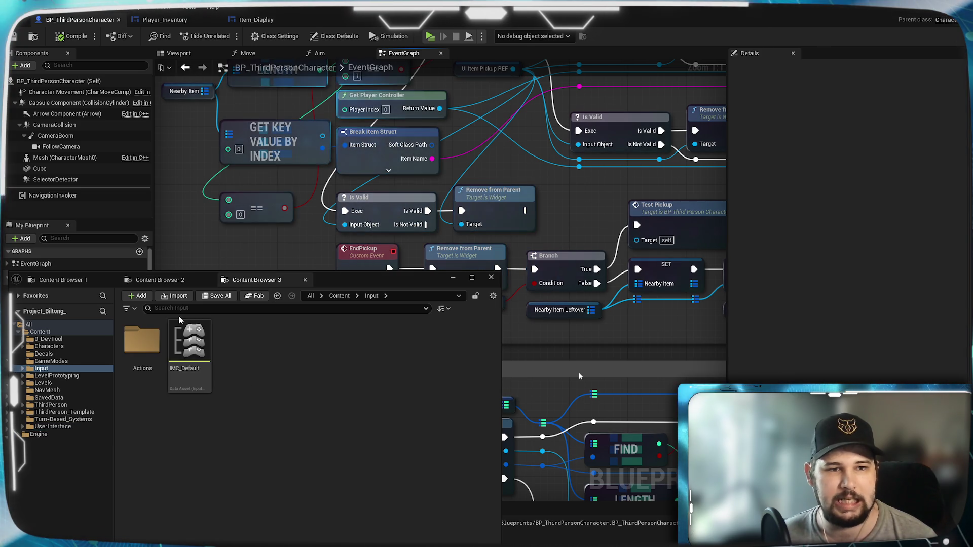
click(339, 297)
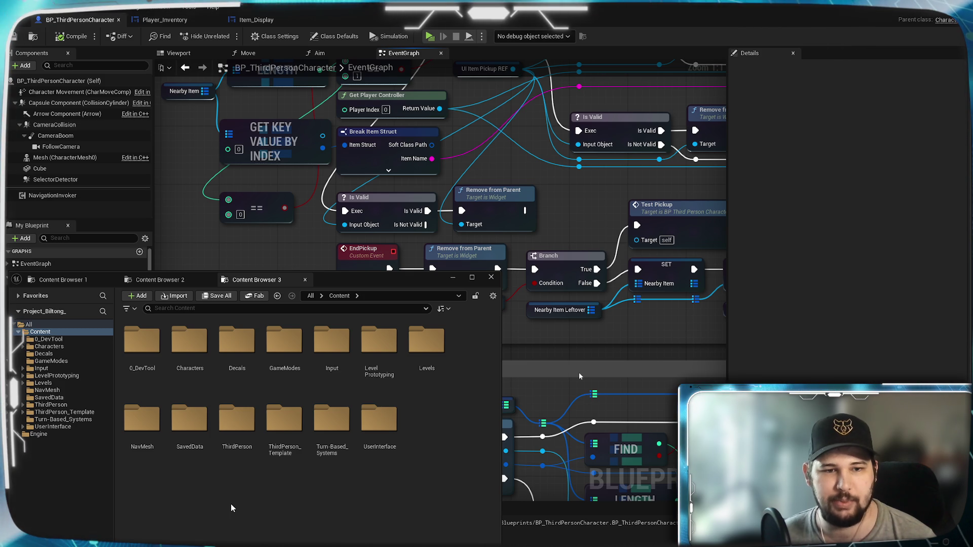
double_click(141, 355)
click(139, 364)
double_click(140, 364)
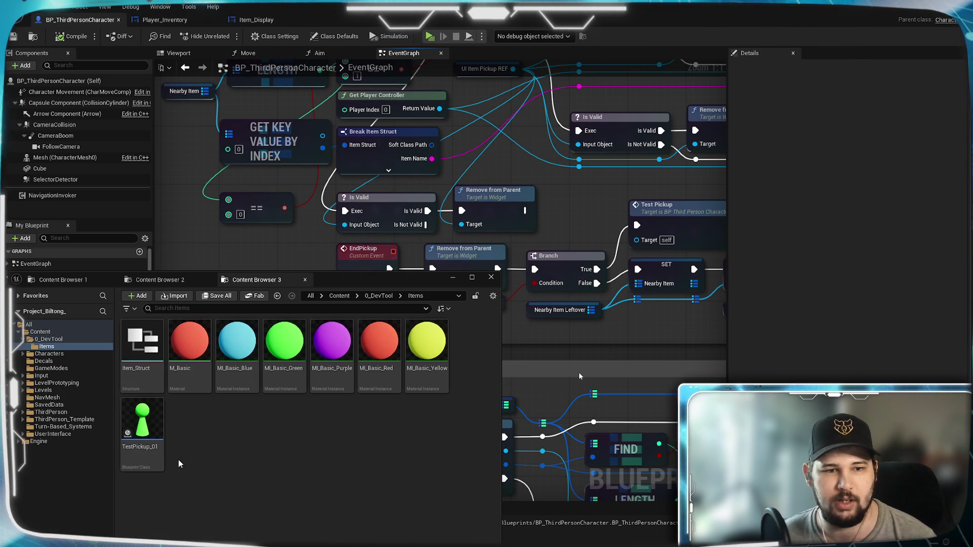
click(150, 427)
double_click(150, 427)
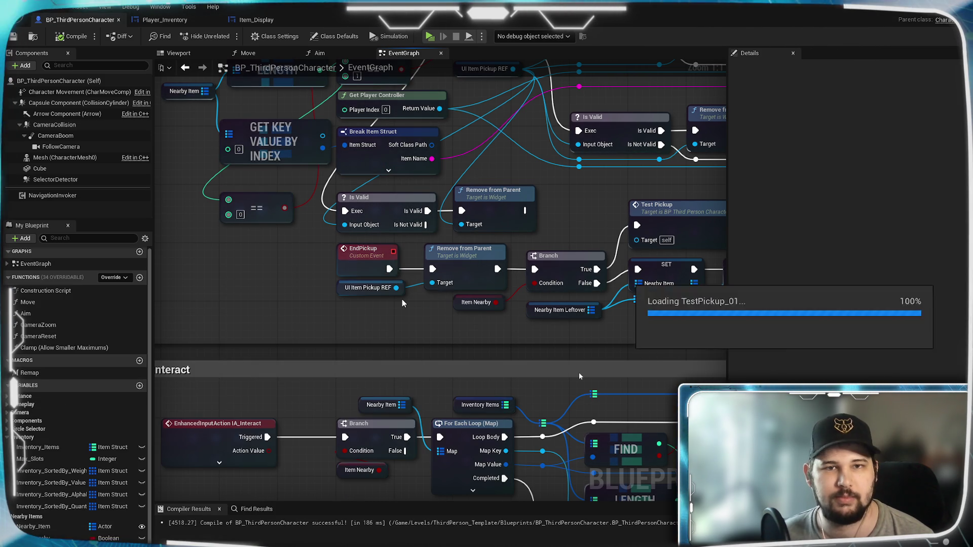
Inspect TestPickup_01's Begin/End Overlap chains, then switch back to BP_ThirdPersonCharacter
mouse_move(451, 317)
mouse_down()
mouse_move(467, 303)
mouse_move(517, 293)
mouse_move(503, 320)
mouse_move(331, 293)
mouse_up()
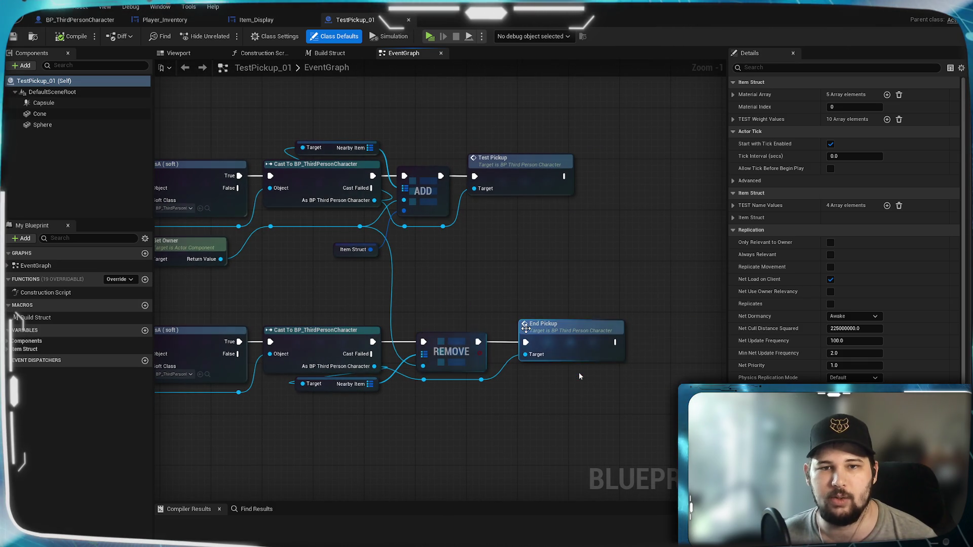
drag(412, 288, 691, 293)
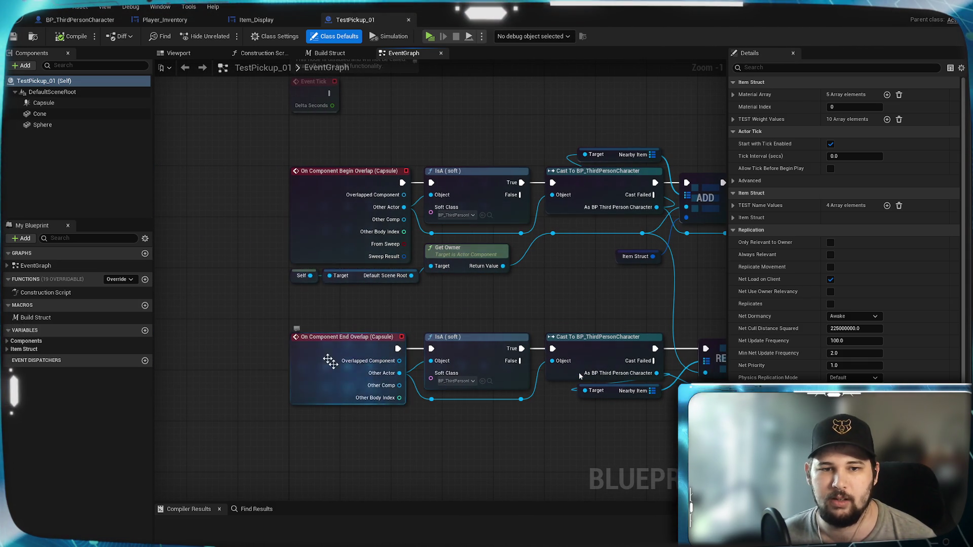
mouse_move(593, 294)
mouse_down()
mouse_move(268, 294)
mouse_move(581, 299)
mouse_up()
mouse_move(434, 281)
mouse_down()
mouse_move(266, 317)
mouse_move(646, 319)
mouse_move(405, 282)
mouse_up()
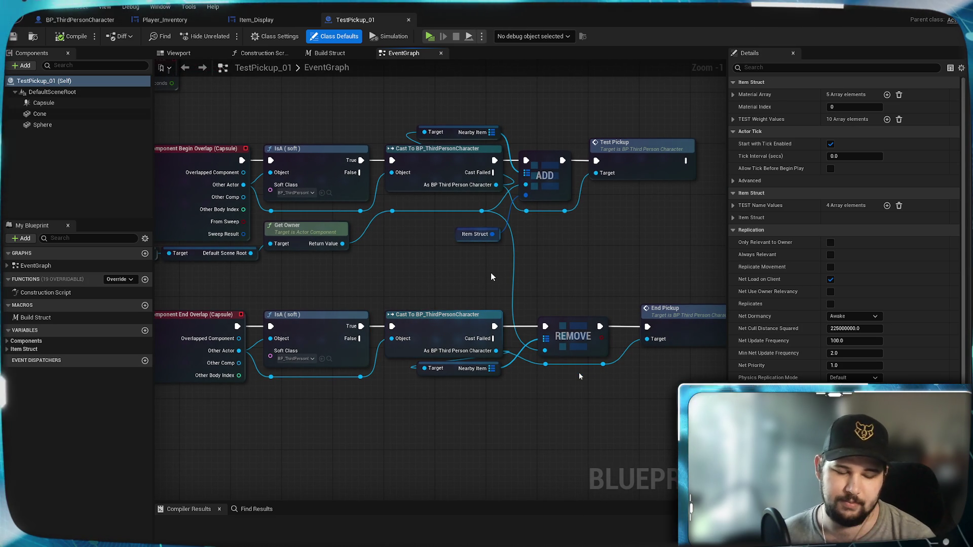
mouse_move(490, 277)
mouse_down()
mouse_move(440, 268)
mouse_move(708, 280)
mouse_move(596, 293)
mouse_up()
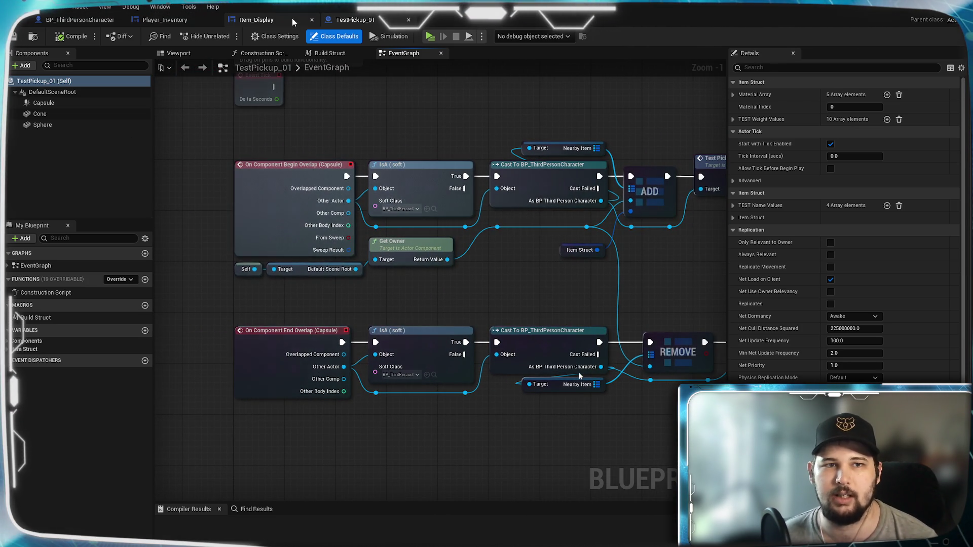
click(247, 21)
click(80, 20)
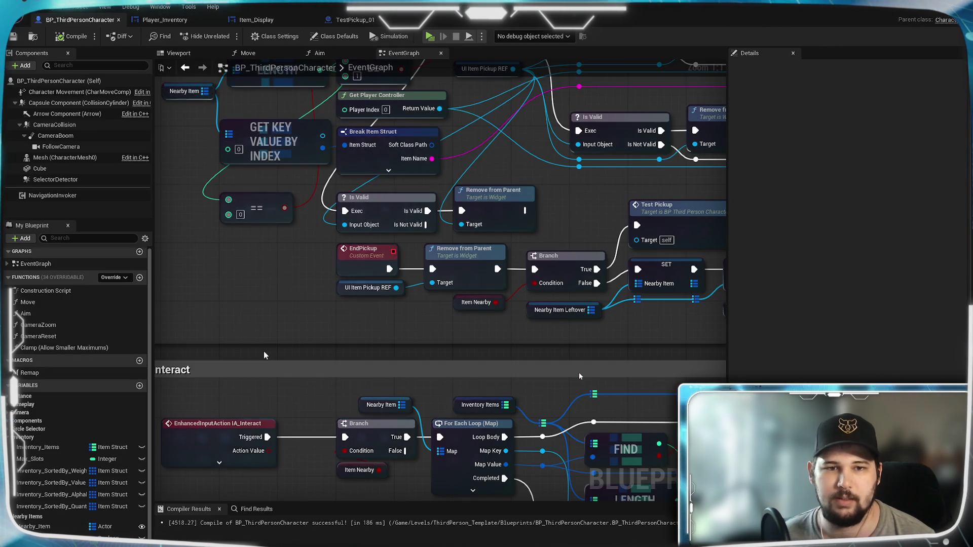
mouse_move(270, 326)
mouse_down()
mouse_move(334, 349)
mouse_move(308, 317)
mouse_move(481, 268)
mouse_up()
scroll(307, 317, down, 2)
mouse_move(391, 270)
mouse_down()
mouse_move(388, 193)
mouse_move(428, 297)
mouse_move(456, 333)
mouse_up()
mouse_move(513, 300)
mouse_down()
mouse_move(458, 297)
mouse_move(495, 326)
mouse_move(444, 339)
mouse_move(434, 365)
mouse_move(547, 407)
mouse_move(639, 319)
mouse_move(684, 251)
mouse_up()
scroll(474, 322, up, 2)
drag(453, 345, 519, 102)
mouse_move(523, 347)
mouse_down()
mouse_move(397, 308)
mouse_move(89, 305)
mouse_move(81, 294)
mouse_move(79, 317)
mouse_move(608, 529)
mouse_move(378, 334)
mouse_move(294, 365)
mouse_move(444, 392)
mouse_move(191, 390)
mouse_move(424, 407)
mouse_move(557, 542)
mouse_up()
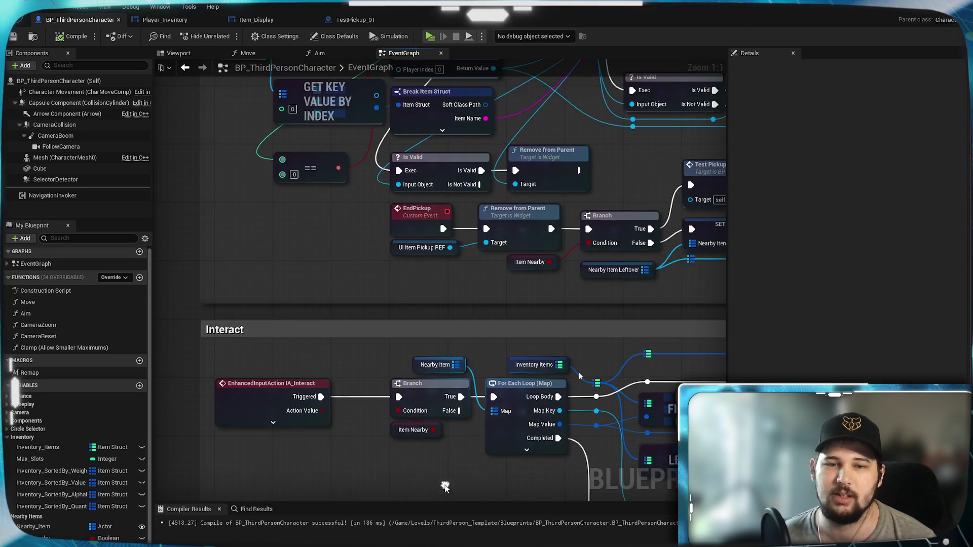
mouse_move(345, 213)
mouse_down()
mouse_move(342, 343)
mouse_move(360, 358)
mouse_move(430, 312)
mouse_up()
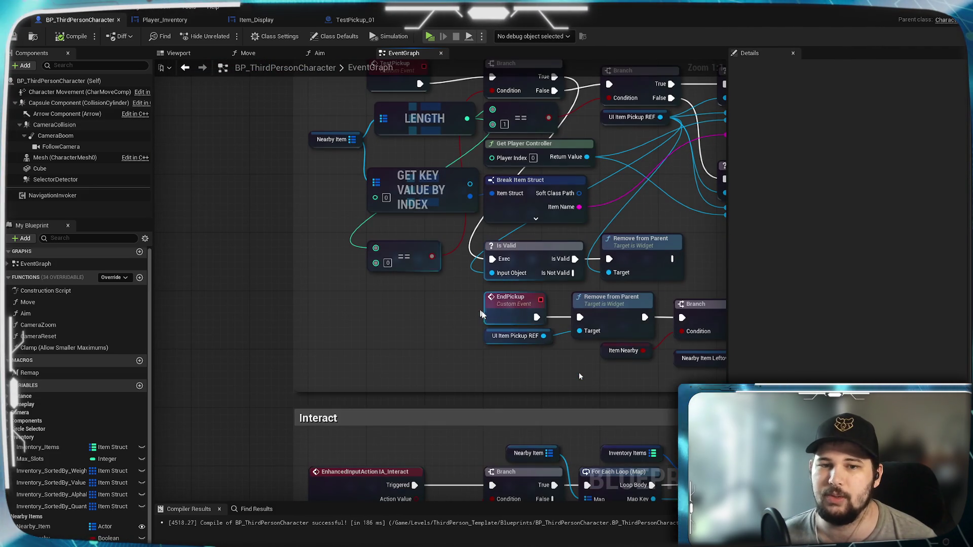
click(515, 304)
text(End Overlap)
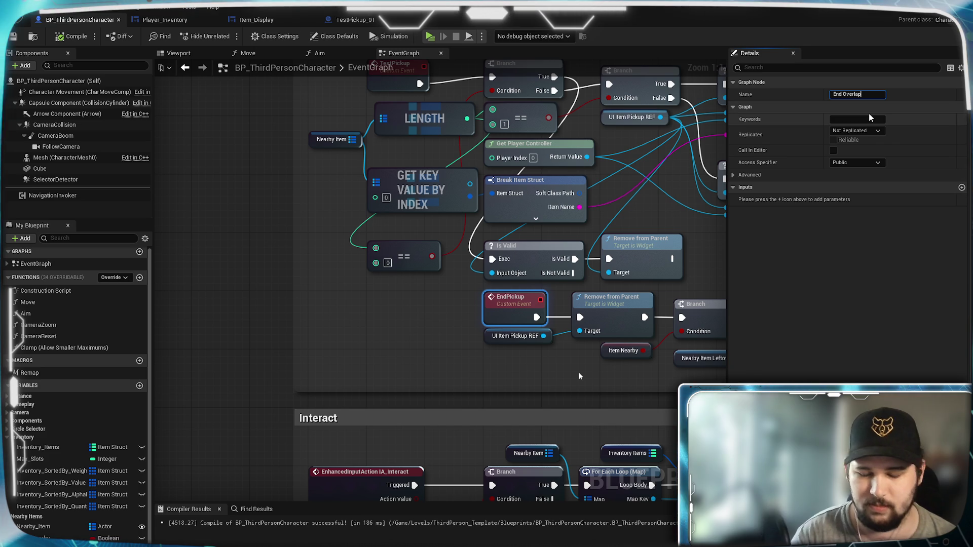
Rename the End Overlap custom event to End Item Overlap
click(848, 92)
text(Item)
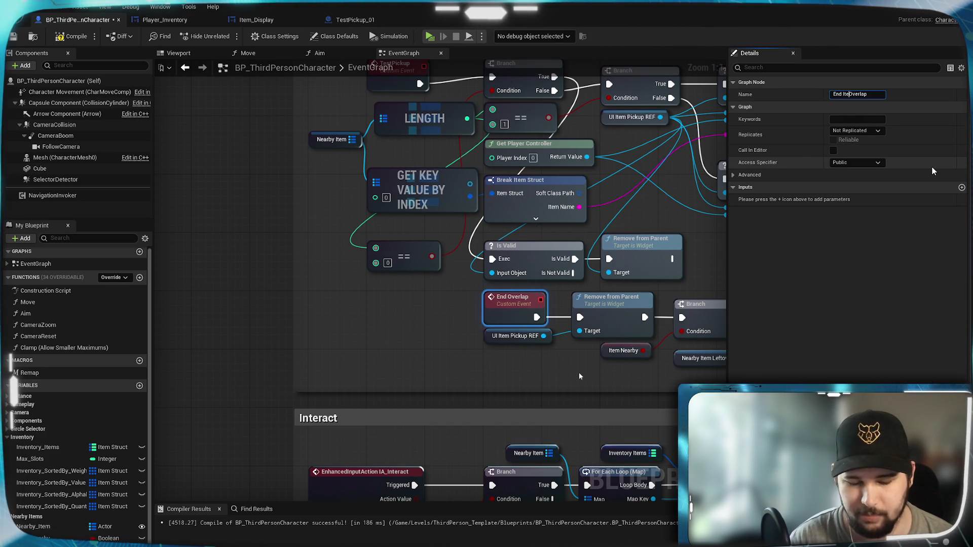
key(Return)
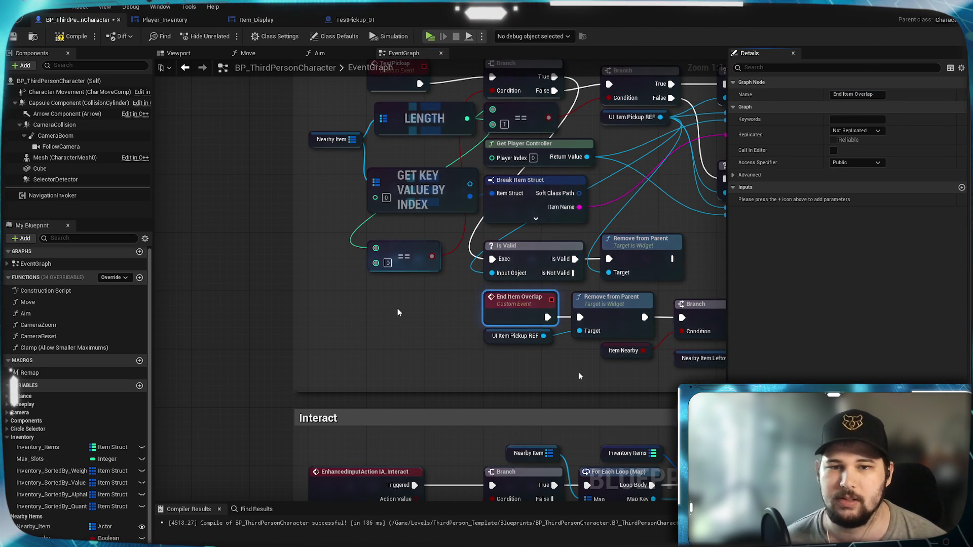
Rename the TestPickup event to Start Item Overlap and deselect the nodes
click(340, 113)
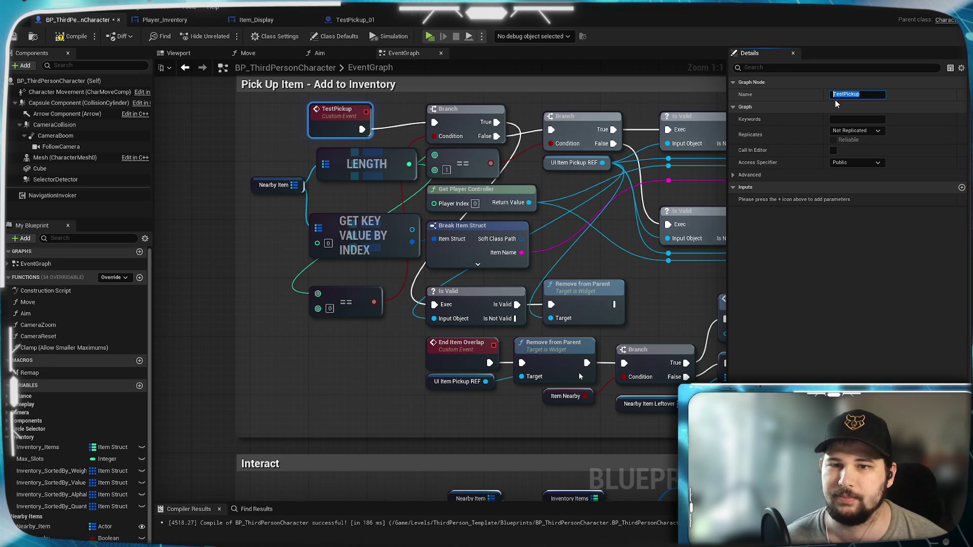
text(Start)
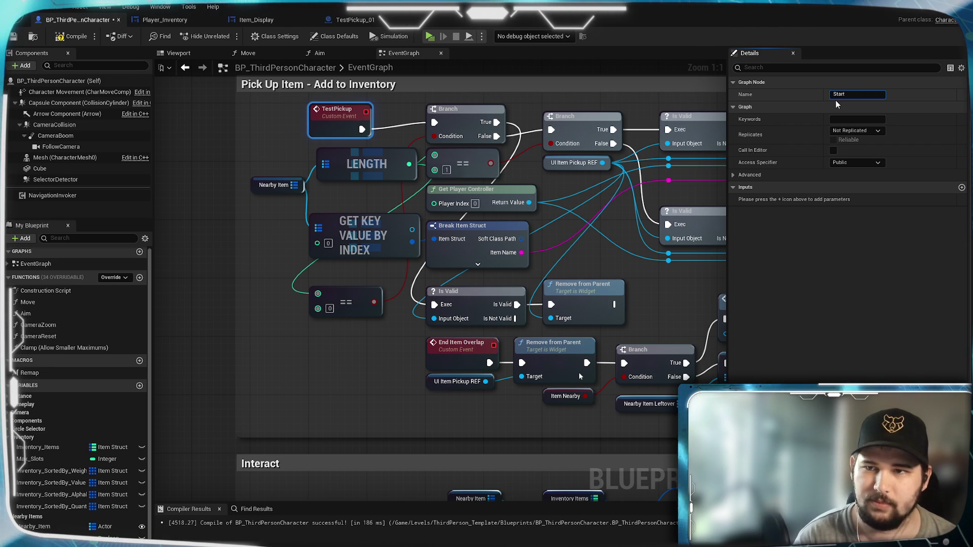
text( Item )
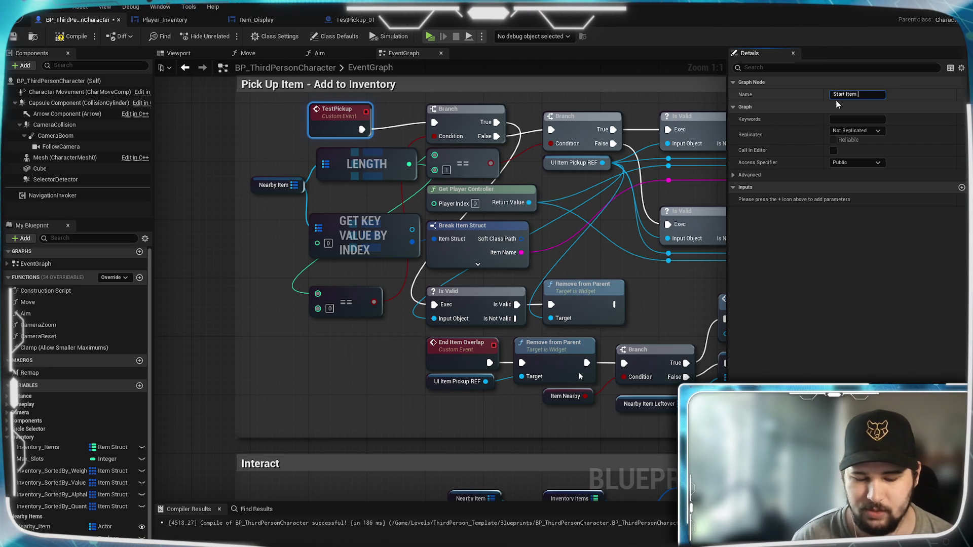
text(Overlap)
key(Return)
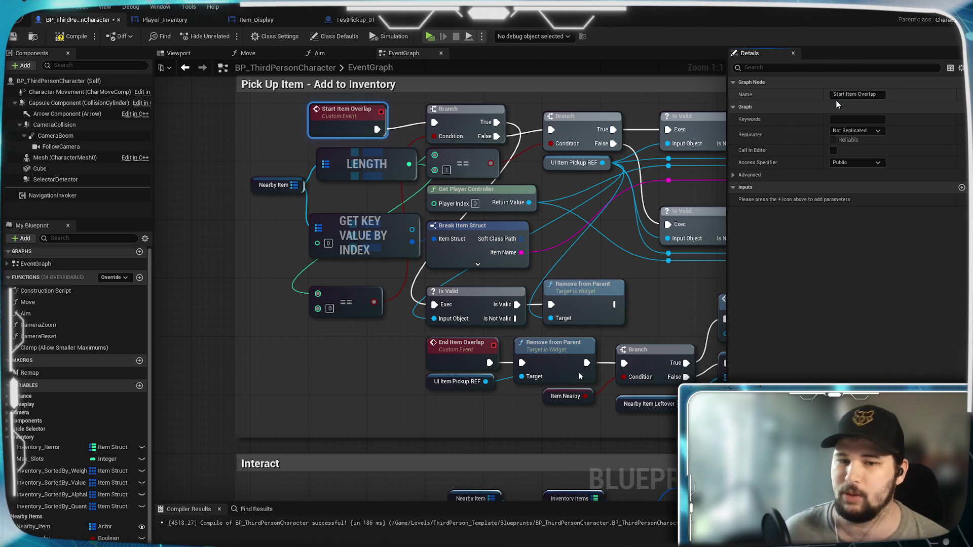
click(377, 363)
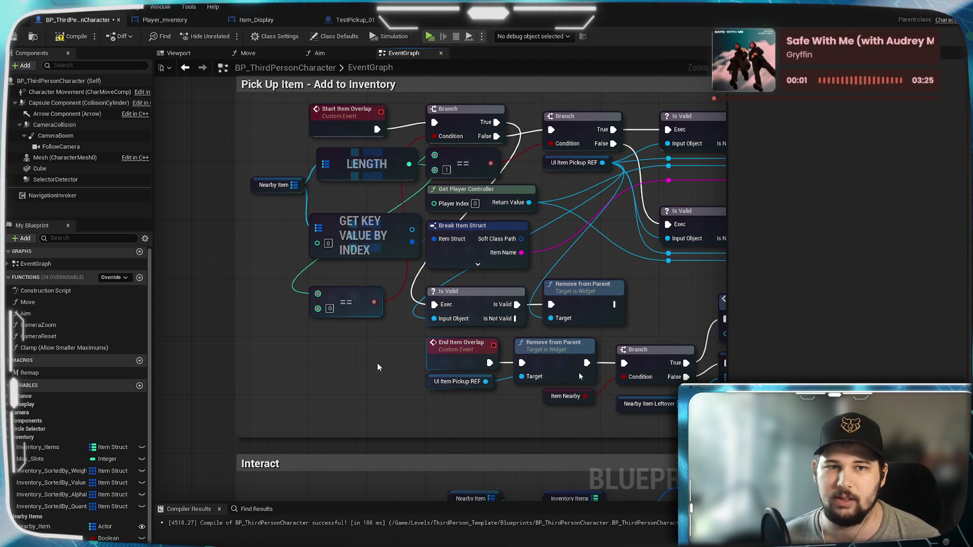
mouse_move(372, 354)
mouse_down()
mouse_move(383, 284)
mouse_move(428, 453)
mouse_up()
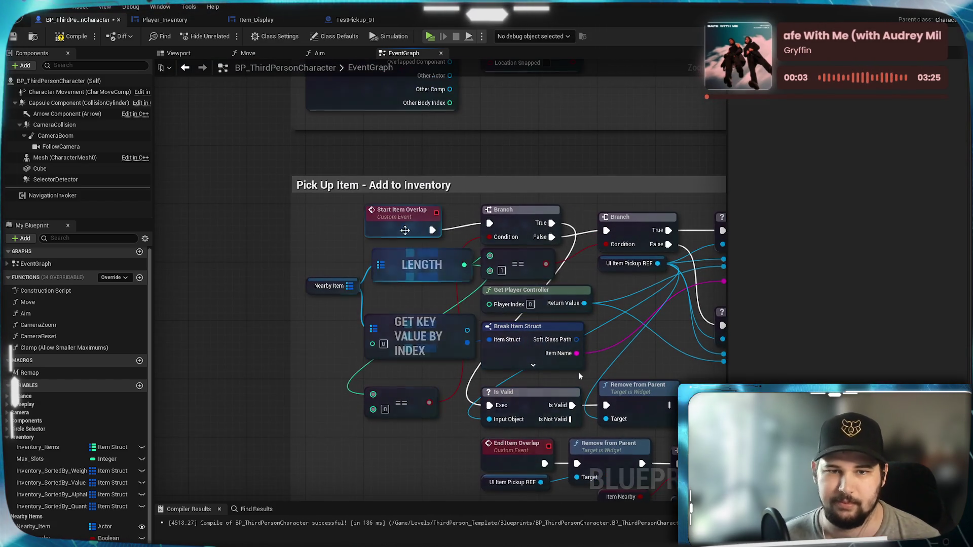
Delete the End Item Overlap call after the For Each Loop's completion
mouse_move(640, 347)
mouse_down()
mouse_move(351, 386)
mouse_move(157, 361)
mouse_move(157, 332)
mouse_move(453, 294)
mouse_move(555, 242)
mouse_up()
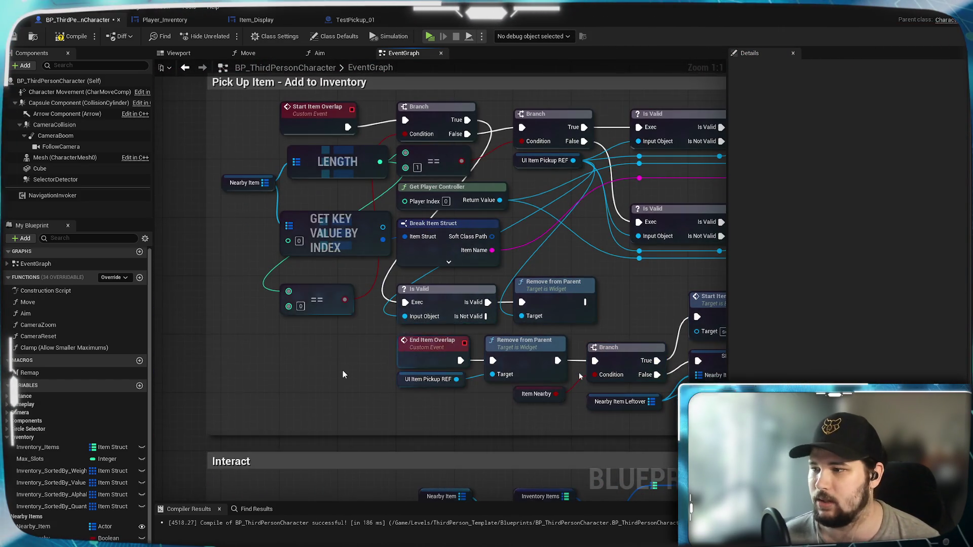
drag(390, 379, 472, 335)
mouse_move(408, 328)
mouse_down()
mouse_move(390, 317)
mouse_move(448, 323)
mouse_up()
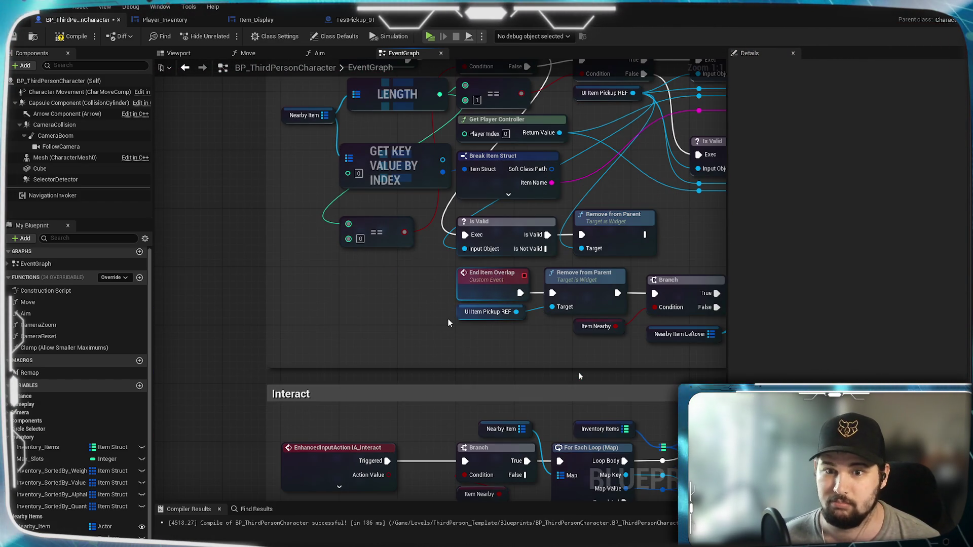
drag(629, 352, 451, 266)
mouse_move(339, 326)
mouse_down()
mouse_move(268, 403)
mouse_move(255, 222)
mouse_up()
click(284, 228)
scroll(313, 232, down, 2)
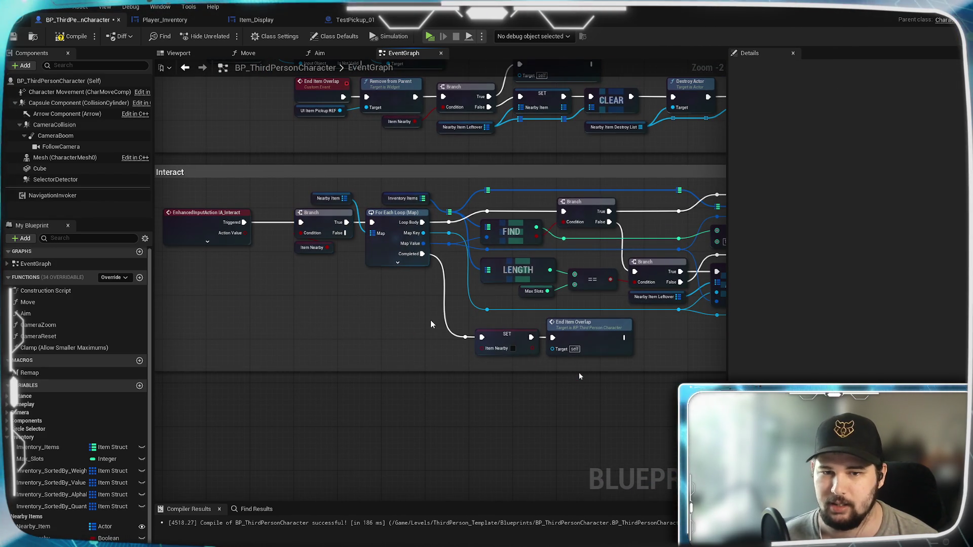
drag(442, 332, 385, 297)
click(521, 307)
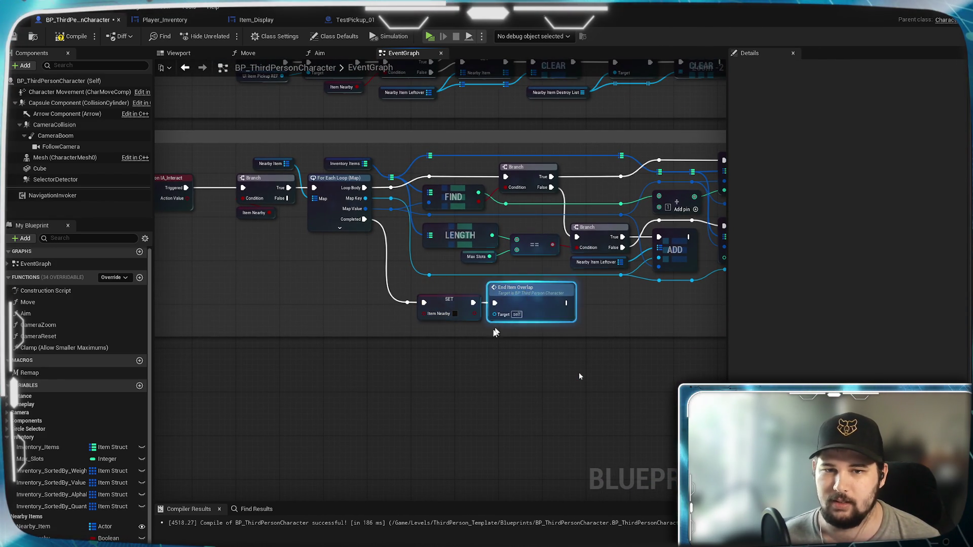
key(Delete)
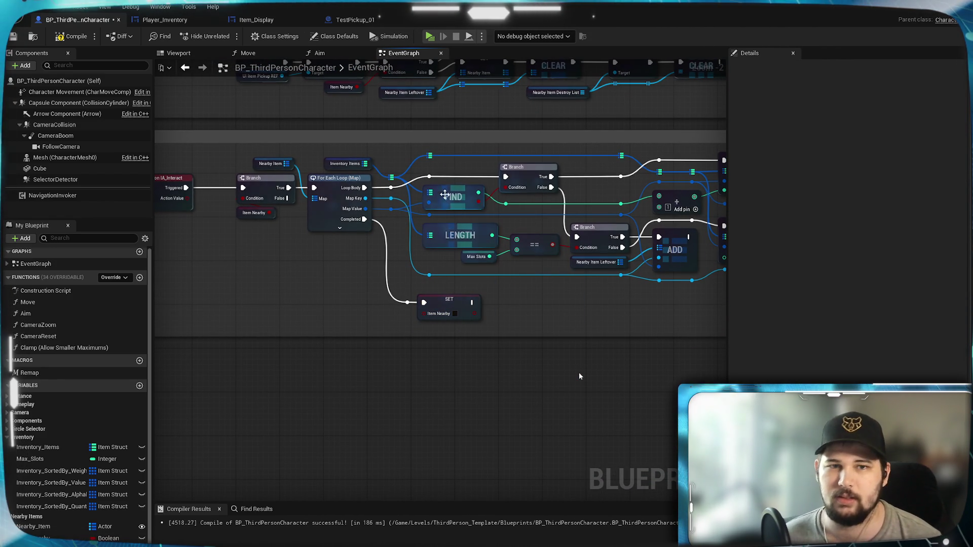
Move the view from the SET, CLEAR and Destroy Actor clean-up nodes to below the Interact loop
scroll(580, 377, down, 2)
scroll(392, 347, up, 2)
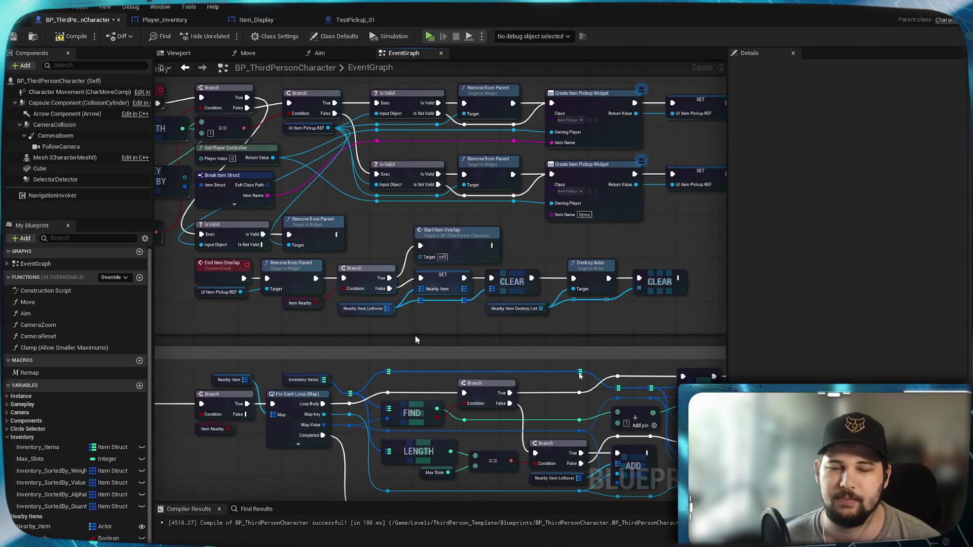
scroll(422, 336, down, 2)
scroll(520, 272, up, 2)
scroll(473, 226, down, 1)
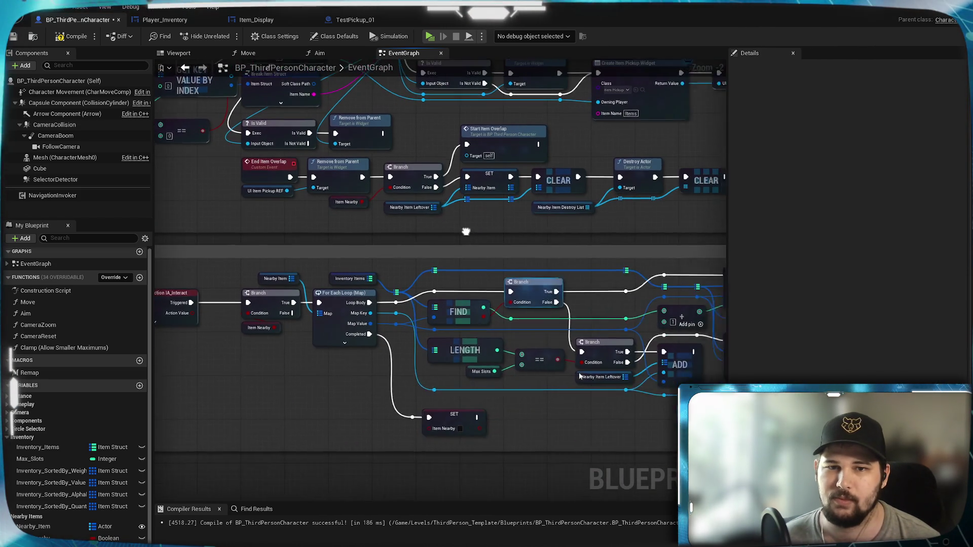
scroll(428, 239, up, 1)
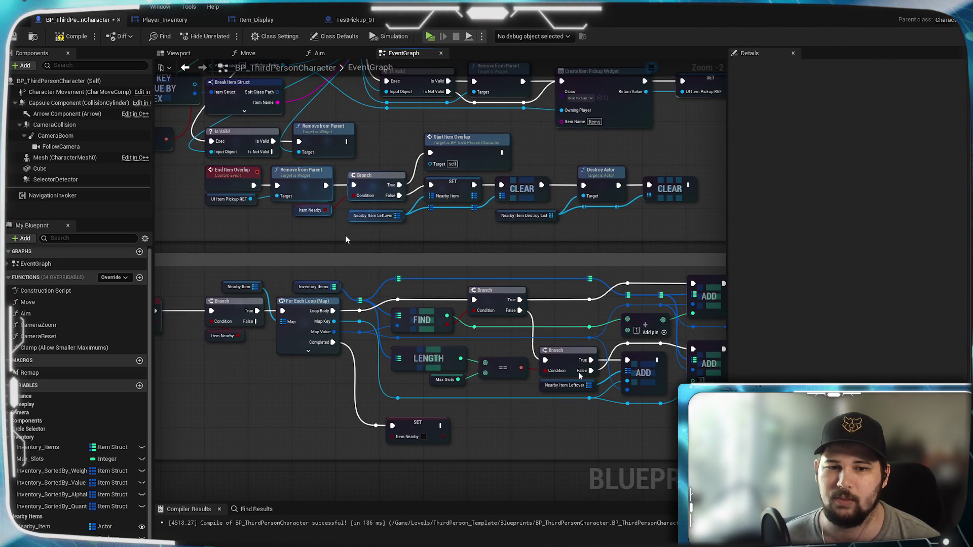
mouse_move(403, 244)
mouse_down()
mouse_move(324, 242)
mouse_move(460, 252)
mouse_move(568, 245)
mouse_up()
mouse_move(380, 217)
mouse_down()
mouse_move(621, 219)
mouse_move(344, 163)
mouse_up()
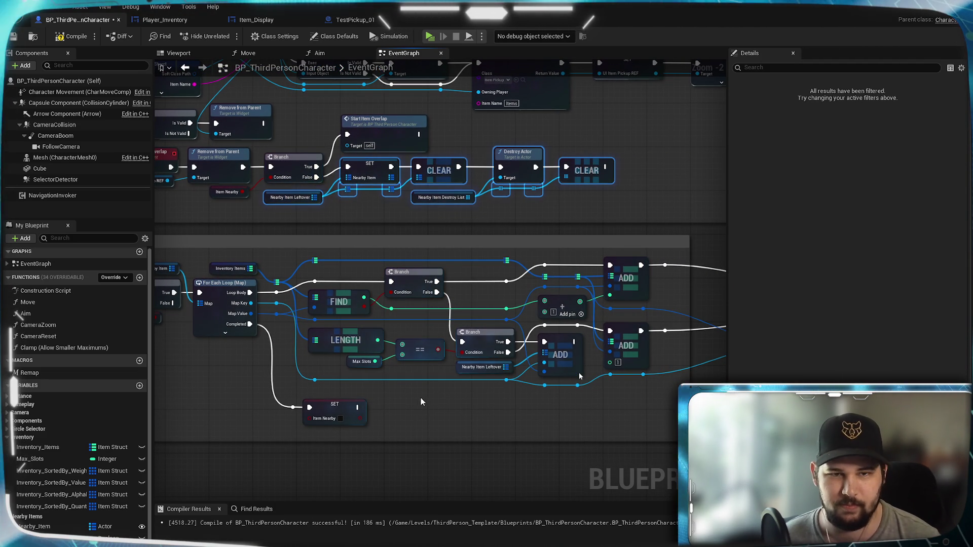
click(416, 424)
drag(417, 424, 480, 326)
Paste the clean-up nodes after the loop and wire the first SET into the second SET
key(ctrl+v)
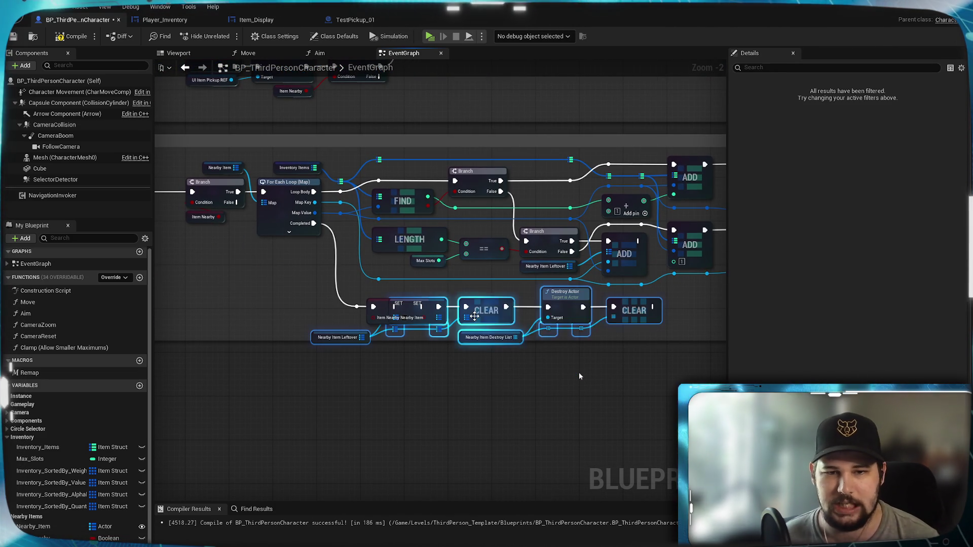
drag(546, 317, 542, 307)
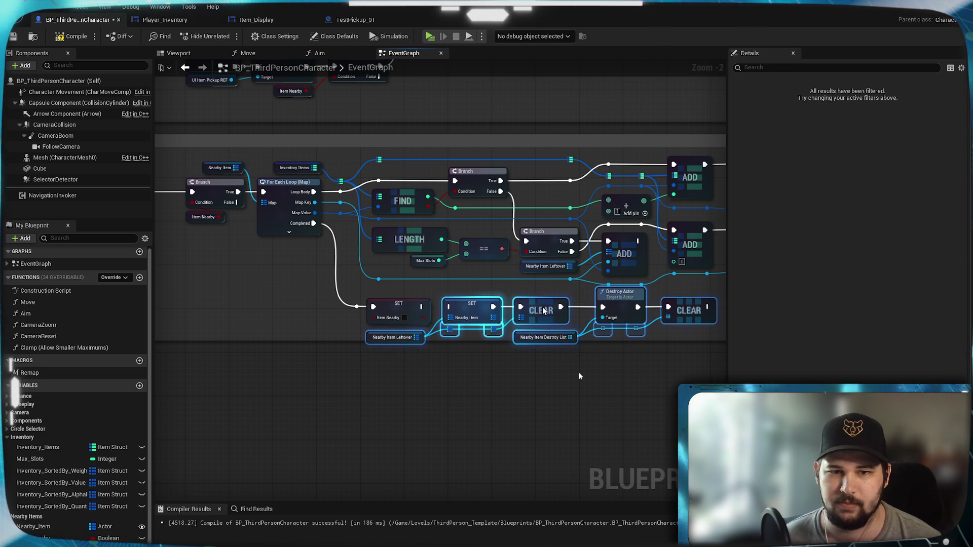
click(471, 288)
scroll(473, 289, up, 2)
mouse_move(377, 318)
mouse_down()
mouse_move(720, 309)
mouse_move(219, 293)
mouse_up()
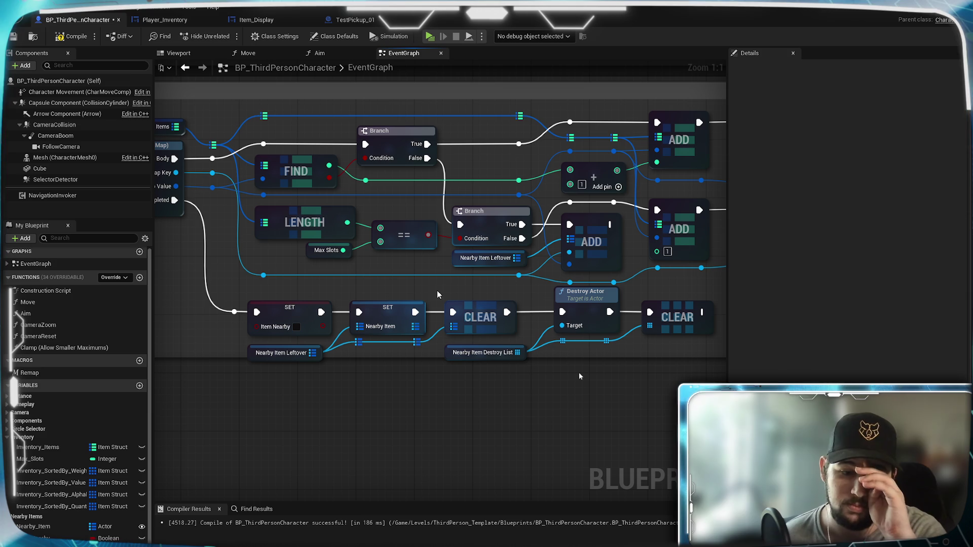
drag(382, 300, 445, 309)
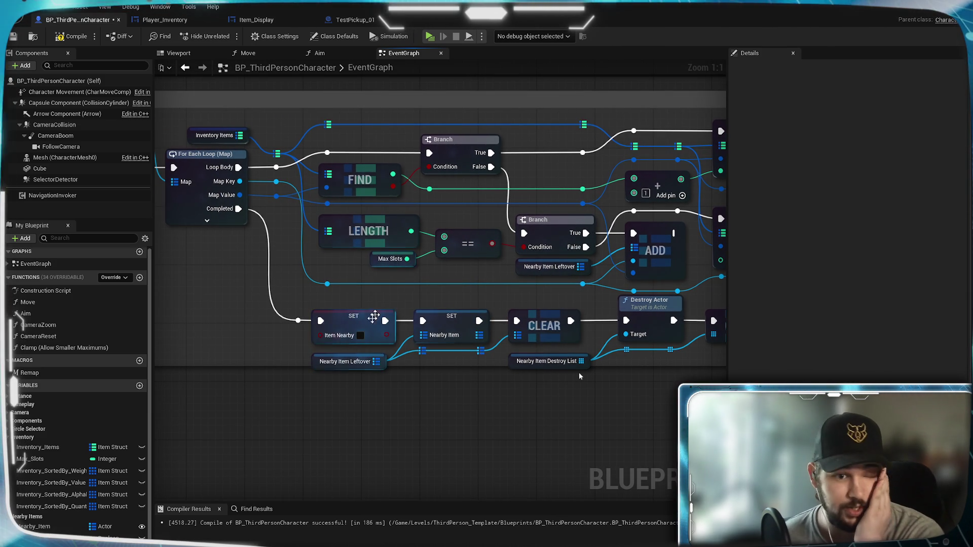
mouse_move(378, 312)
mouse_down()
mouse_move(535, 388)
mouse_move(581, 376)
mouse_up()
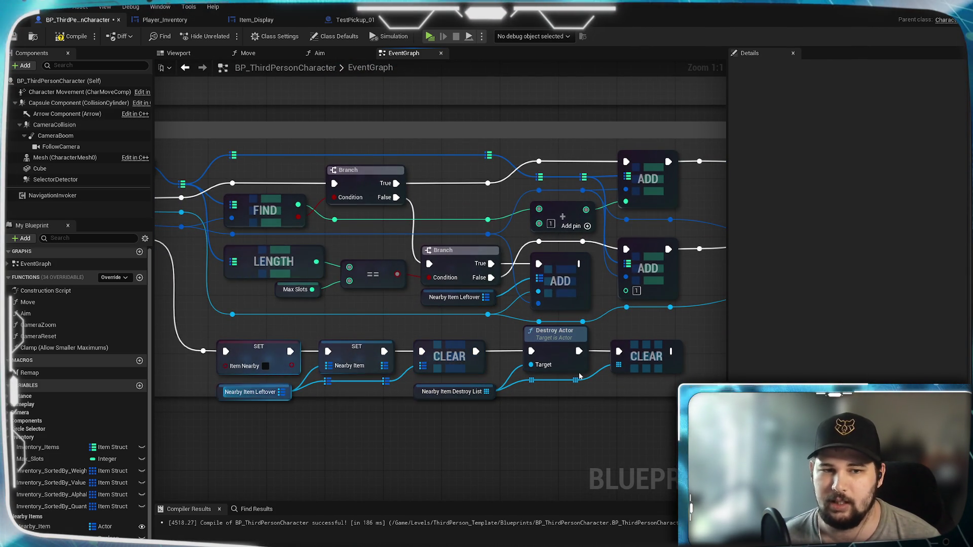
click(346, 407)
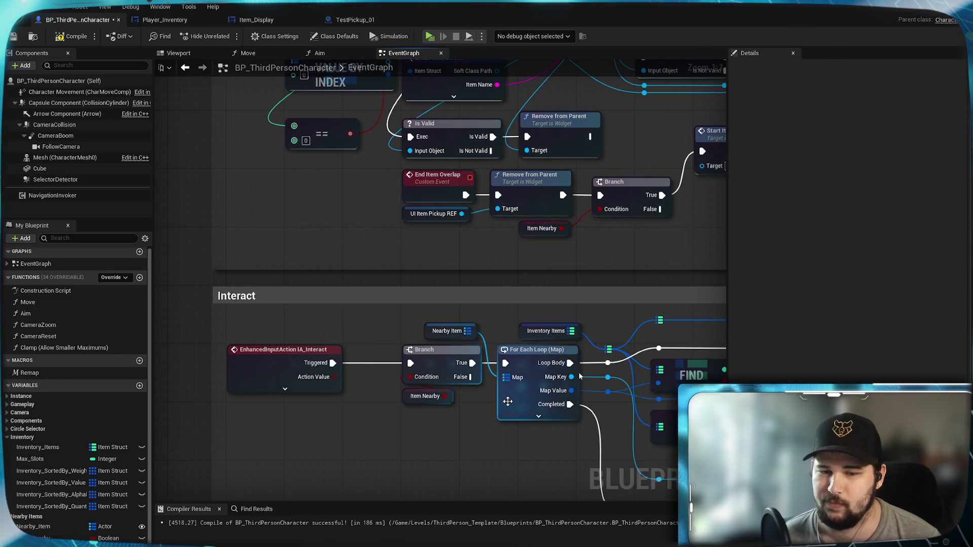
Drag the == node lower-left in Pick Up Item - Add to Inventory, then select the Nearby Item getter
mouse_move(504, 403)
mouse_down()
mouse_move(356, 279)
mouse_move(5, 281)
mouse_move(300, 290)
mouse_move(555, 333)
mouse_up()
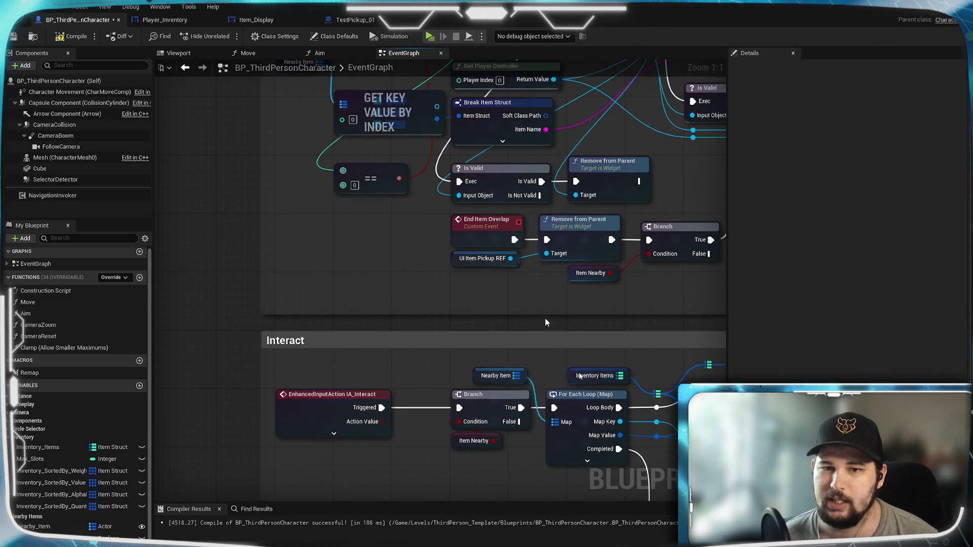
scroll(546, 322, down, 1)
mouse_move(546, 322)
mouse_down()
mouse_move(555, 335)
mouse_move(539, 508)
mouse_move(510, 339)
mouse_move(493, 91)
mouse_move(267, 123)
mouse_up()
mouse_move(375, 257)
mouse_down()
mouse_move(375, 306)
mouse_move(478, 372)
mouse_up()
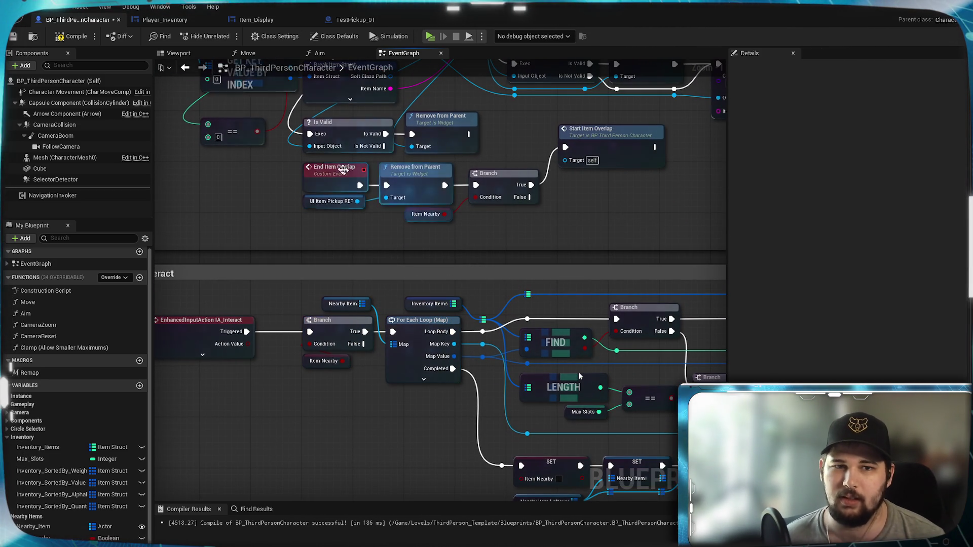
mouse_move(417, 257)
mouse_down()
mouse_move(366, 219)
mouse_move(50, 130)
mouse_move(495, 275)
mouse_move(374, 159)
mouse_move(414, 231)
mouse_up()
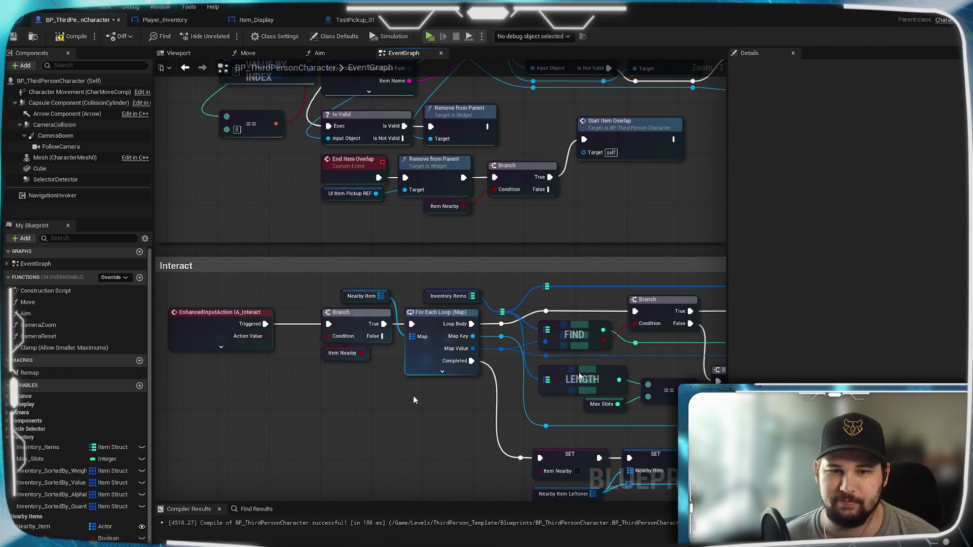
drag(456, 406, 556, 457)
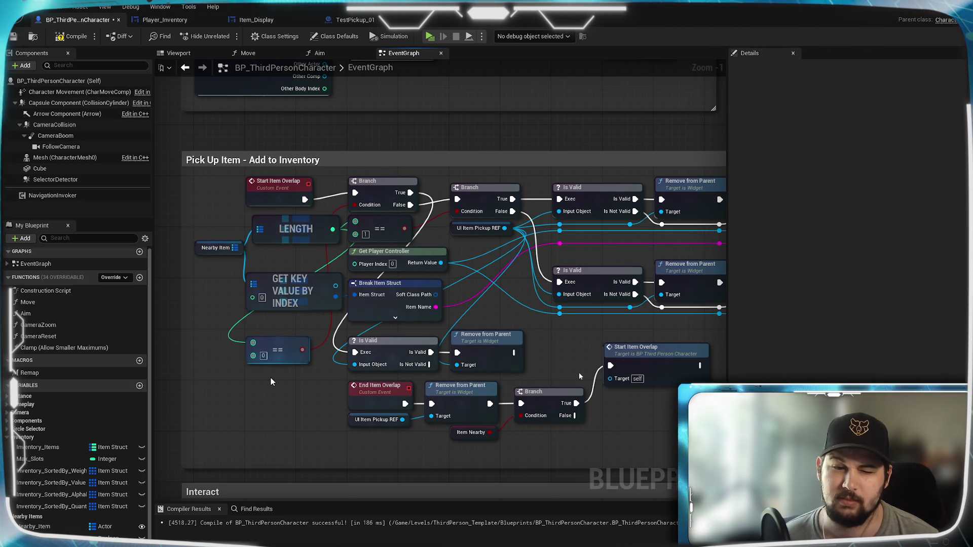
mouse_move(266, 344)
mouse_down()
mouse_move(217, 362)
mouse_move(254, 341)
mouse_move(244, 397)
mouse_move(227, 404)
mouse_up()
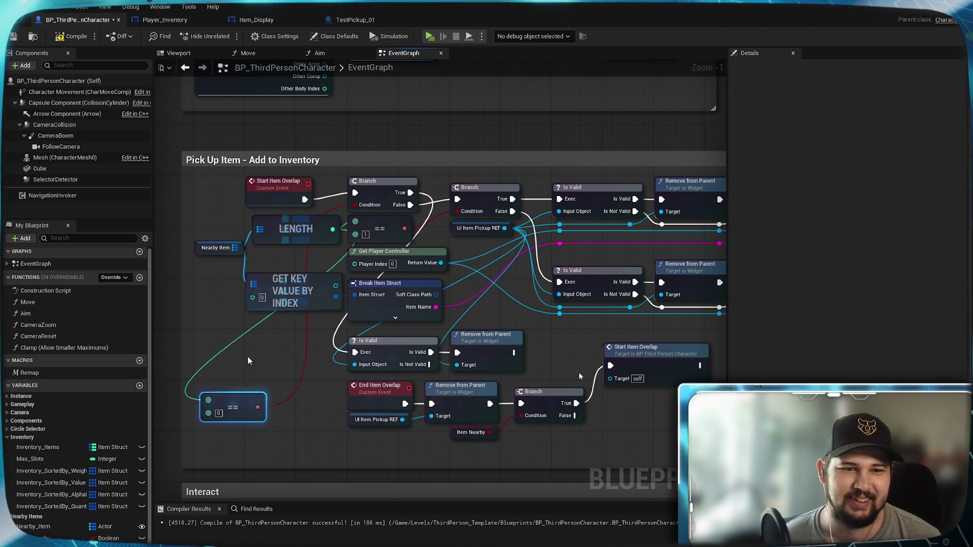
click(234, 248)
Add an Is Empty check on Nearby Item, feed it to the first Branch's condition, and delete the == node
drag(234, 248, 232, 349)
text(is empty)
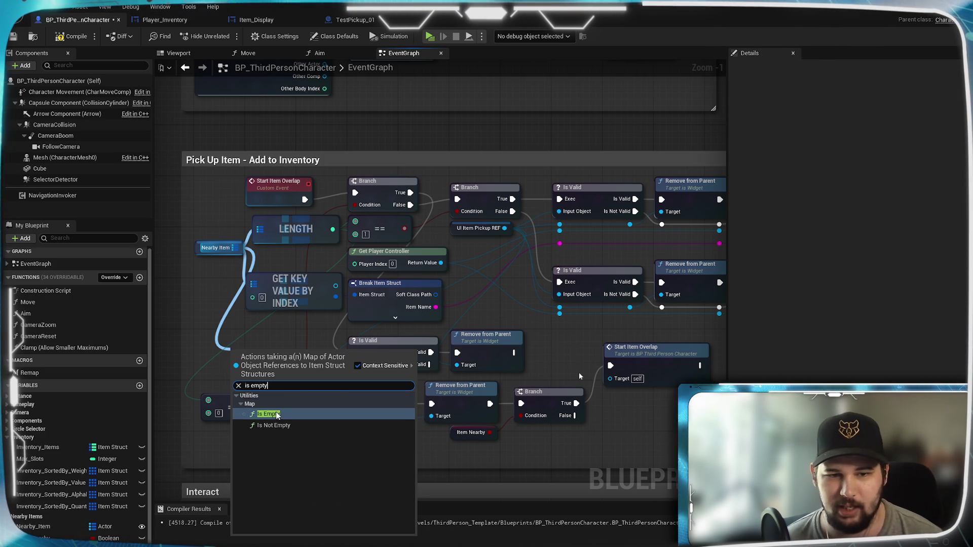
click(307, 348)
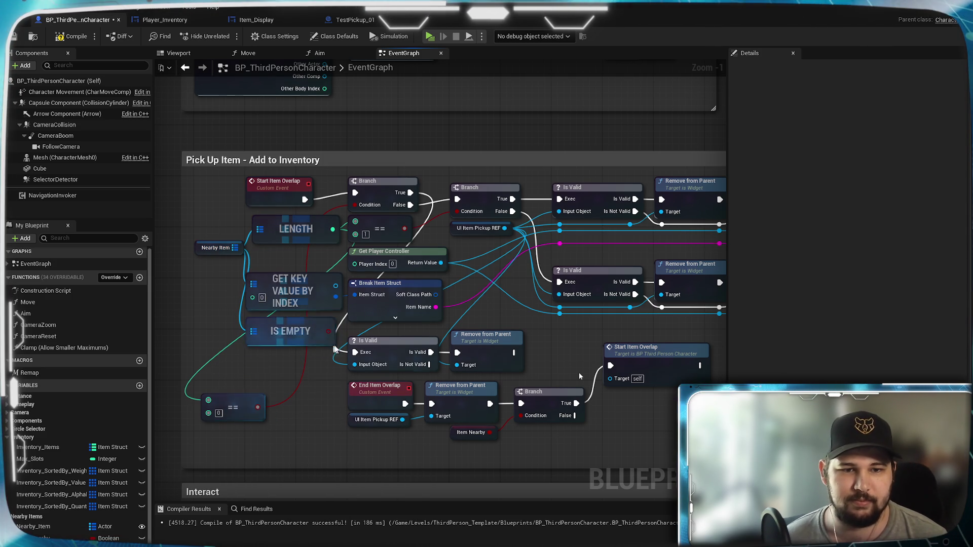
drag(329, 331, 334, 240)
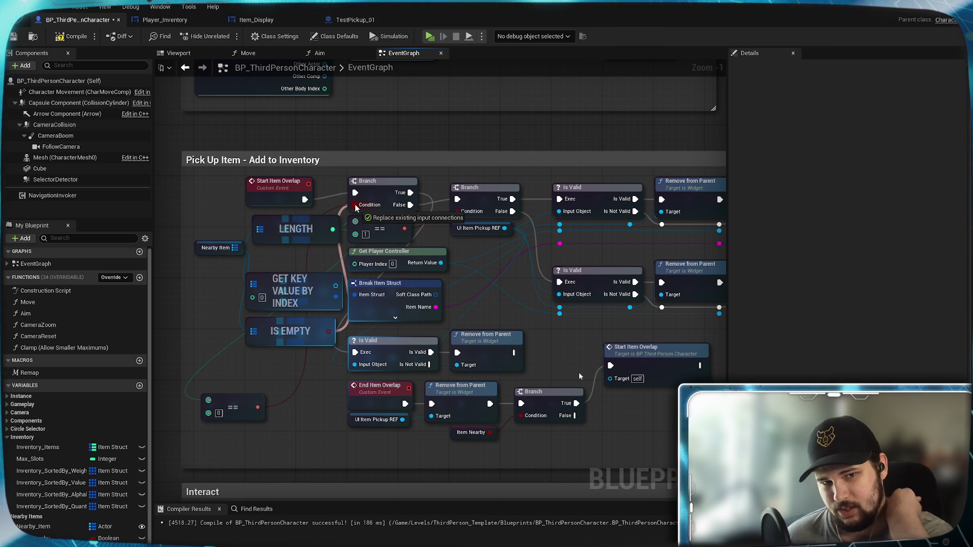
drag(357, 207, 356, 206)
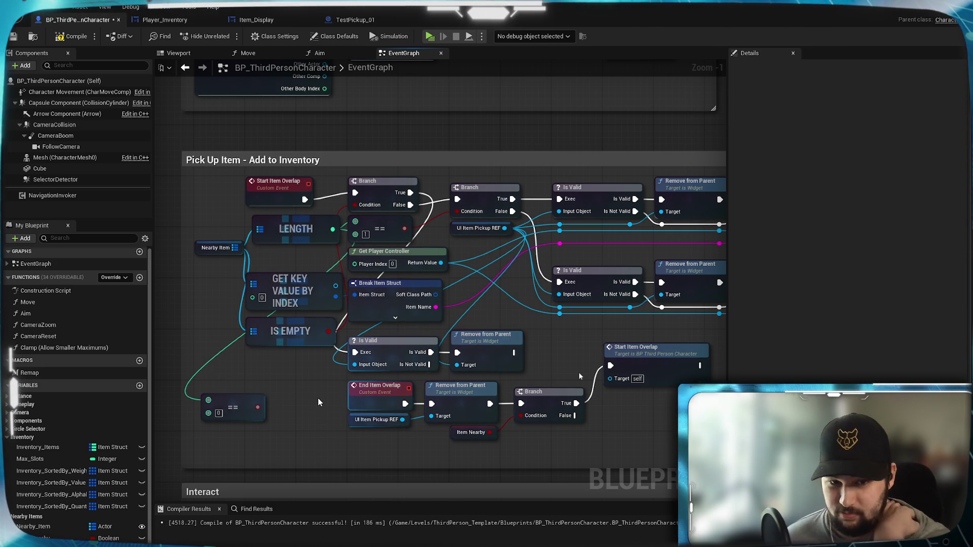
key(Delete)
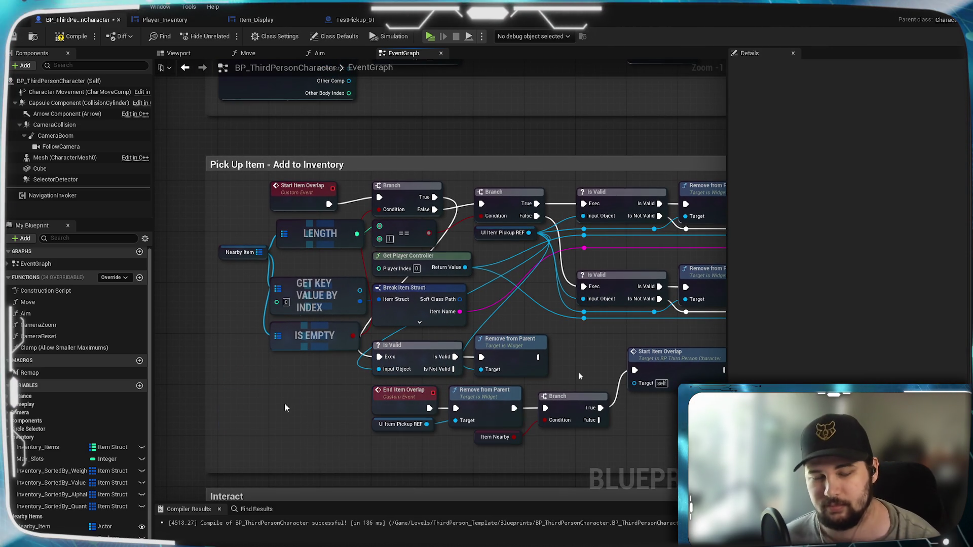
Move the second Branch down-left, wire Start Item Overlap straight into the upper Branch, and cut its False wire
mouse_move(313, 372)
mouse_down()
mouse_move(251, 413)
mouse_move(365, 365)
mouse_up()
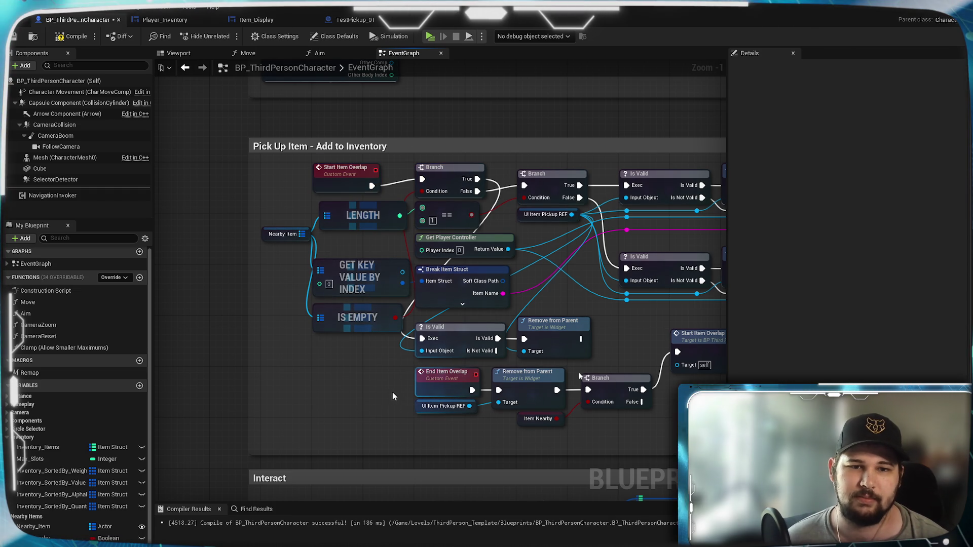
drag(374, 385, 315, 410)
mouse_move(384, 202)
mouse_down()
mouse_move(325, 369)
mouse_move(251, 428)
mouse_up()
drag(313, 212, 466, 212)
drag(329, 420, 330, 363)
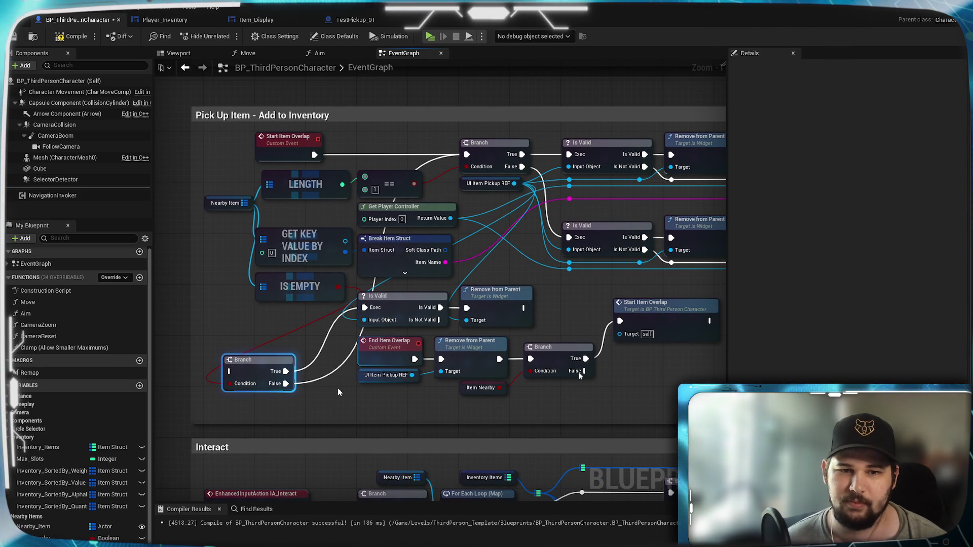
drag(337, 390, 337, 393)
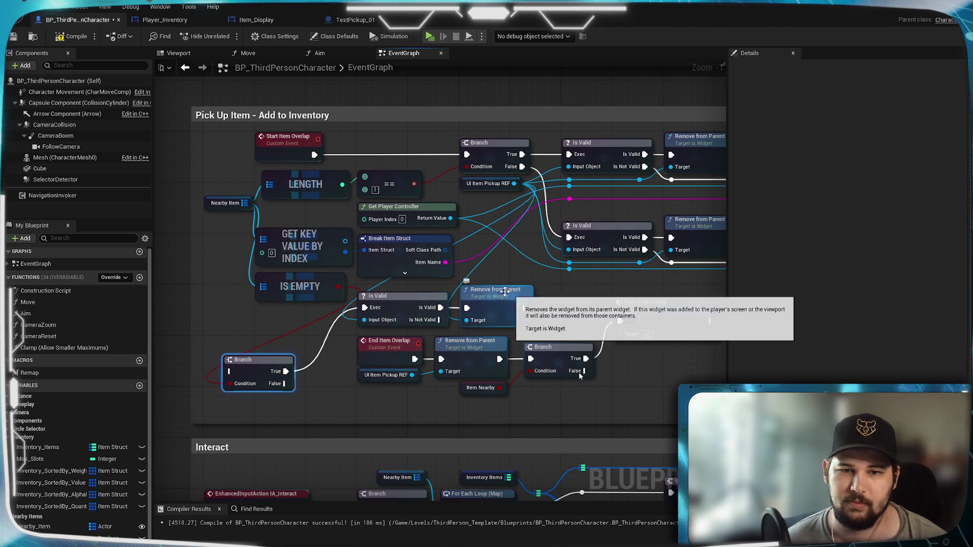
Duplicate the UI Item Pickup REF getter into Is Valid, and move Is Valid and Remove from Parent left
drag(516, 280, 452, 287)
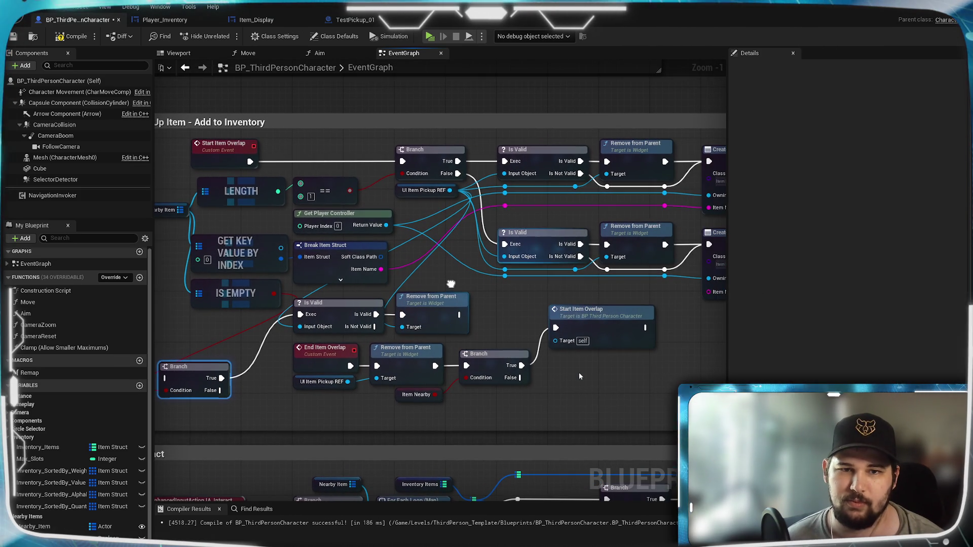
click(423, 200)
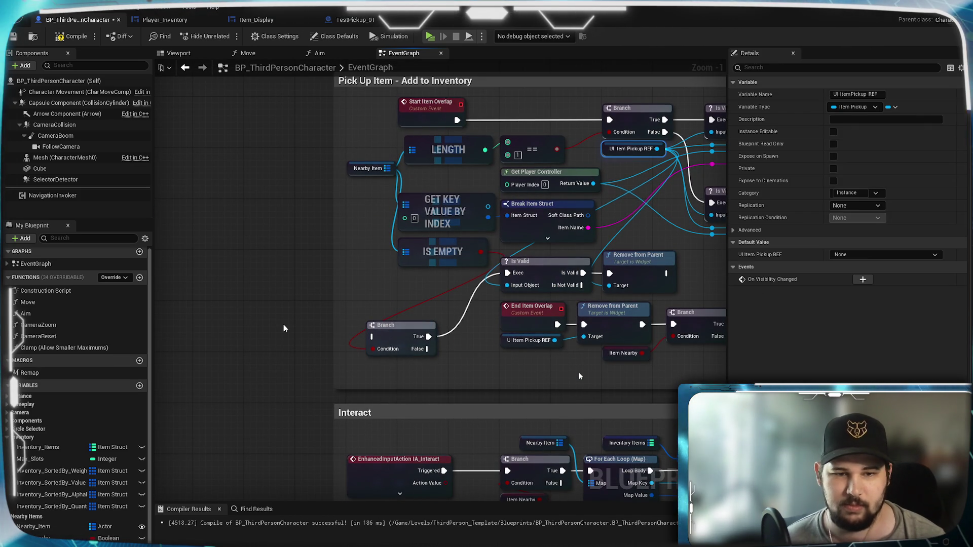
key(ctrl+c)
key(ctrl+v)
click(374, 302)
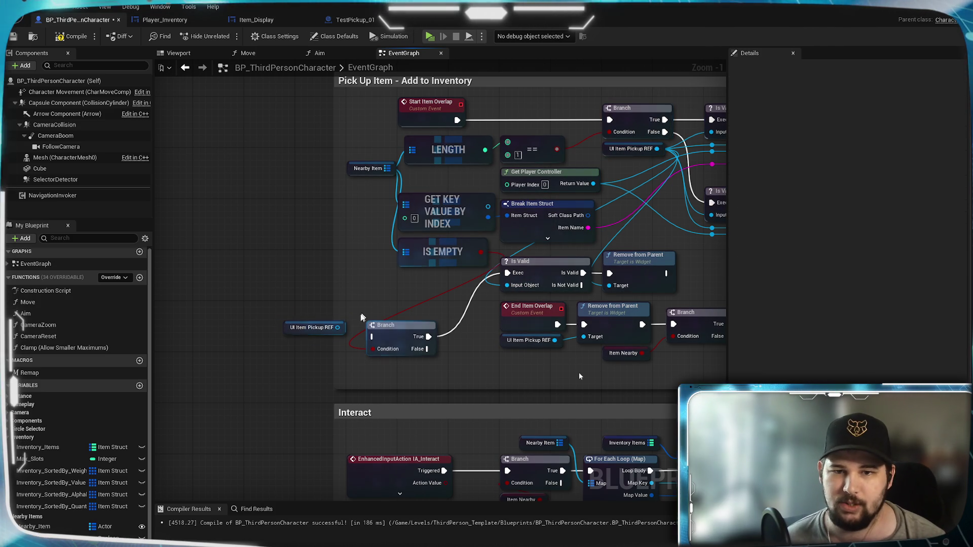
drag(337, 328, 507, 285)
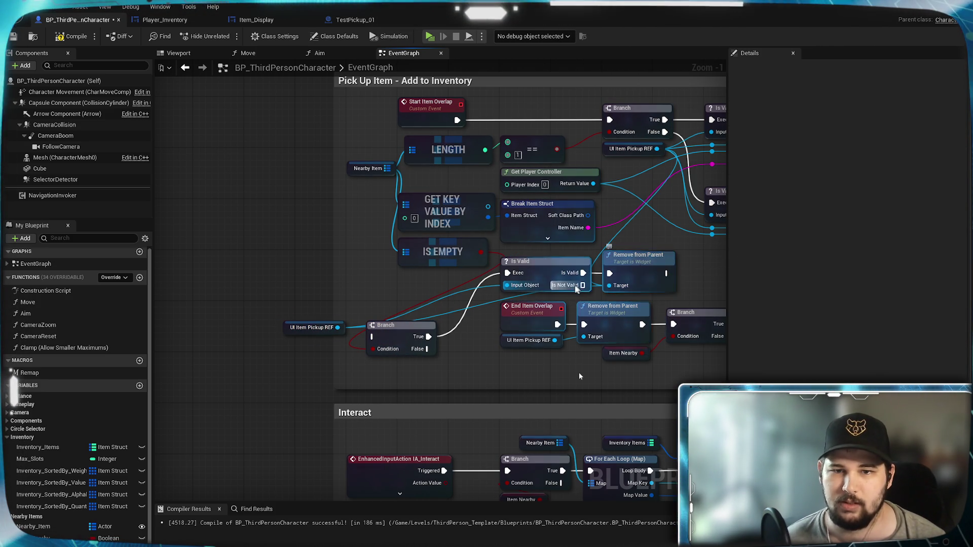
mouse_move(692, 273)
mouse_down()
mouse_move(558, 264)
mouse_move(263, 284)
mouse_move(257, 277)
mouse_move(442, 286)
mouse_move(279, 254)
mouse_move(224, 254)
mouse_up()
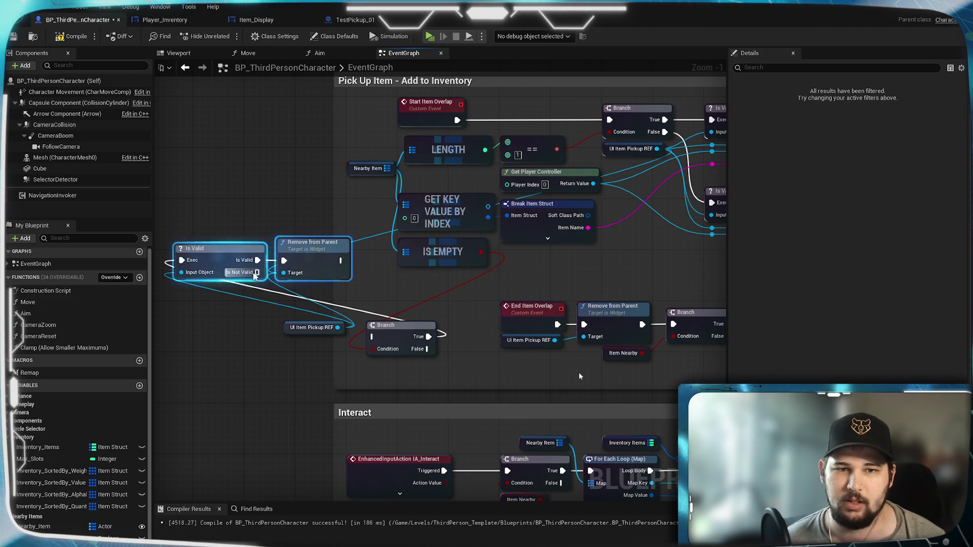
drag(378, 261, 377, 258)
Select the Nearby Item variable node, briefly peeking into the Sorting Array - Quantity graph
drag(360, 204, 381, 281)
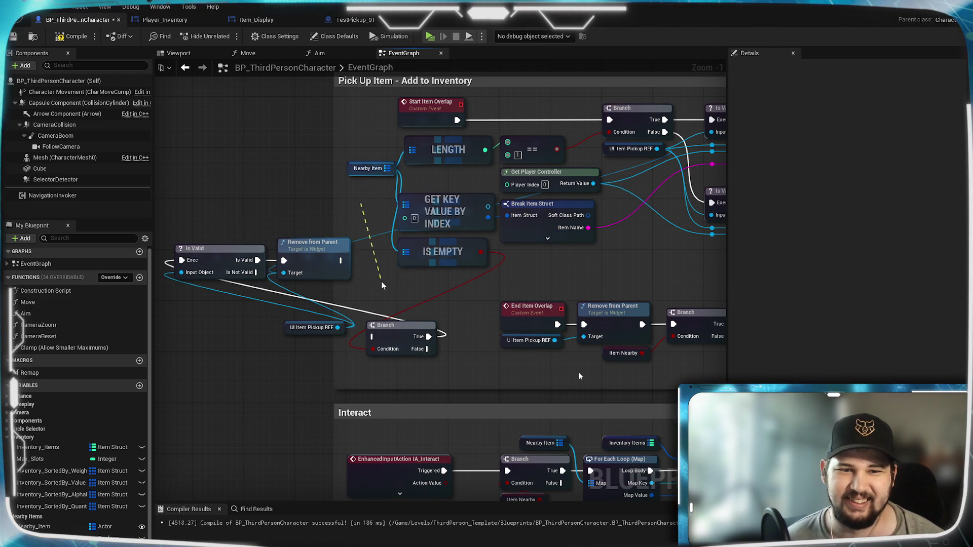
mouse_move(305, 282)
mouse_down()
mouse_move(429, 259)
mouse_move(626, 388)
mouse_up()
mouse_move(640, 332)
mouse_down()
mouse_move(566, 335)
mouse_move(558, 349)
mouse_up()
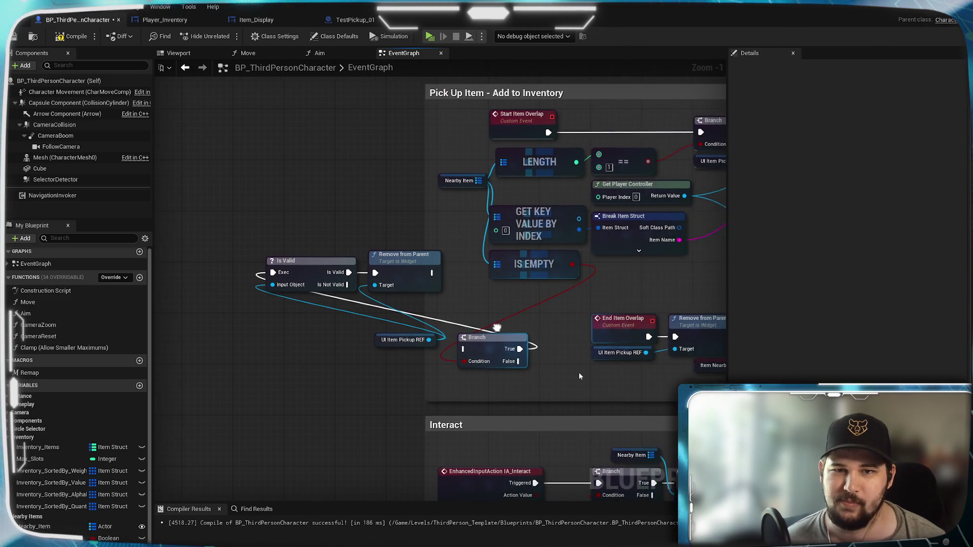
click(516, 199)
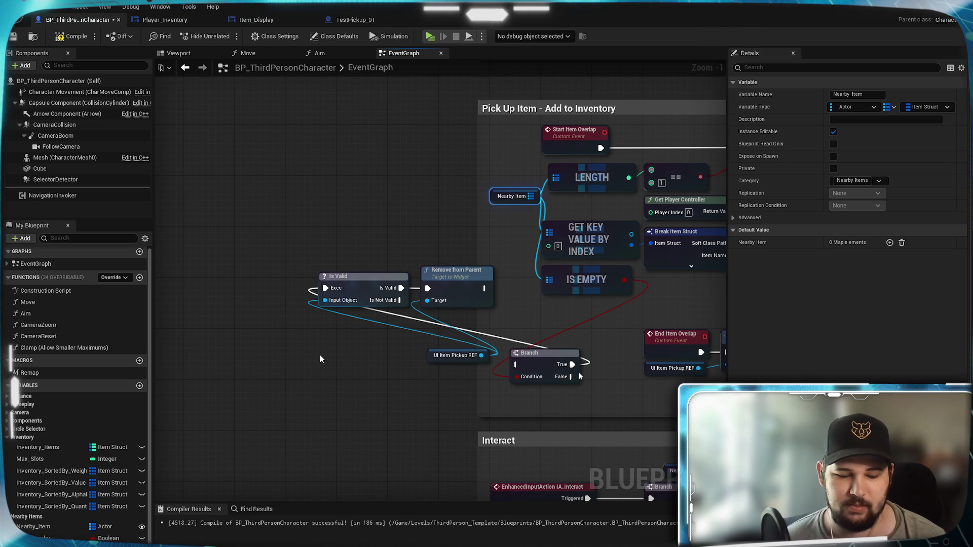
double_click(575, 291)
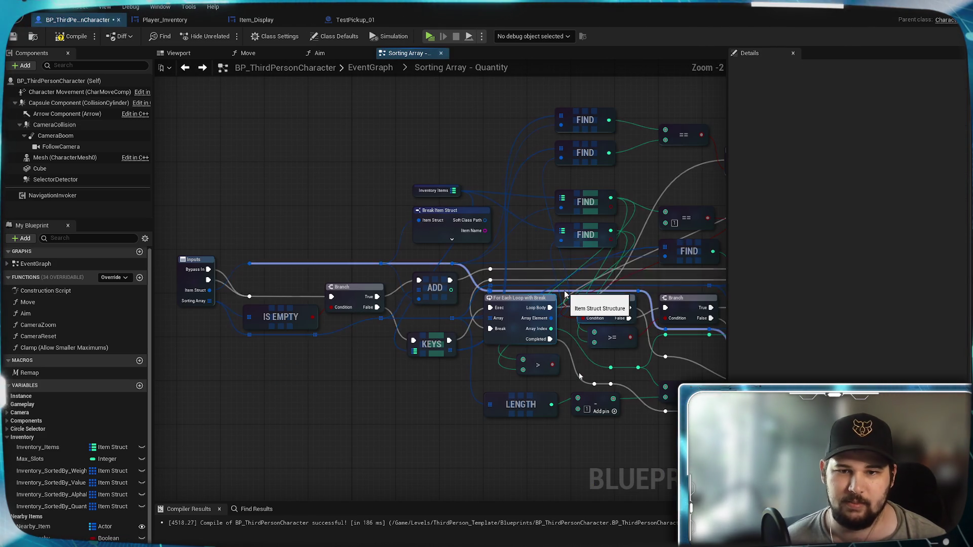
key(alt+Left)
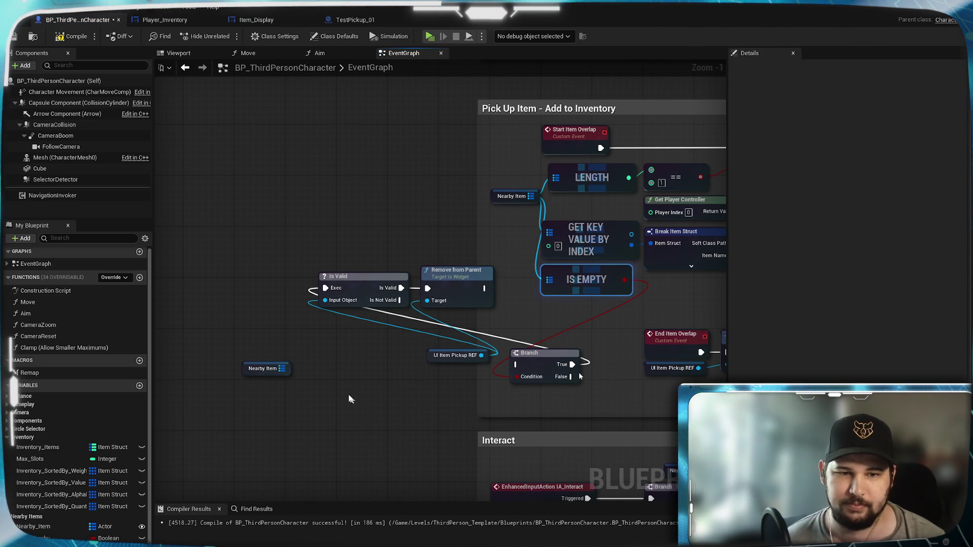
Paste a second IS EMPTY node and wire Nearby Item through it into the separate Branch's condition
key(ctrl+c)
key(ctrl+v)
drag(355, 400, 314, 376)
drag(389, 375, 516, 376)
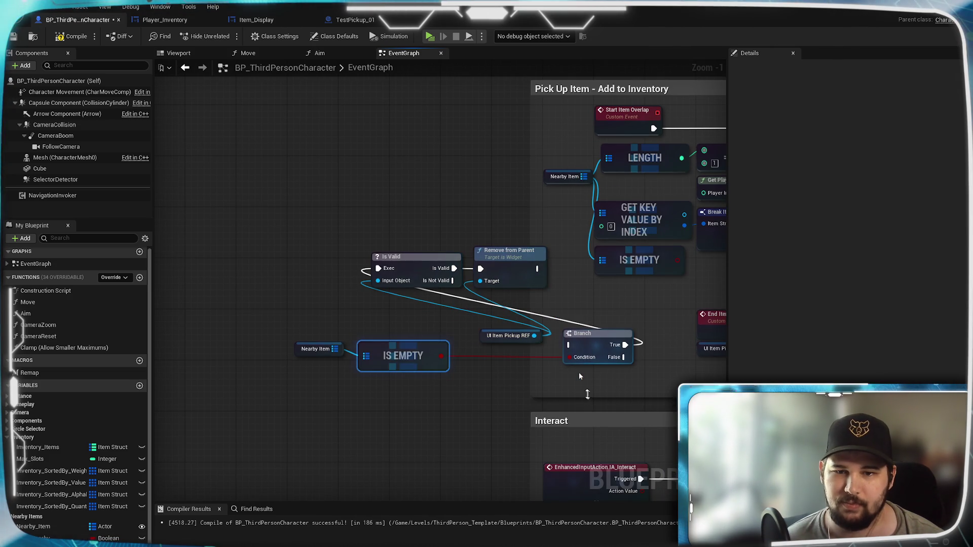
Line the separate Branch up in a row before Is Valid and Remove from Parent
drag(577, 390, 355, 278)
drag(583, 334, 372, 354)
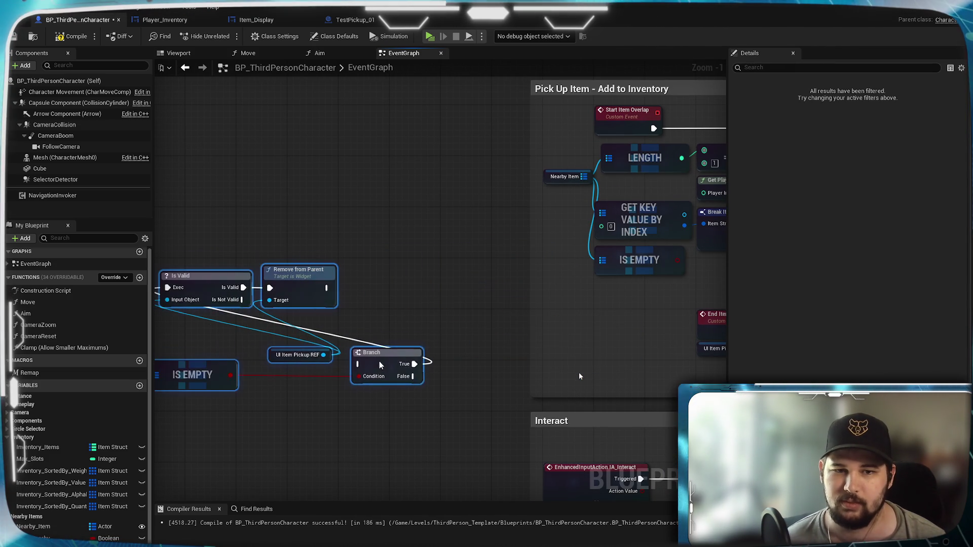
click(352, 464)
mouse_move(352, 464)
mouse_down()
mouse_move(583, 397)
mouse_move(674, 203)
mouse_move(332, 445)
mouse_move(537, 361)
mouse_move(433, 434)
mouse_up()
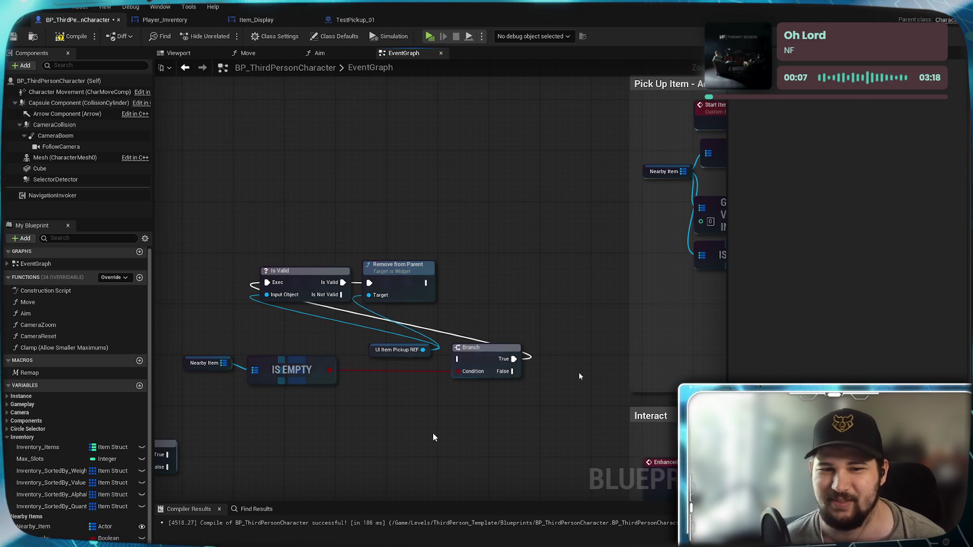
click(366, 260)
shift+click(304, 274)
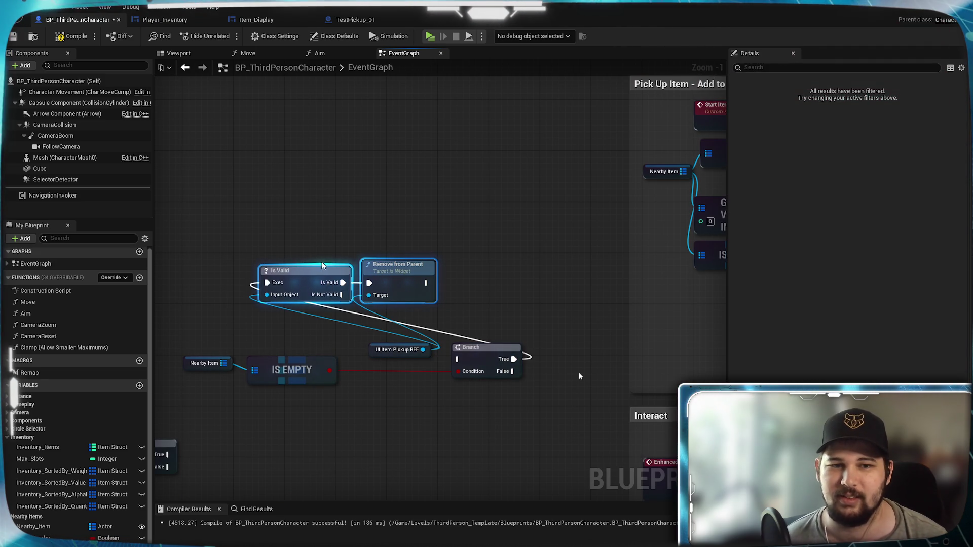
mouse_move(302, 272)
mouse_down()
mouse_move(509, 212)
mouse_move(477, 234)
mouse_up()
drag(461, 348, 340, 224)
mouse_move(338, 330)
mouse_down()
mouse_move(284, 389)
mouse_move(181, 388)
mouse_up()
mouse_move(279, 365)
mouse_down()
mouse_move(285, 285)
mouse_move(265, 276)
mouse_up()
Tuck UI Item Pickup REF under the Branch and align Nearby Item and IS EMPTY beside it
click(393, 351)
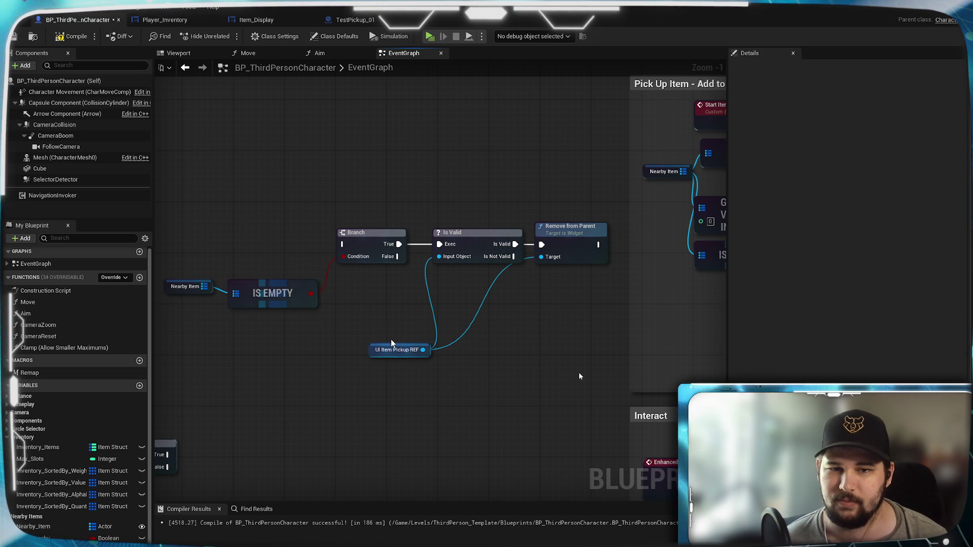
drag(395, 349, 370, 274)
click(370, 329)
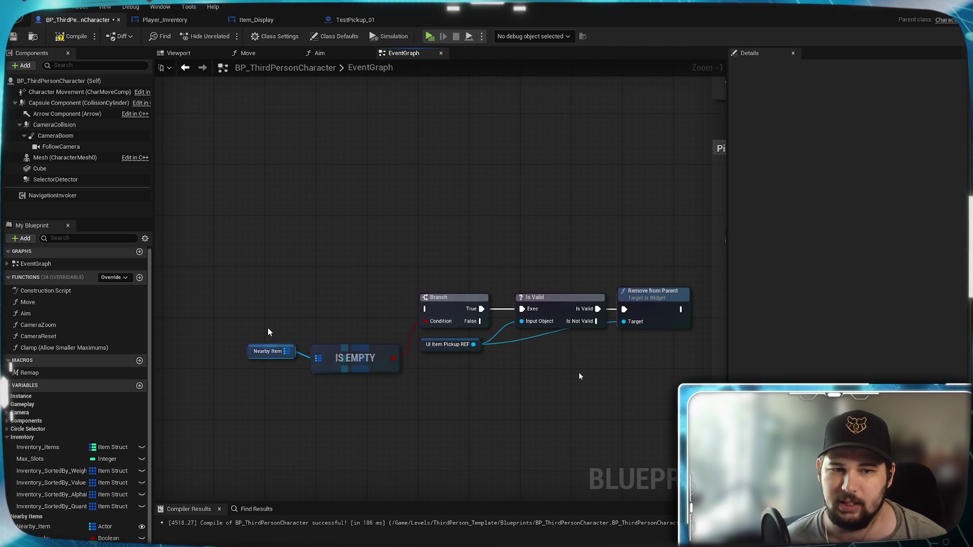
drag(269, 333, 405, 378)
drag(356, 346, 364, 340)
click(353, 287)
Pan around the graph and centre the Branch, Is Valid and Remove from Parent chain
scroll(521, 430, down, 2)
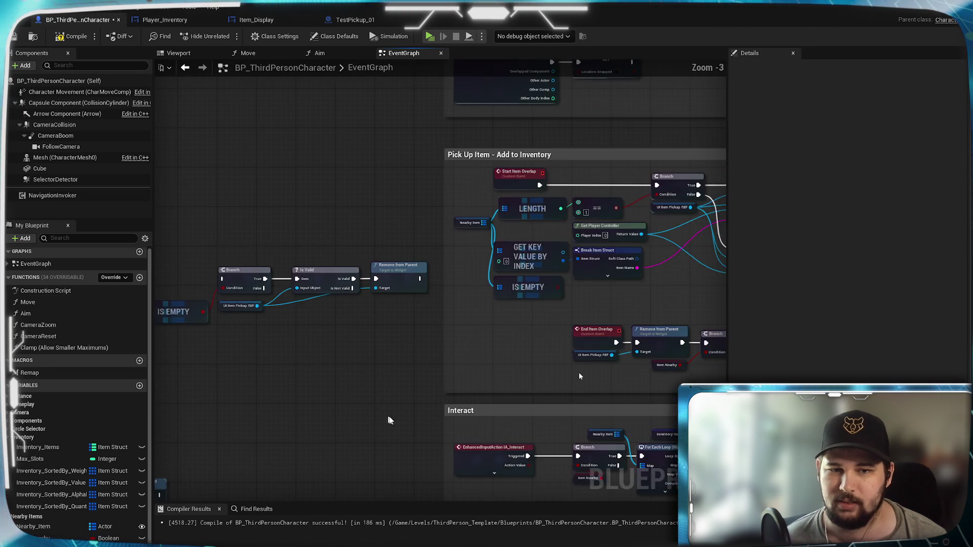
drag(365, 405, 188, 210)
mouse_move(451, 360)
mouse_down()
mouse_move(272, 307)
mouse_move(721, 480)
mouse_up()
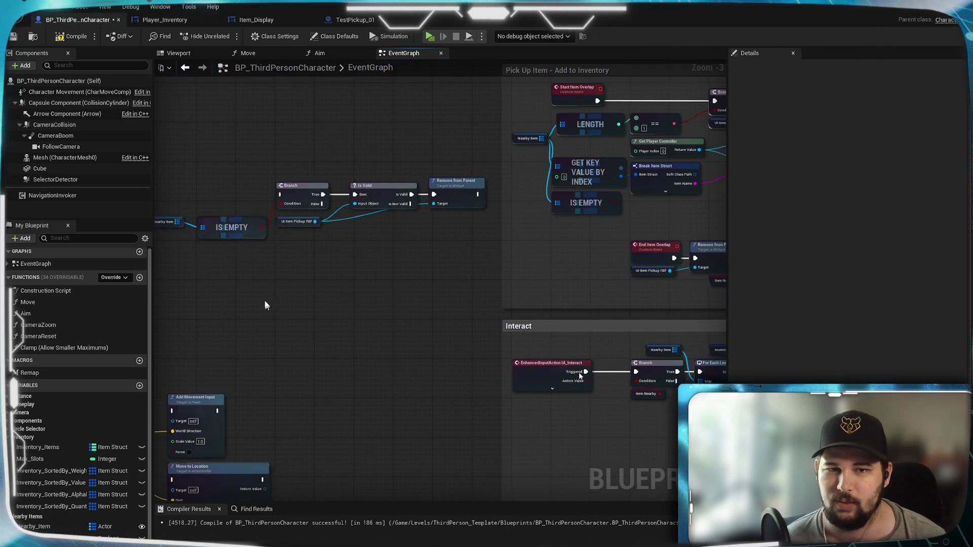
scroll(453, 262, up, 3)
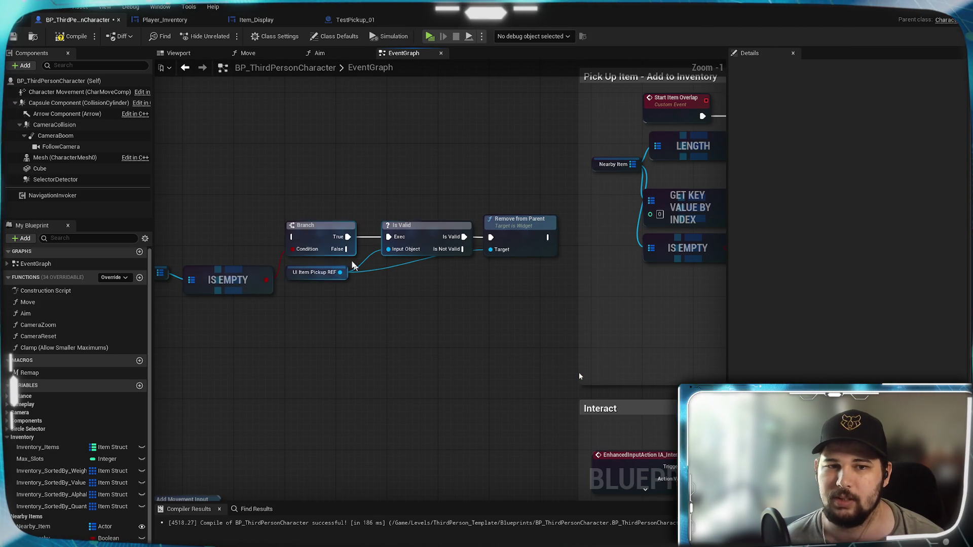
mouse_move(525, 313)
mouse_down()
mouse_move(205, 401)
mouse_move(0, 386)
mouse_move(213, 369)
mouse_move(0, 378)
mouse_move(0, 218)
mouse_move(321, 227)
mouse_move(0, 29)
mouse_move(283, 300)
mouse_move(423, 249)
mouse_move(598, 406)
mouse_move(537, 373)
mouse_up()
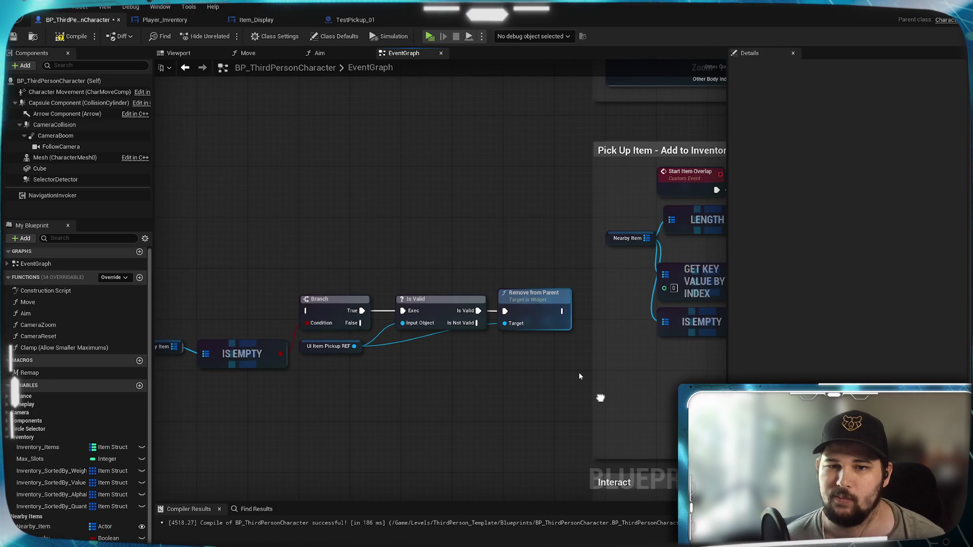
drag(385, 380, 444, 295)
Add a Start Item Overlap call on the separate Branch's False output
mouse_move(520, 377)
mouse_down()
mouse_move(502, 329)
mouse_move(512, 299)
mouse_move(491, 340)
mouse_up()
text(start)
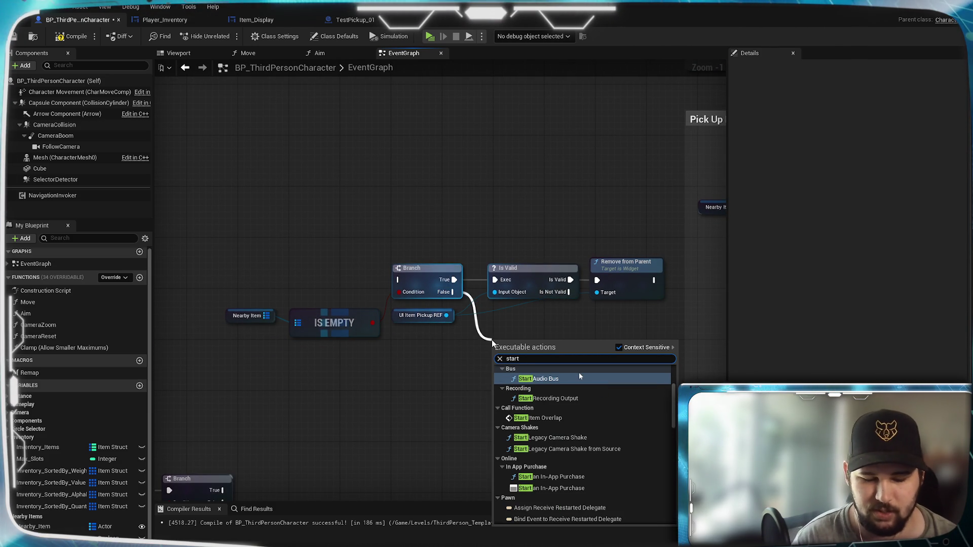
text( overl)
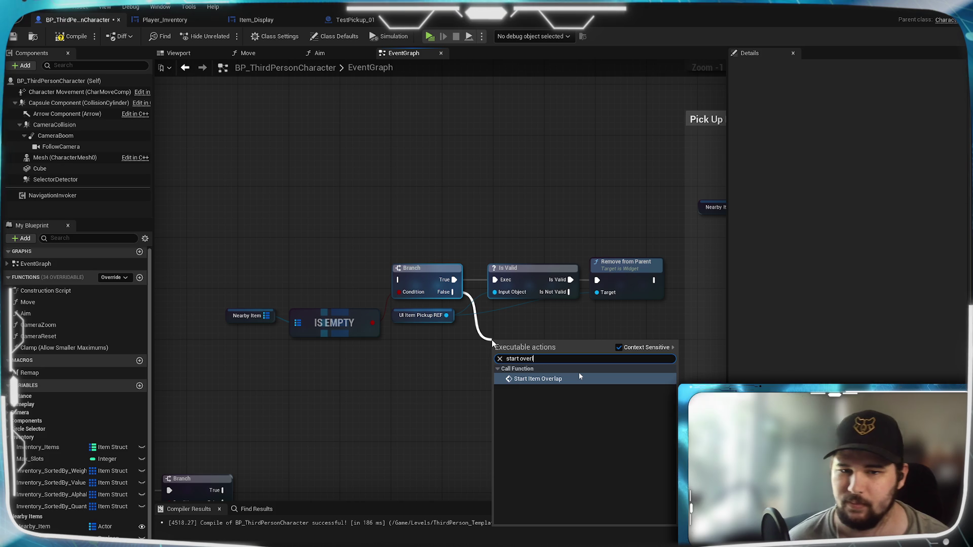
click(580, 378)
drag(533, 355, 540, 334)
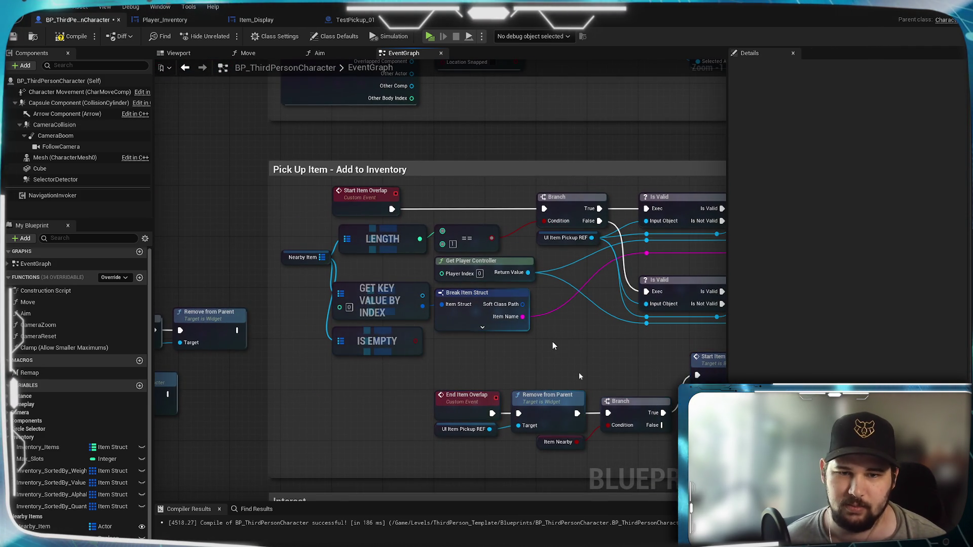
mouse_move(580, 376)
mouse_down()
mouse_move(92, 372)
mouse_move(580, 374)
mouse_move(376, 333)
mouse_move(656, 326)
mouse_move(580, 376)
mouse_up()
drag(281, 285, 452, 285)
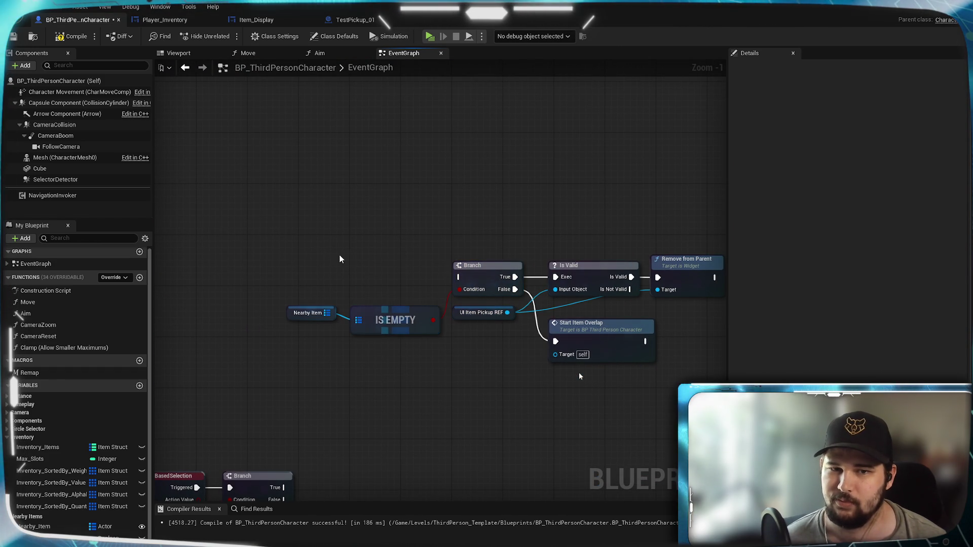
right_click(368, 270)
Create a custom event named Check Nearby Item Empty and wire it into the separate Branch
text(custom)
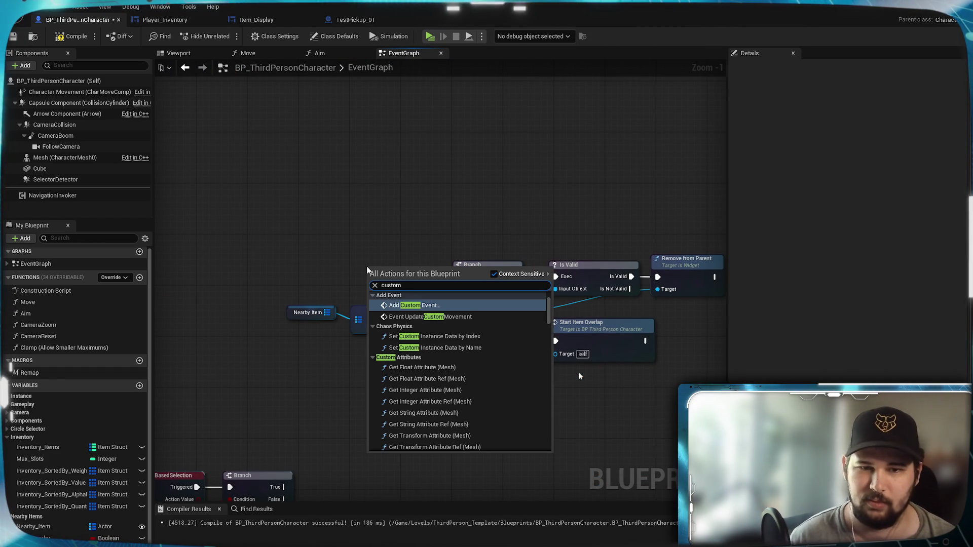
click(434, 305)
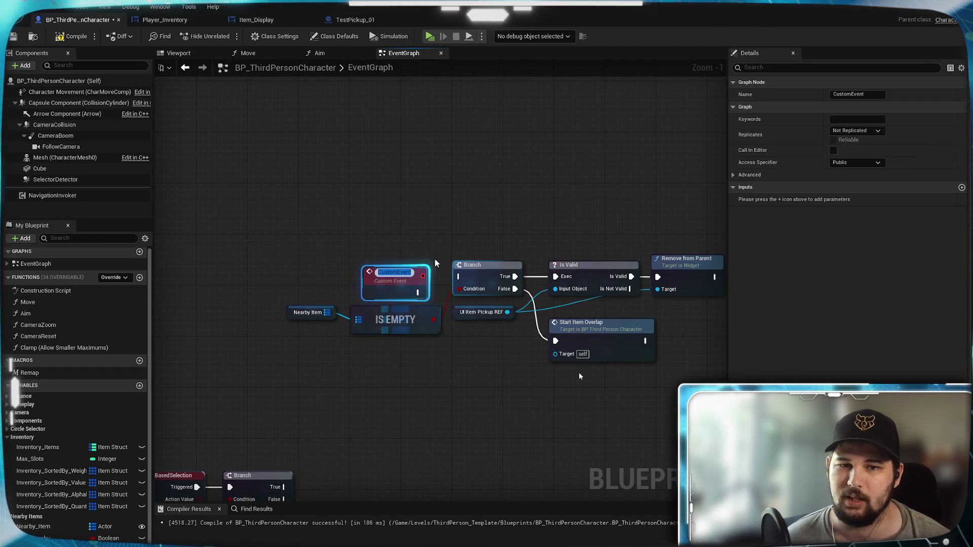
text(Check)
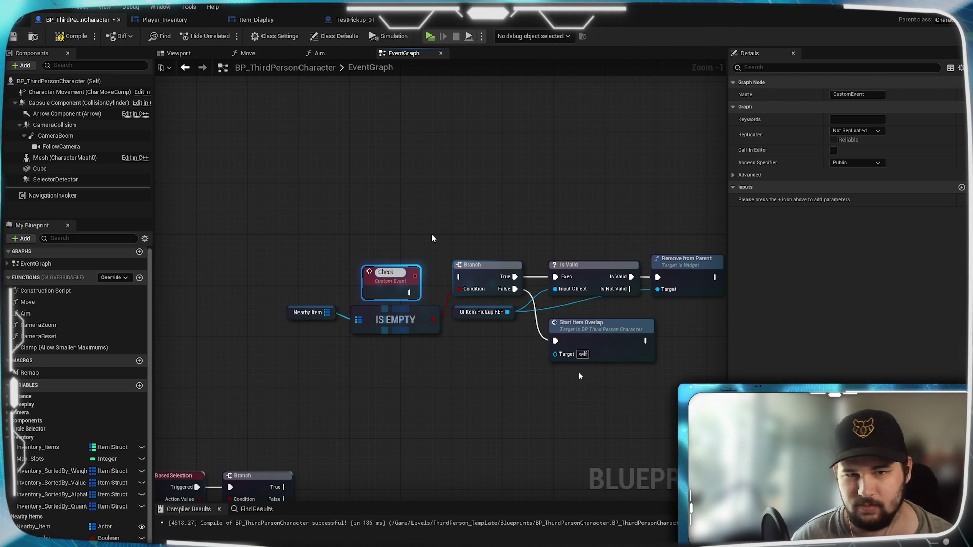
text( Nearb)
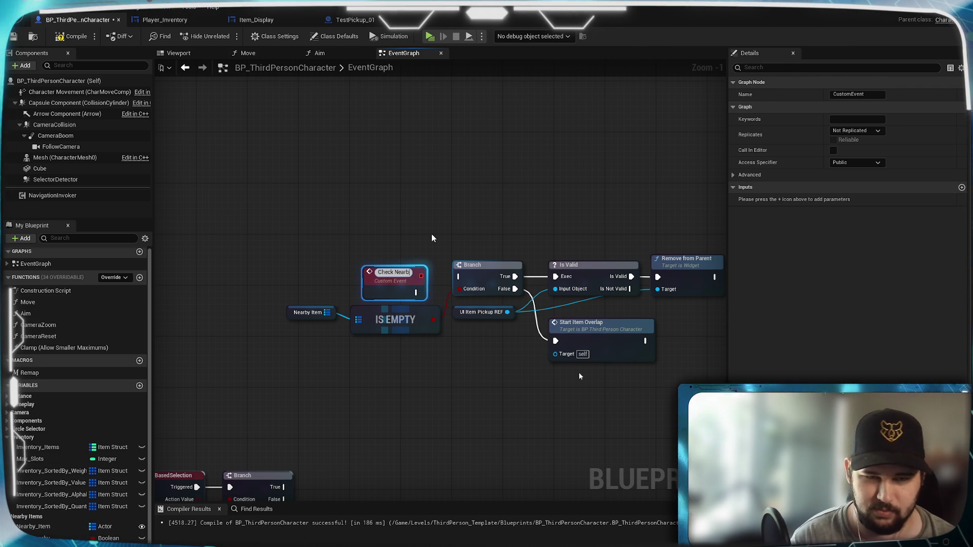
text(y Item)
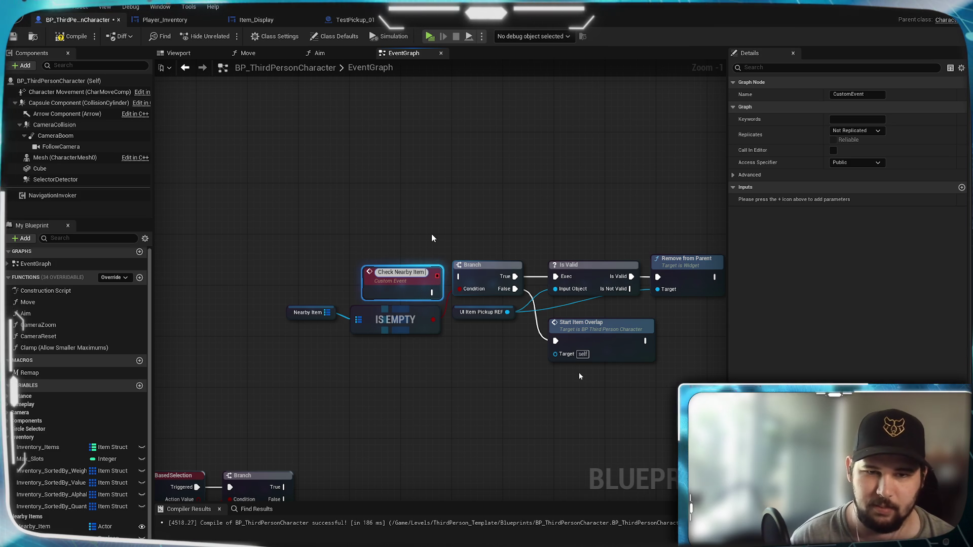
text( Empty)
key(Return)
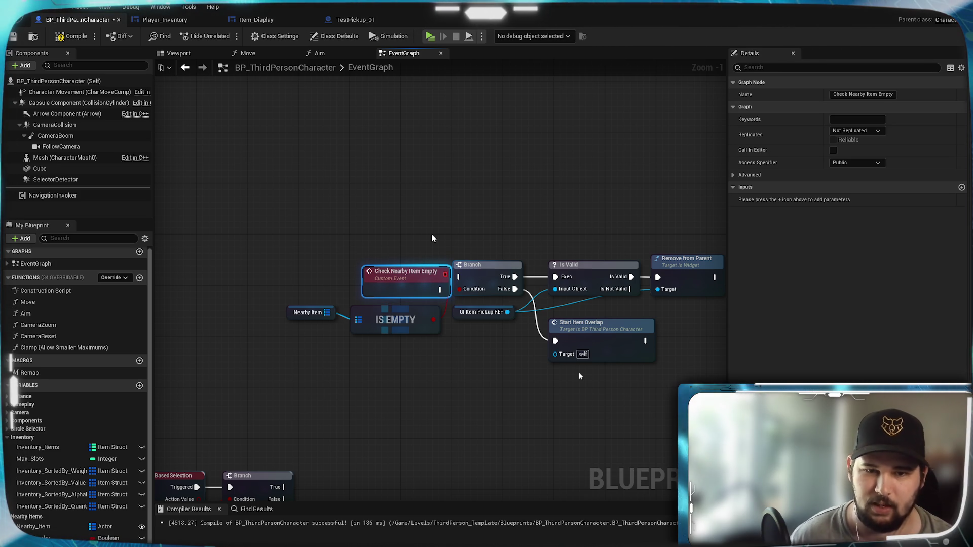
mouse_move(421, 278)
mouse_down()
mouse_move(409, 263)
mouse_move(458, 285)
mouse_up()
click(463, 232)
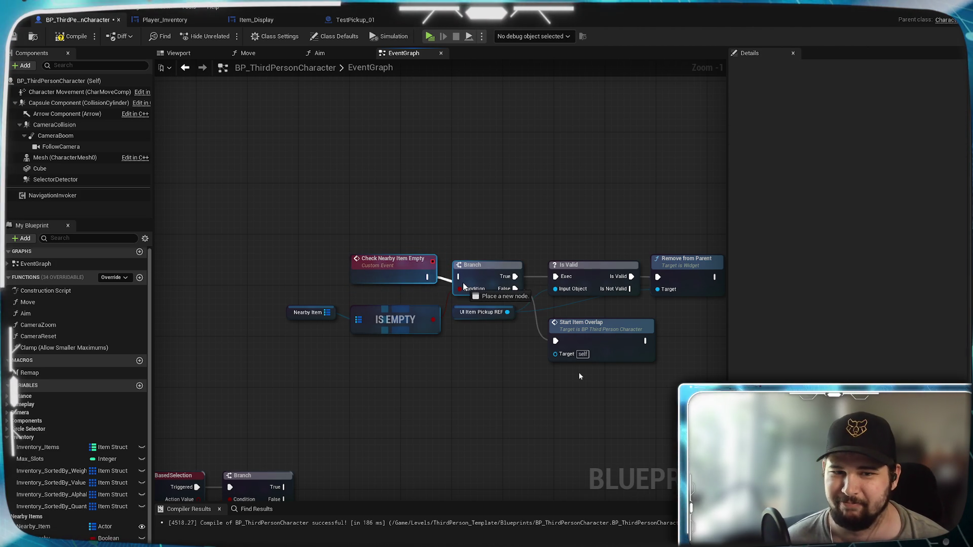
Call Check Nearby Item Empty from the second CLEAR node's execution output
scroll(411, 358, down, 2)
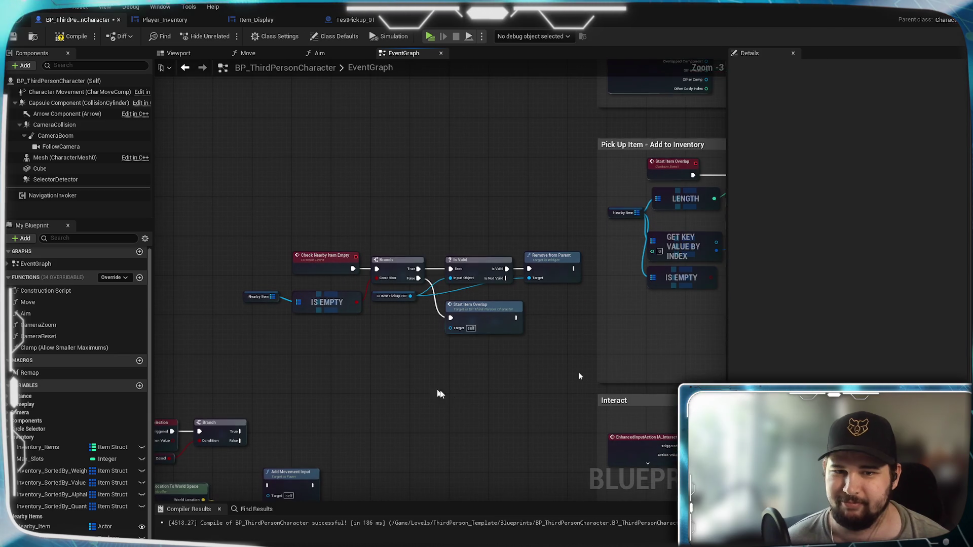
scroll(445, 335, up, 4)
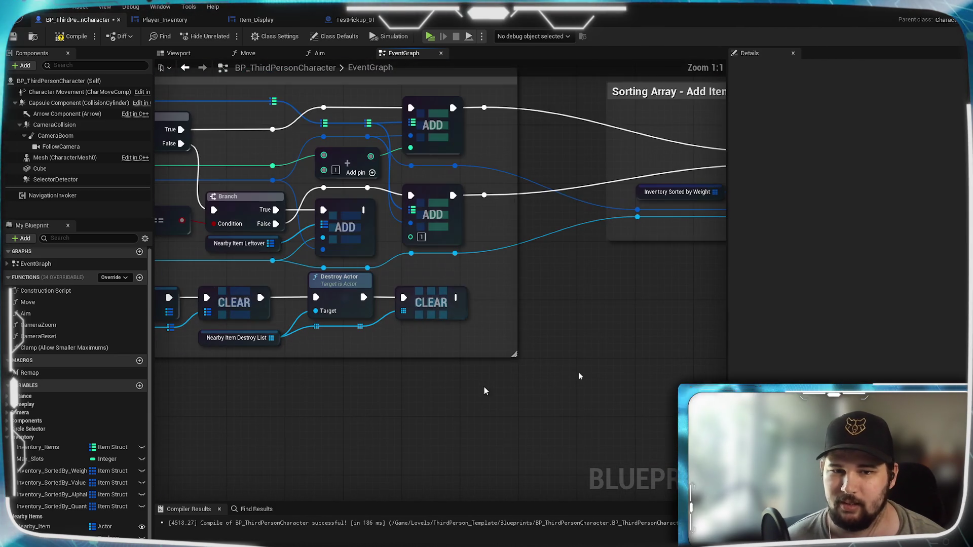
drag(458, 306, 500, 306)
text(che)
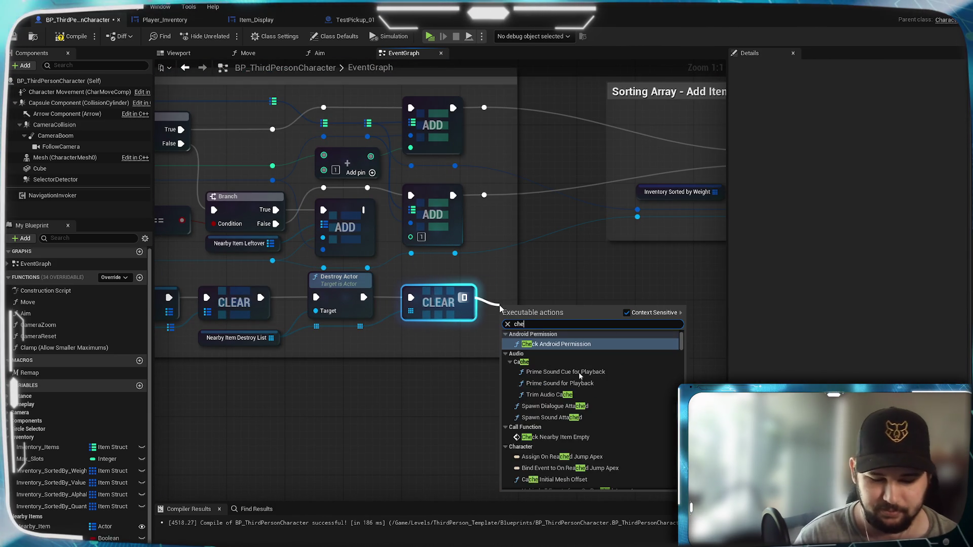
text(ck)
click(568, 364)
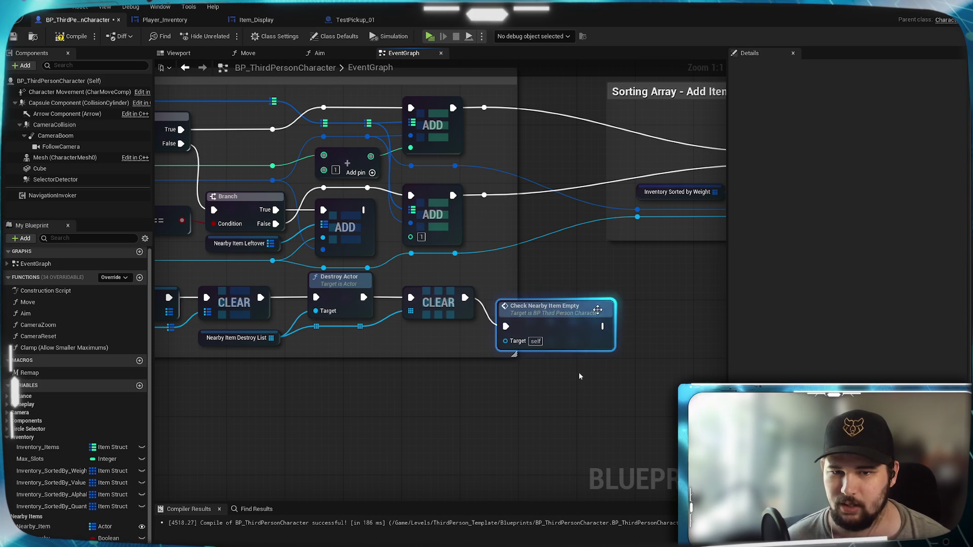
scroll(580, 376, down, 3)
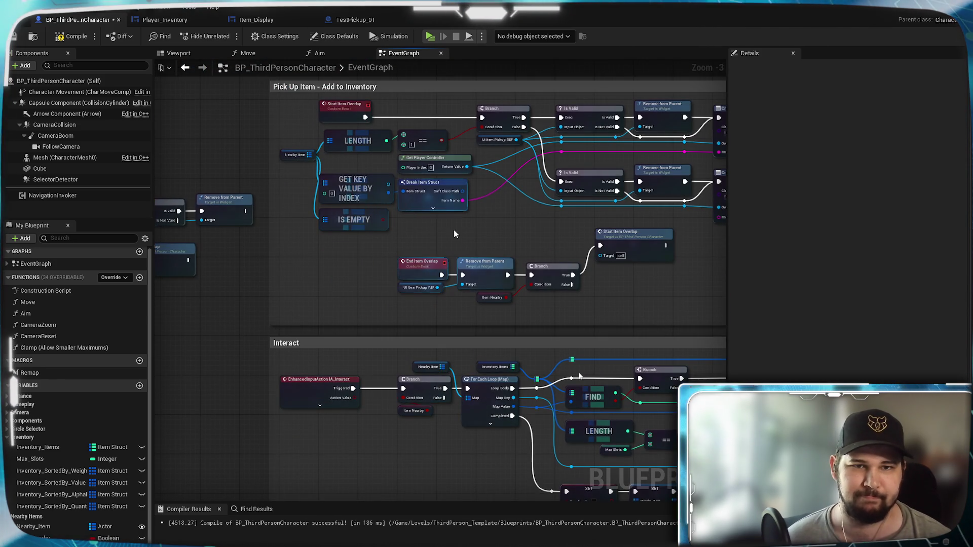
mouse_move(452, 231)
mouse_down()
mouse_move(515, 291)
mouse_move(175, 213)
mouse_move(540, 324)
mouse_move(409, 245)
mouse_move(310, 209)
mouse_move(330, 221)
mouse_move(341, 256)
mouse_move(213, 355)
mouse_move(162, 441)
mouse_move(303, 354)
mouse_move(263, 288)
mouse_up()
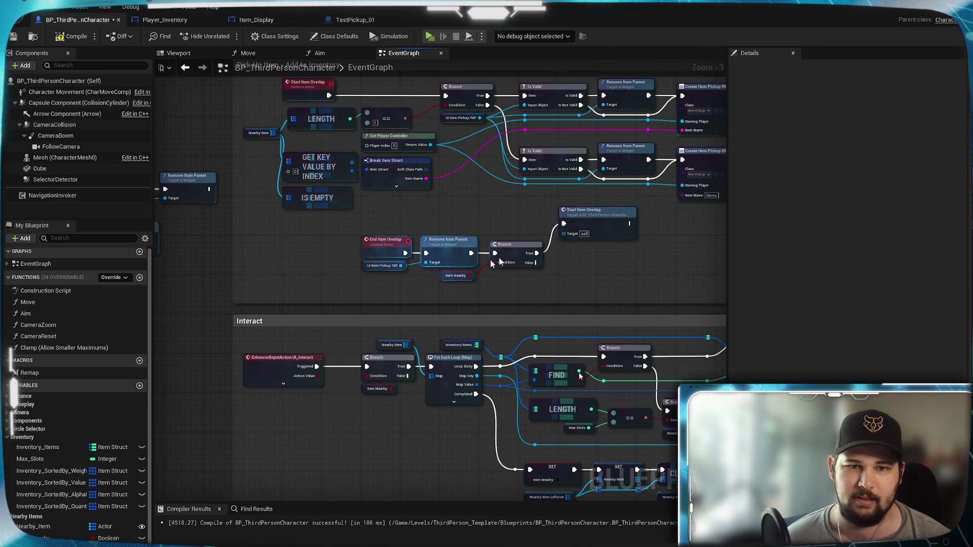
Lower Start Item Overlap, then drag the Remove from Parent and Branch chain off End Item Overlap
scroll(489, 222, up, 3)
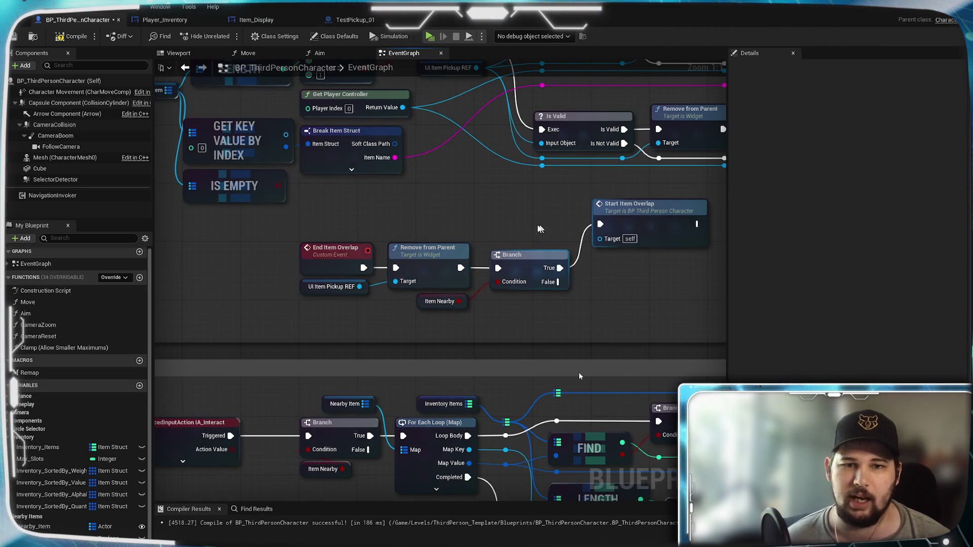
drag(547, 223, 465, 210)
drag(556, 205, 557, 247)
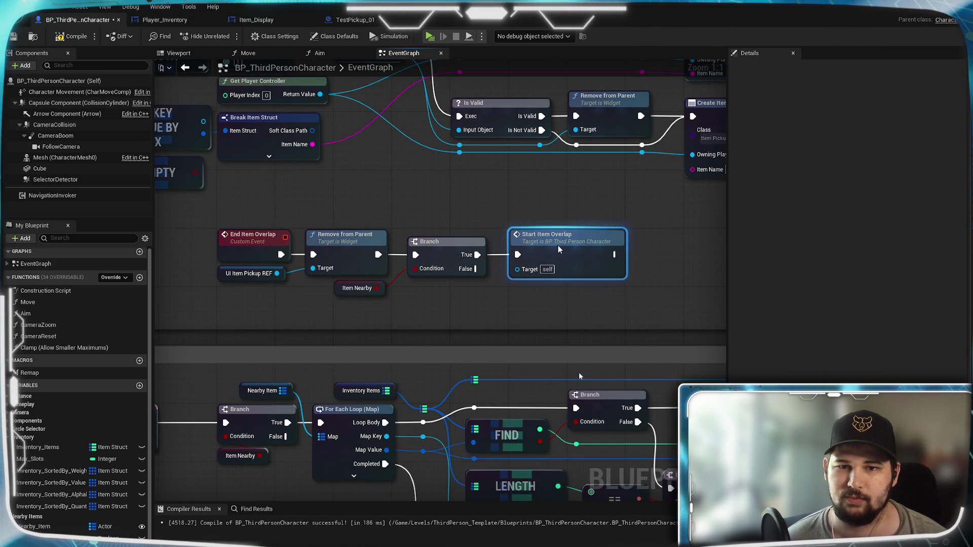
drag(286, 213, 418, 194)
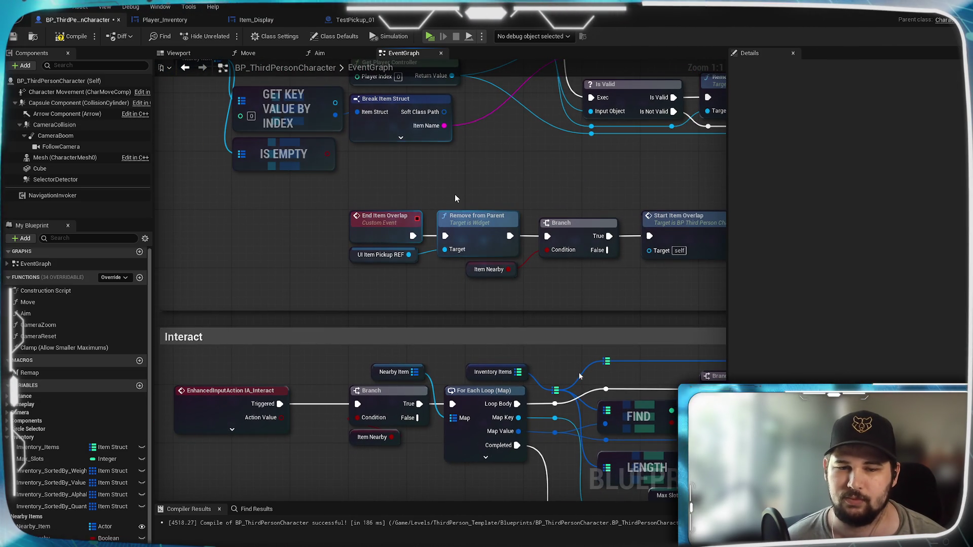
drag(525, 211, 427, 181)
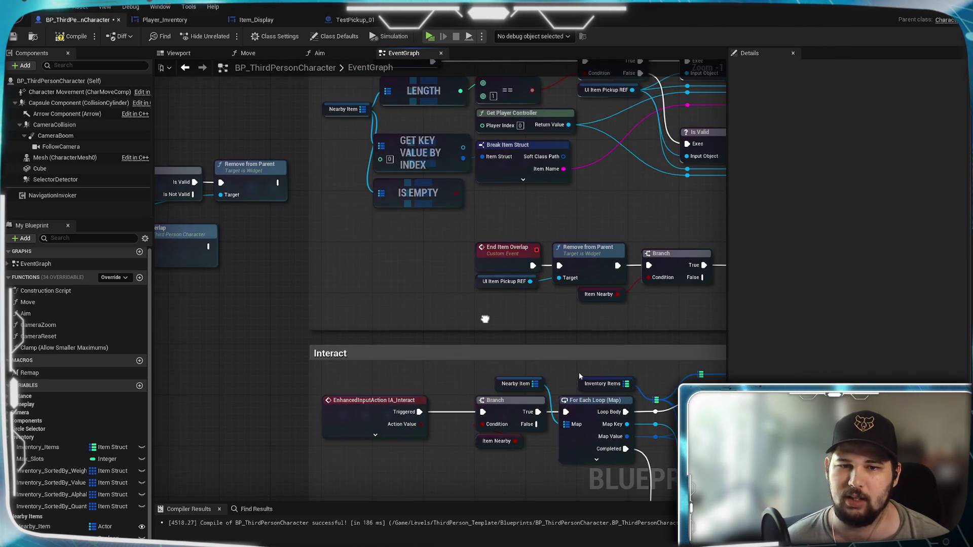
drag(485, 319, 305, 323)
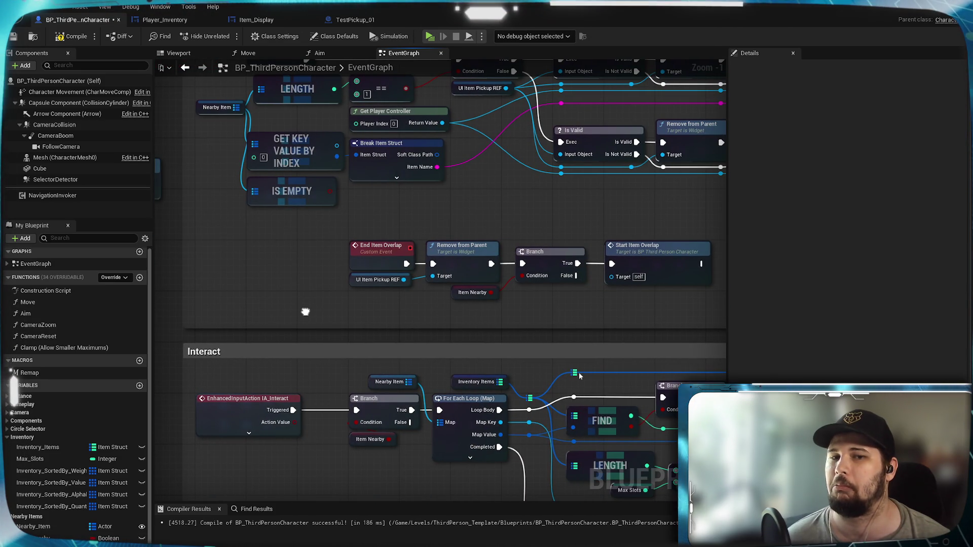
drag(305, 312, 208, 319)
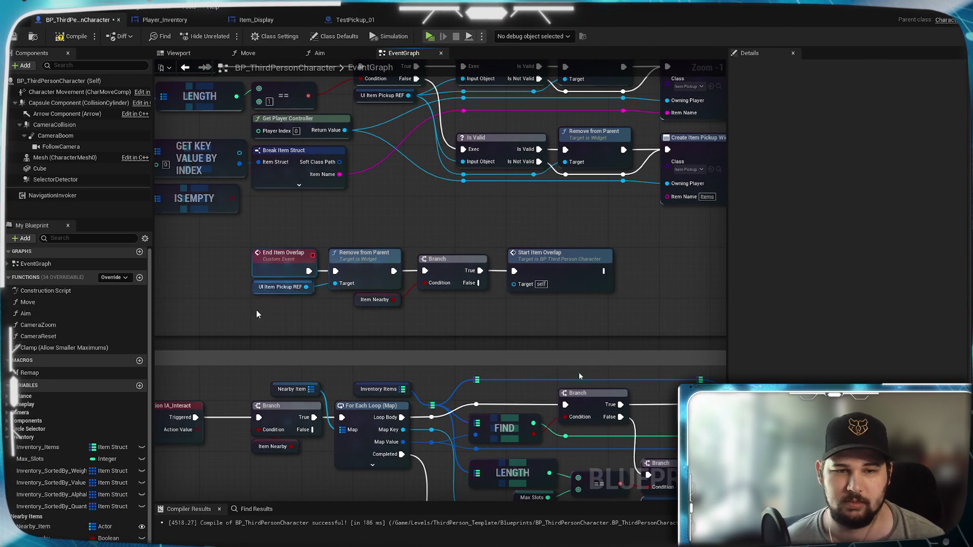
mouse_move(316, 273)
mouse_down()
mouse_move(560, 280)
mouse_move(406, 274)
mouse_up()
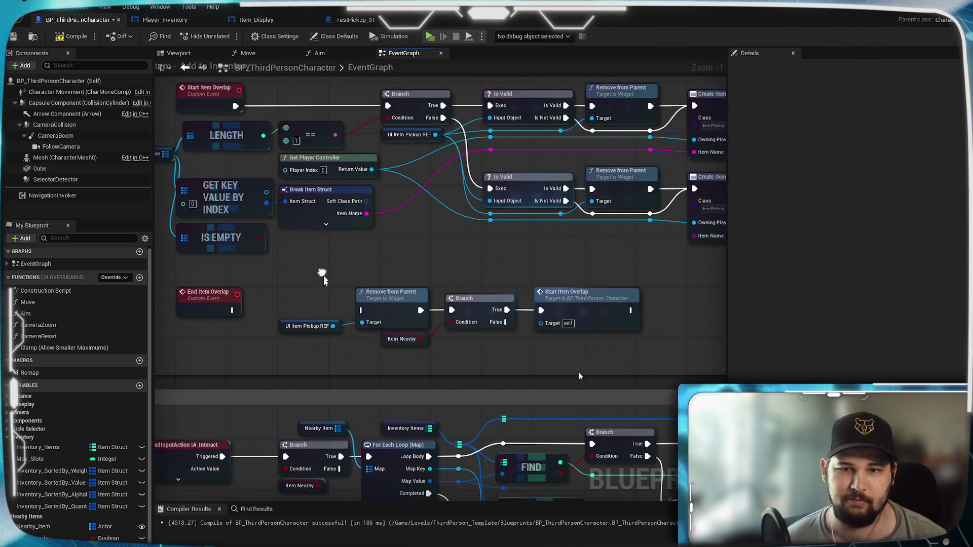
mouse_move(473, 258)
mouse_down()
mouse_move(390, 258)
mouse_move(740, 295)
mouse_move(600, 299)
mouse_up()
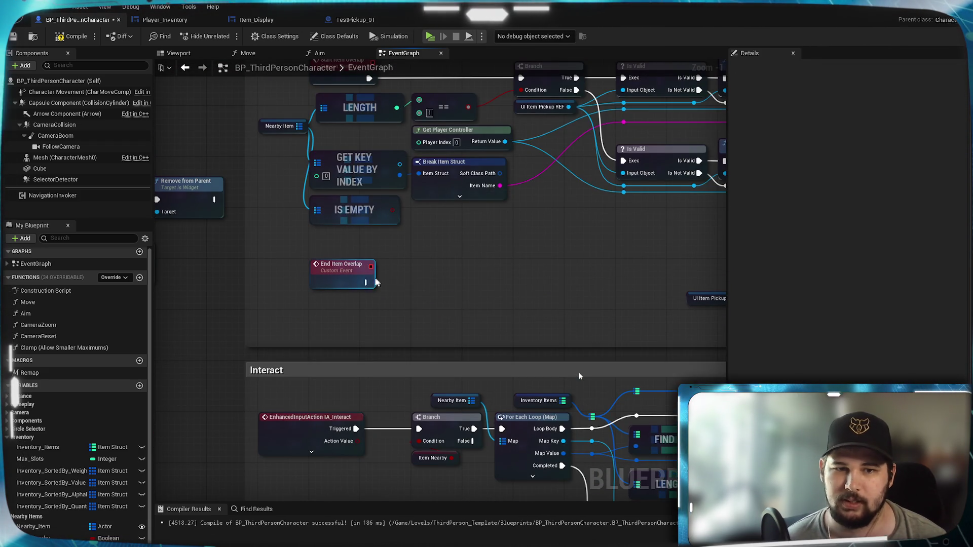
Hook Check Nearby Item Empty onto End Item Overlap's execution pin
drag(365, 283, 400, 284)
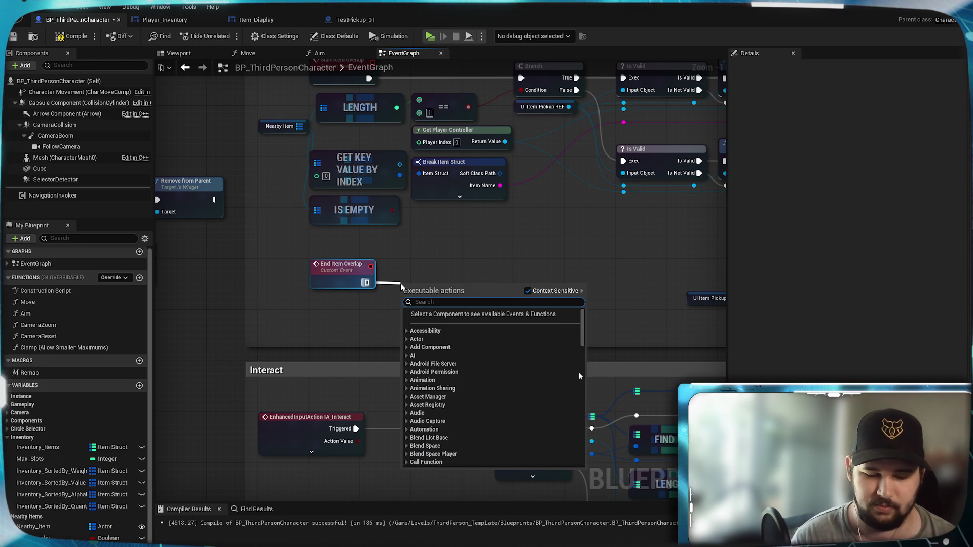
text(check o)
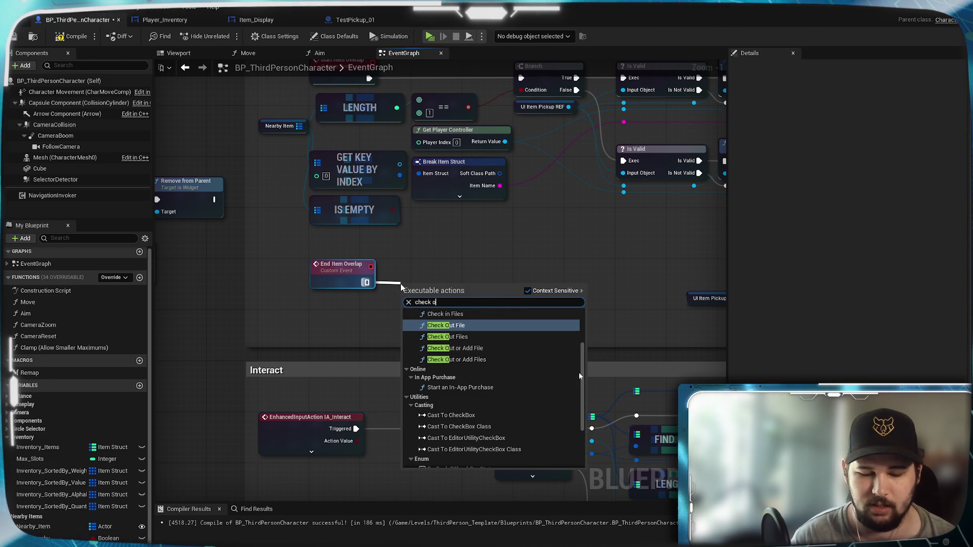
key(BackSpace)
text(ite)
click(467, 323)
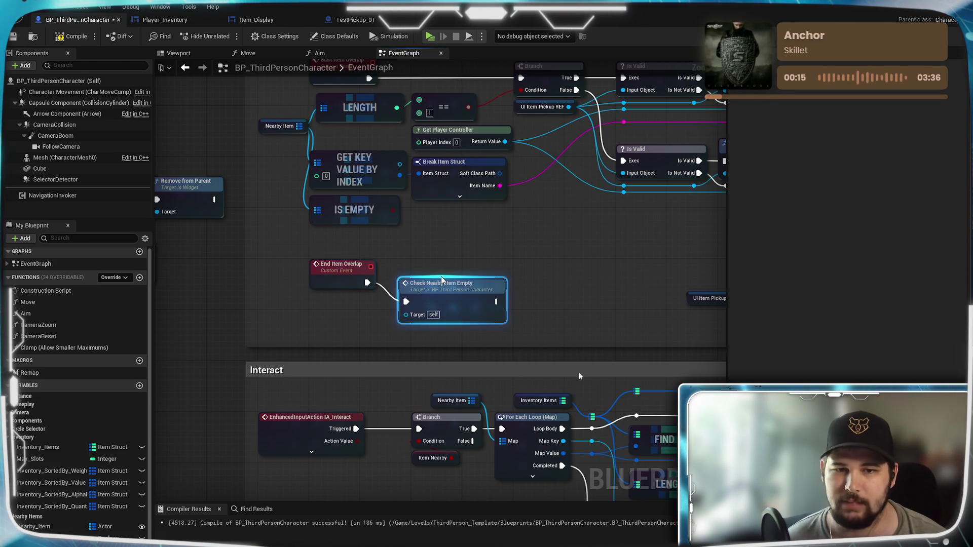
Compile the character blueprint and launch the game in Standalone mode
click(509, 246)
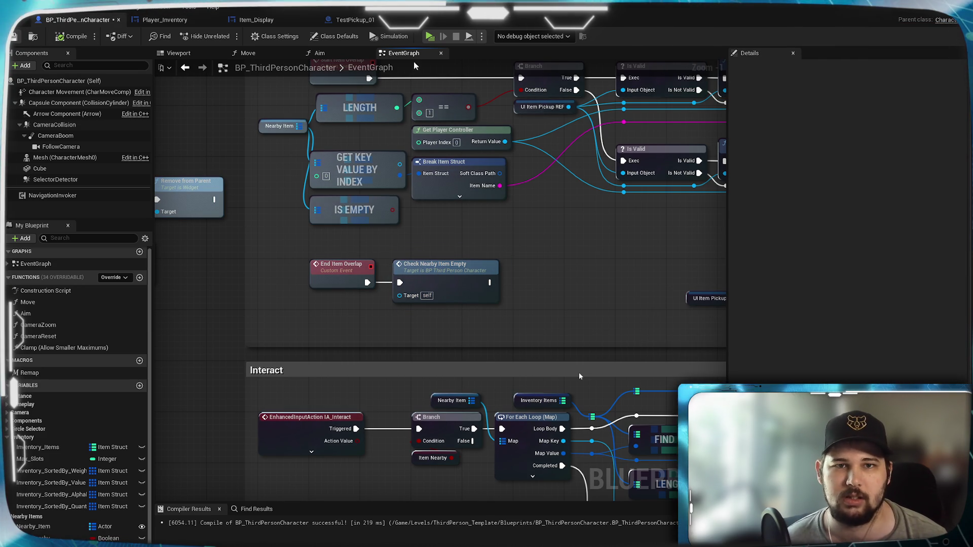
key(ctrl+s)
click(430, 39)
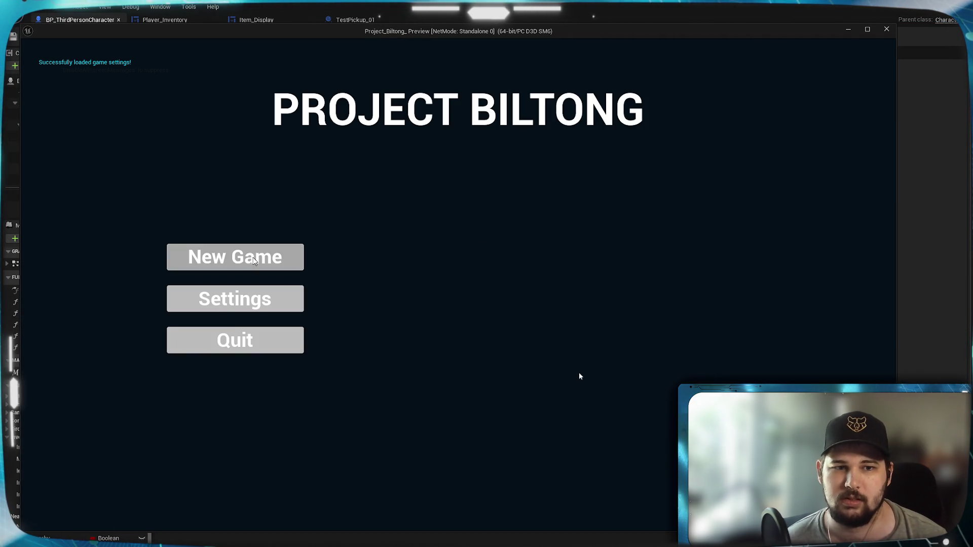
Start a new game and collect the yellow pickups, checking the prompt
click(256, 260)
key(s)
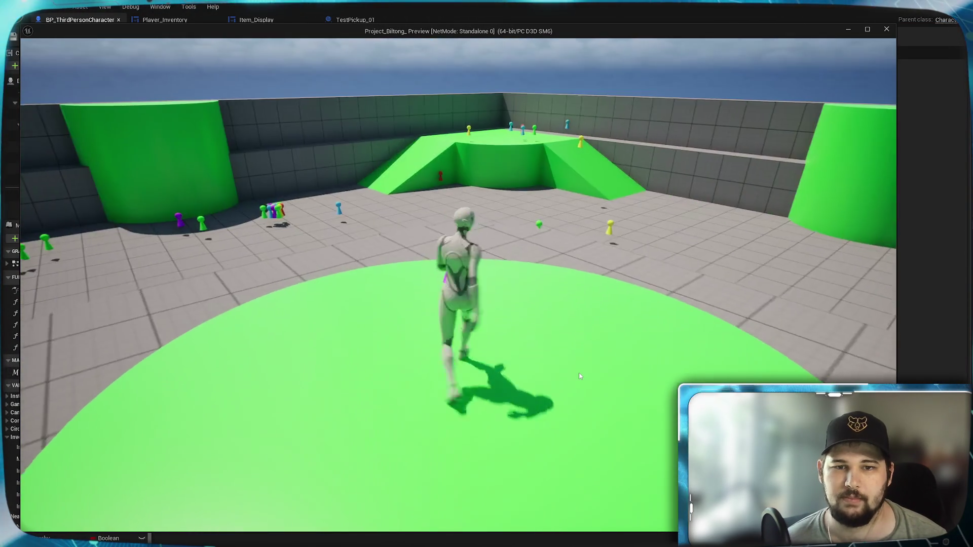
key(w)
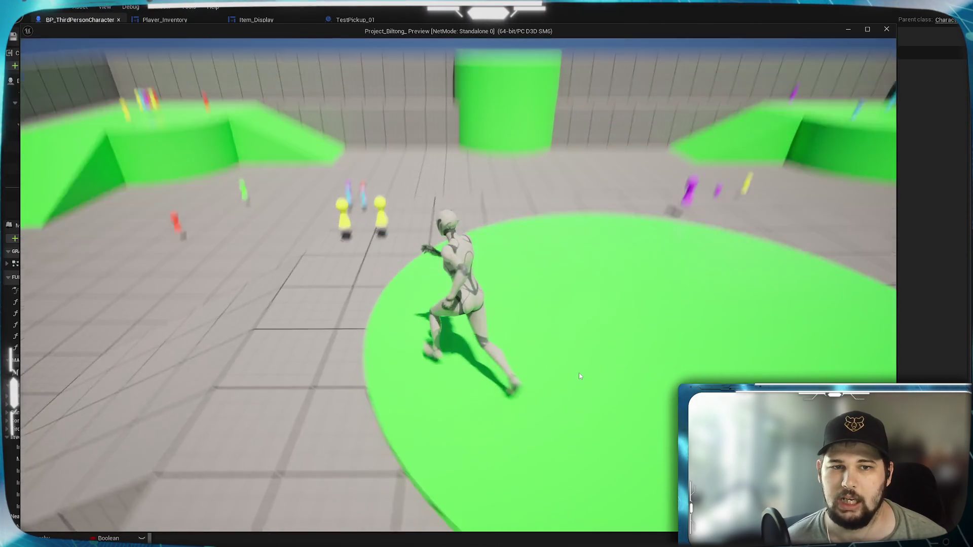
key(a)
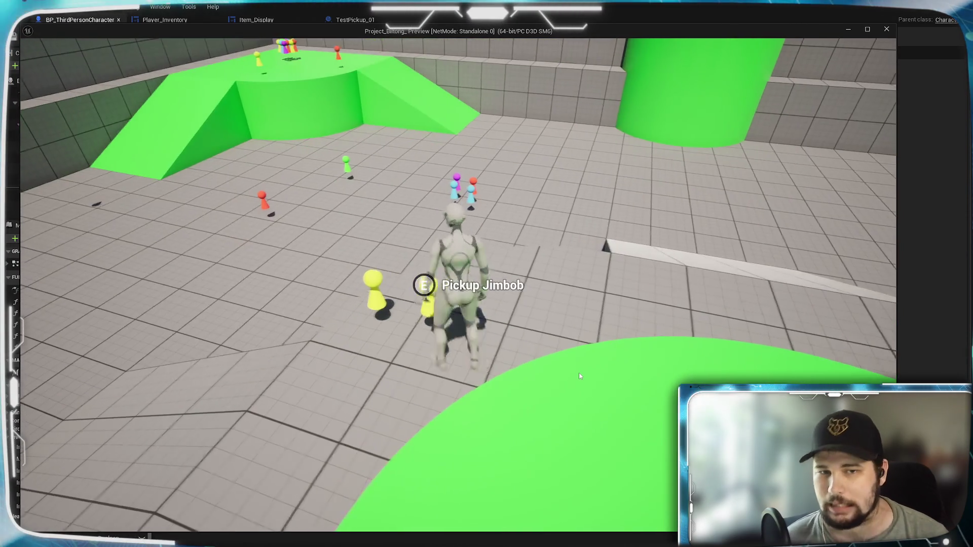
key(e)
key(s)
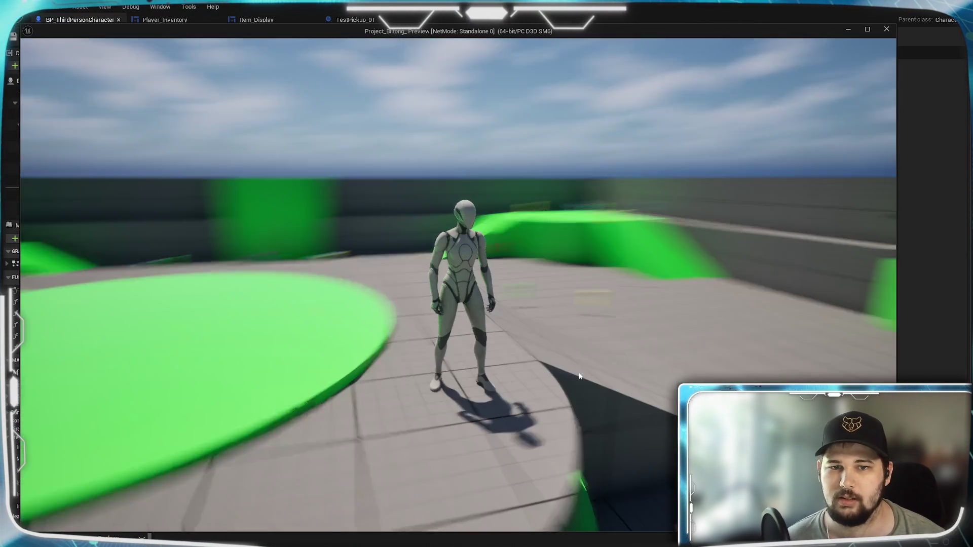
Walk into the pickup cluster, step away to see the single-item prompt, and collect everything
key(w)
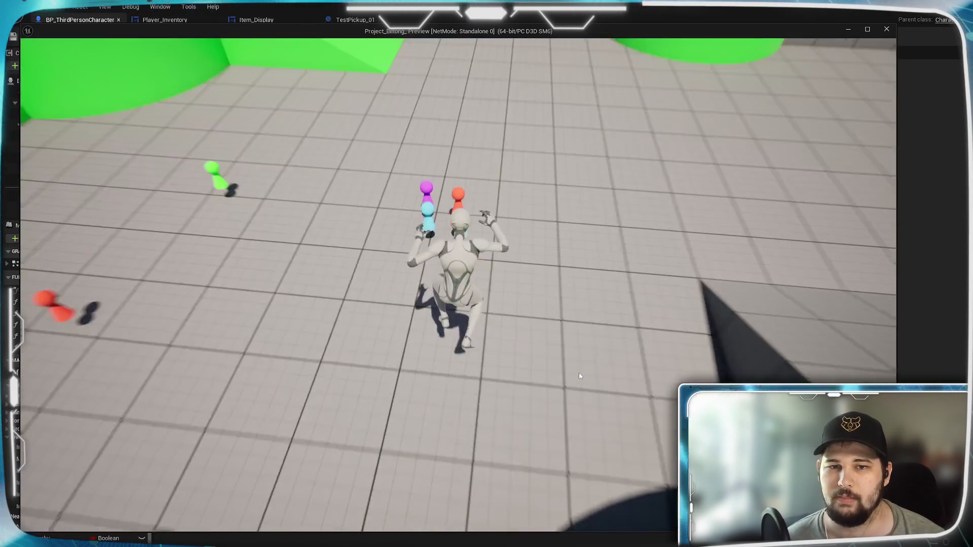
key(w)
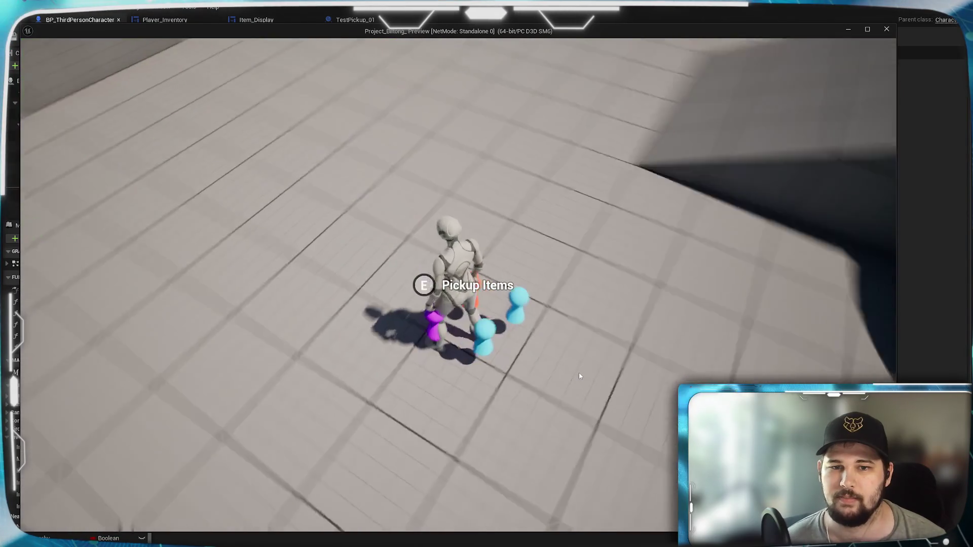
key(d)
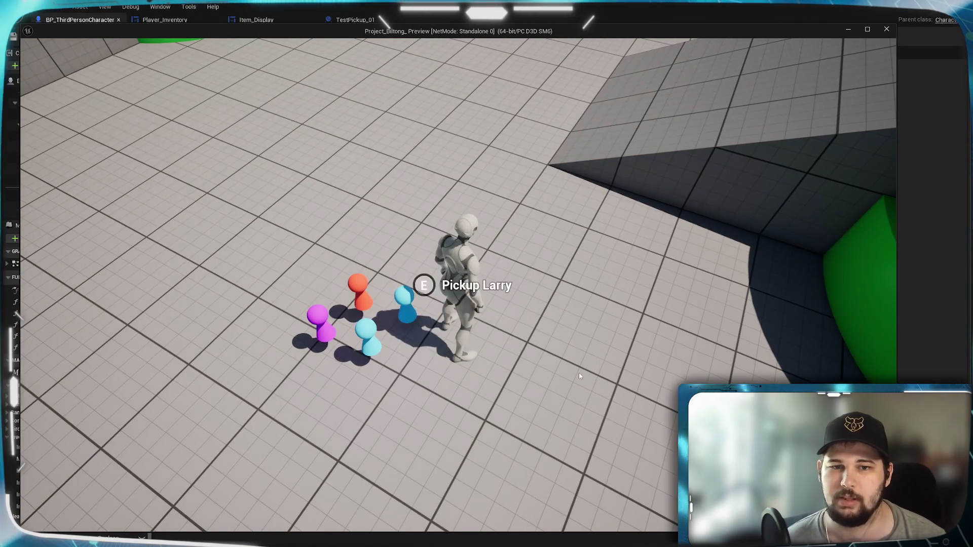
key(a)
key(e)
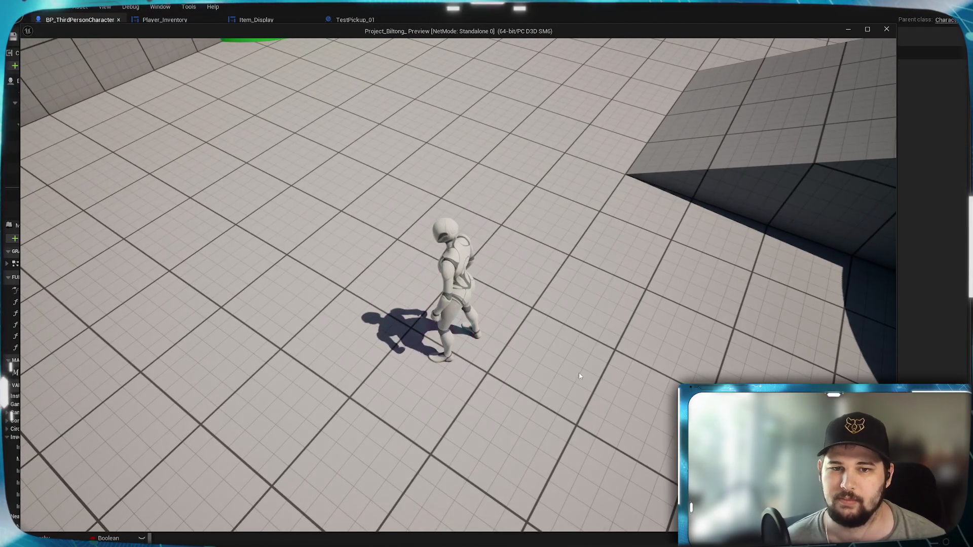
Run to the red Jimbob pickup, collect it, and check the inventory
key(w)
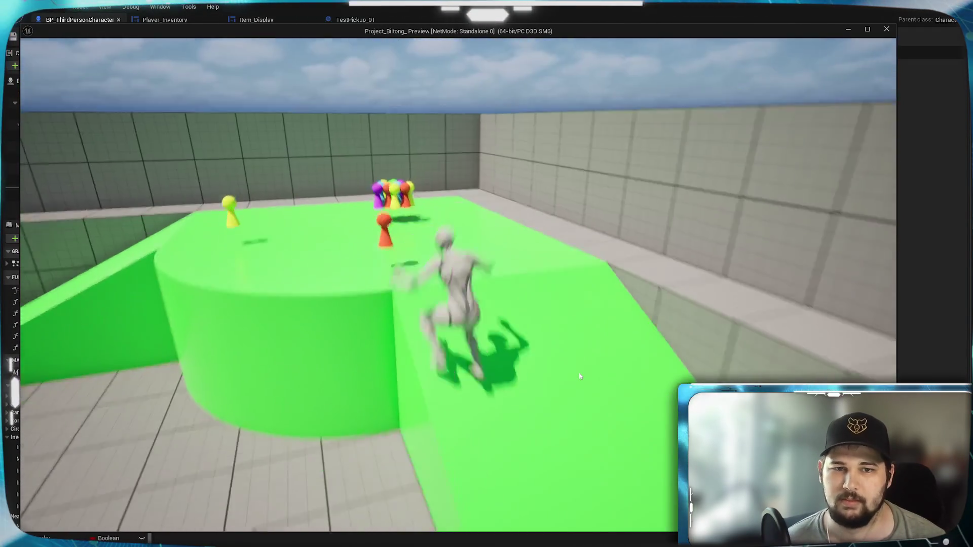
key(w)
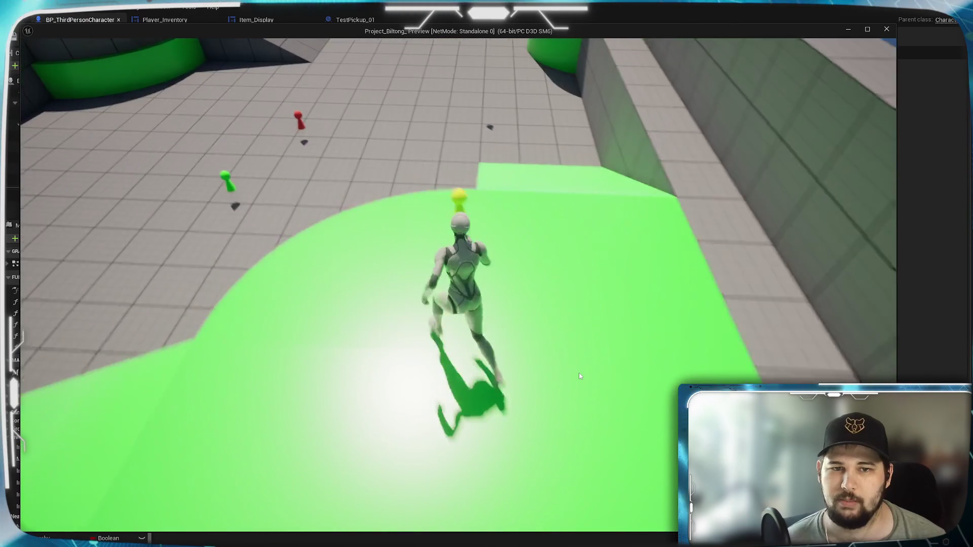
key(w)
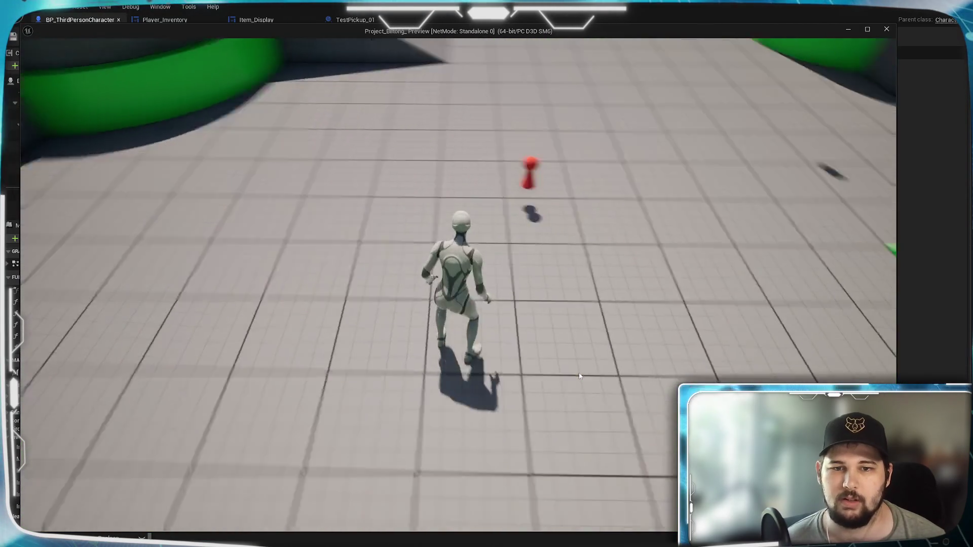
key(e)
key(Tab)
key(Tab)
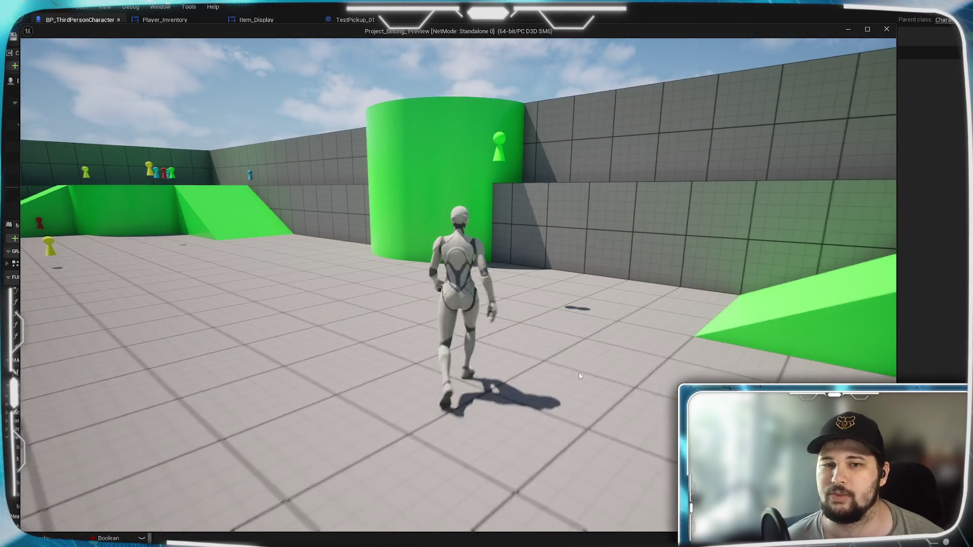
Head toward the cylinder and collect the yellow Jimbob item
key(w)
key(space)
key(space)
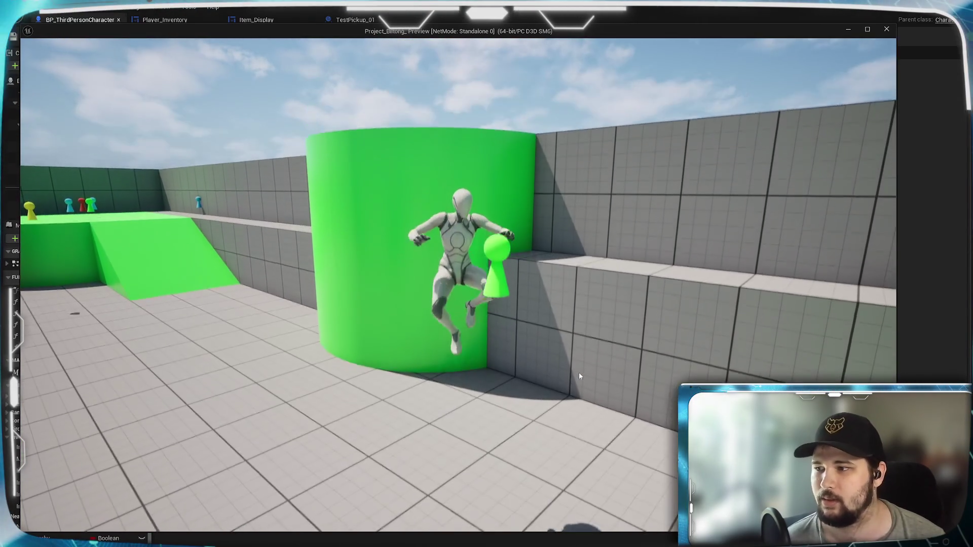
key(w)
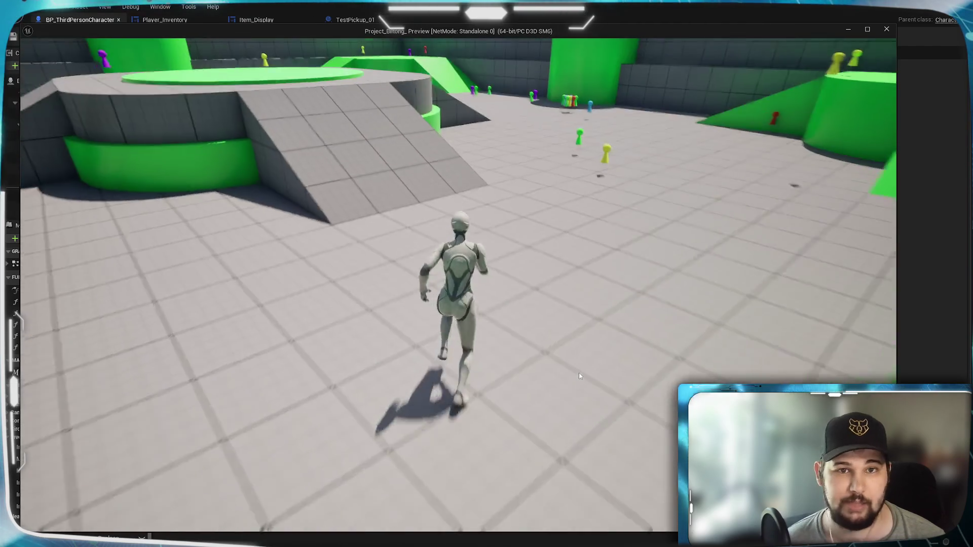
key(e)
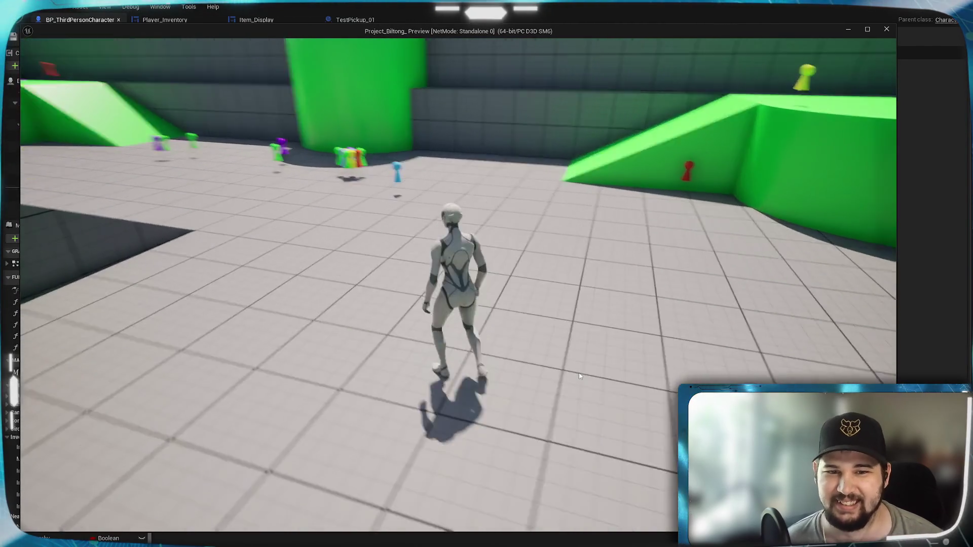
Jump onto the green platform and run across it back toward the pickup cluster
key(space)
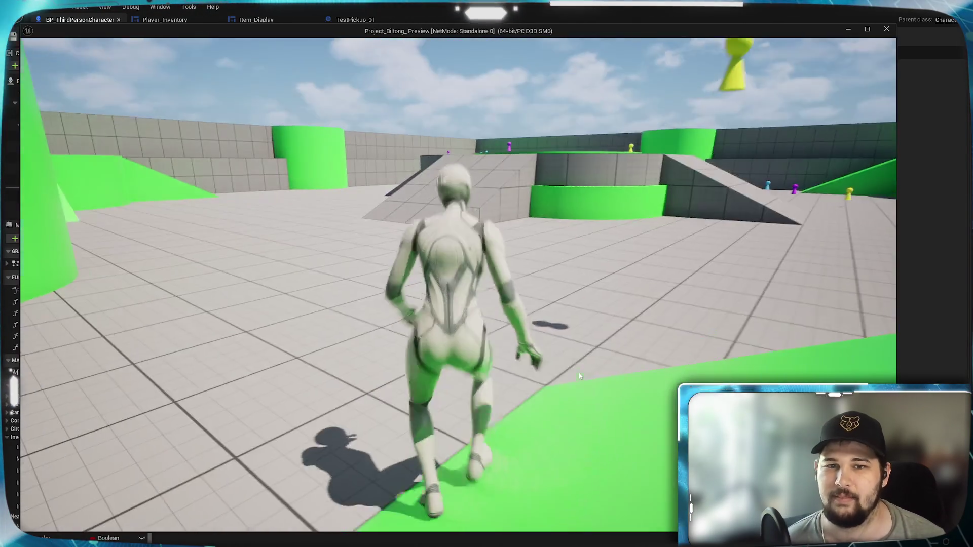
key(space)
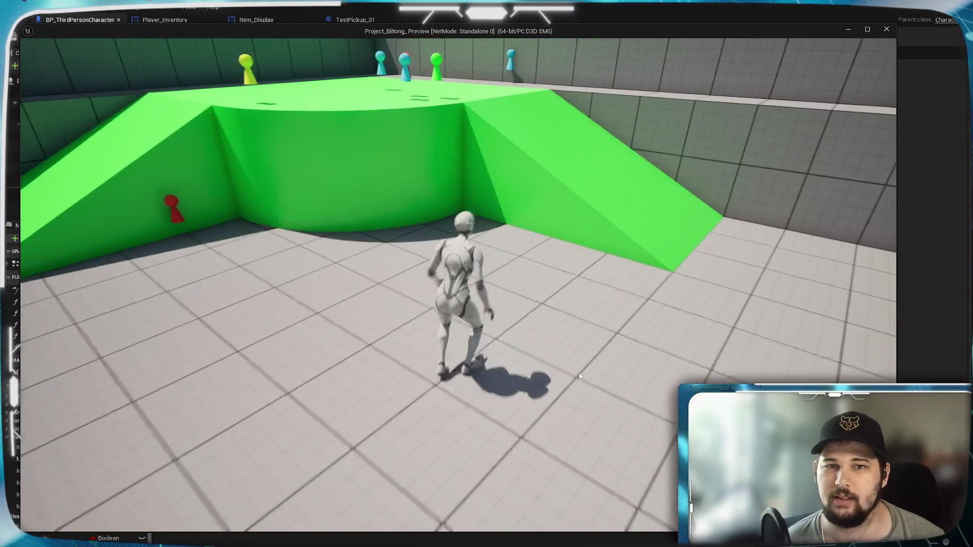
key(space)
key(w)
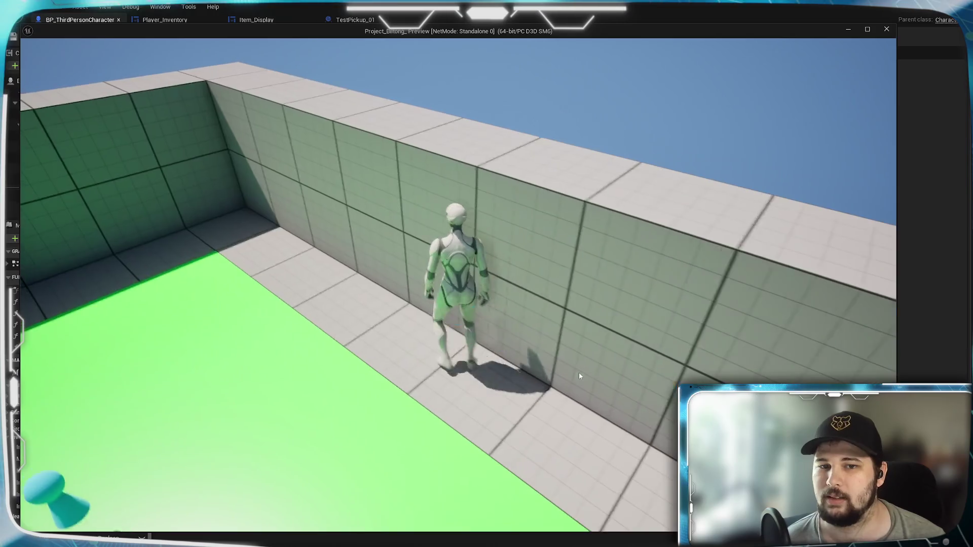
key(w)
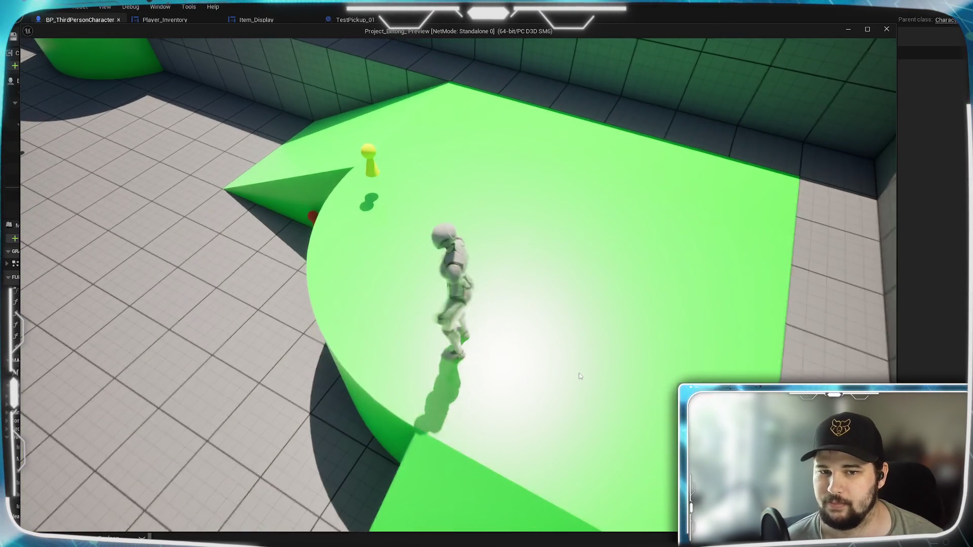
key(w)
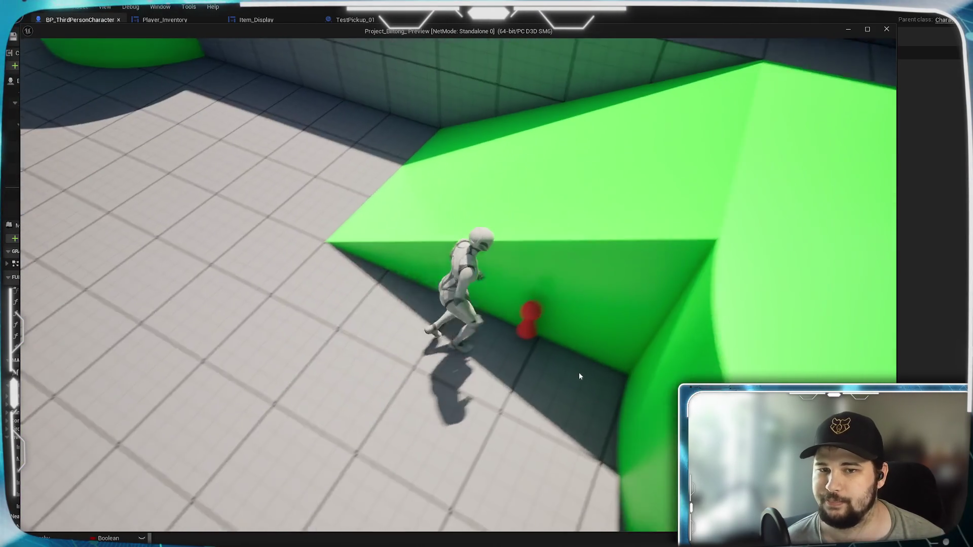
key(w)
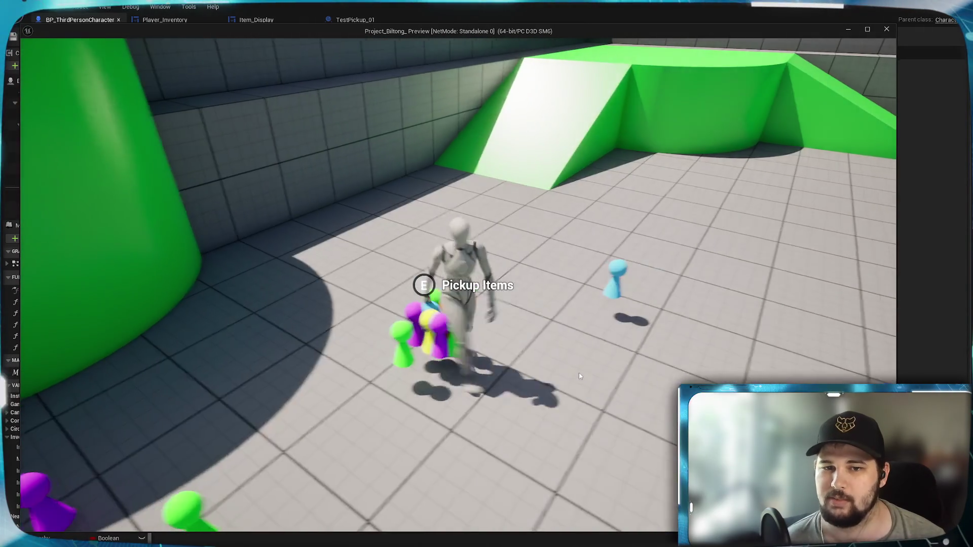
Step toward and away from the pawn cluster to test the group and single-item prompts
key(w)
key(a)
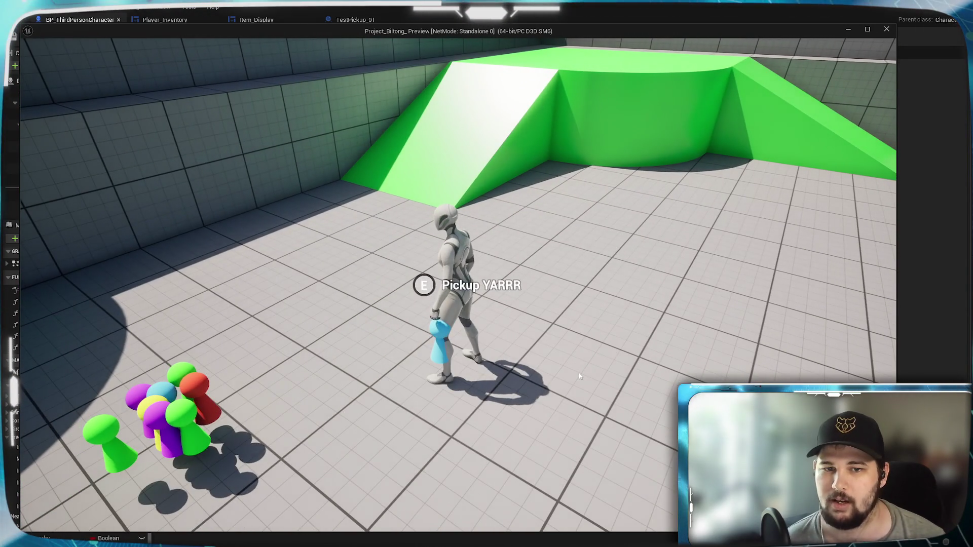
key(w)
key(Tab)
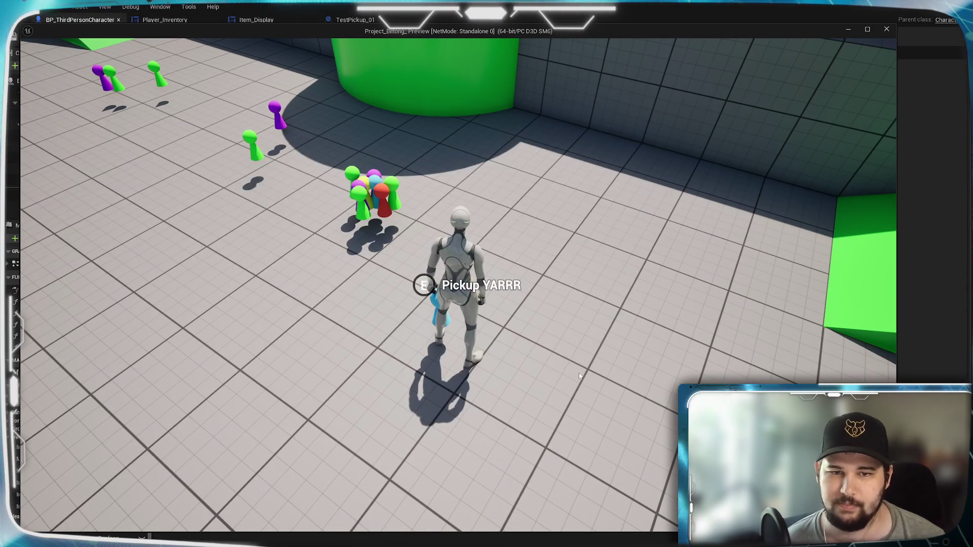
key(w)
key(s)
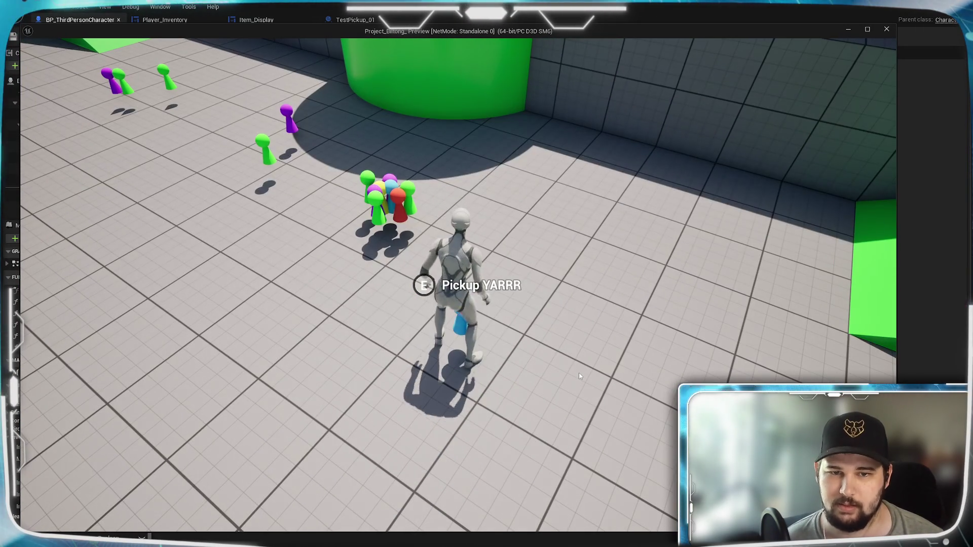
key(w)
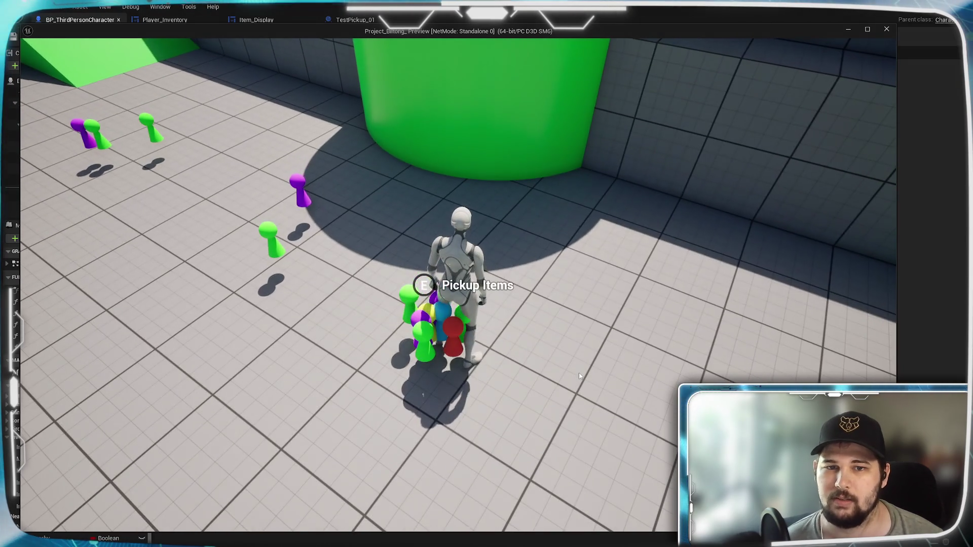
key(s)
key(w)
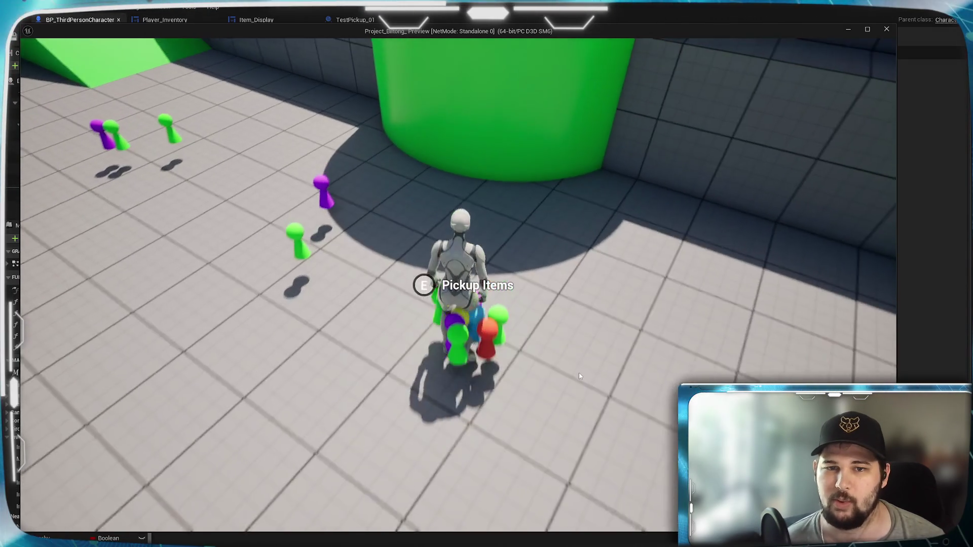
Run across the ramp and floor past the pickups, then open the inventory grid with I
key(d)
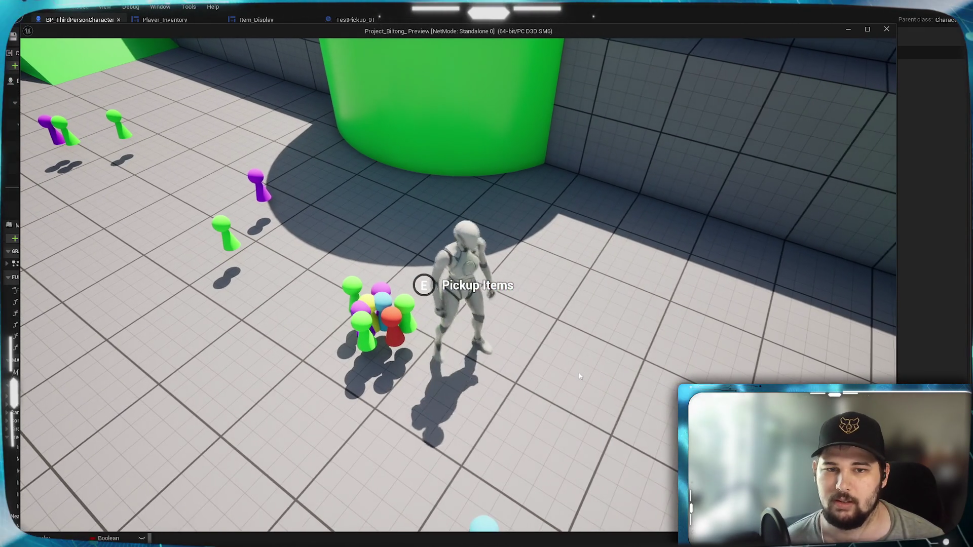
key(d)
key(a)
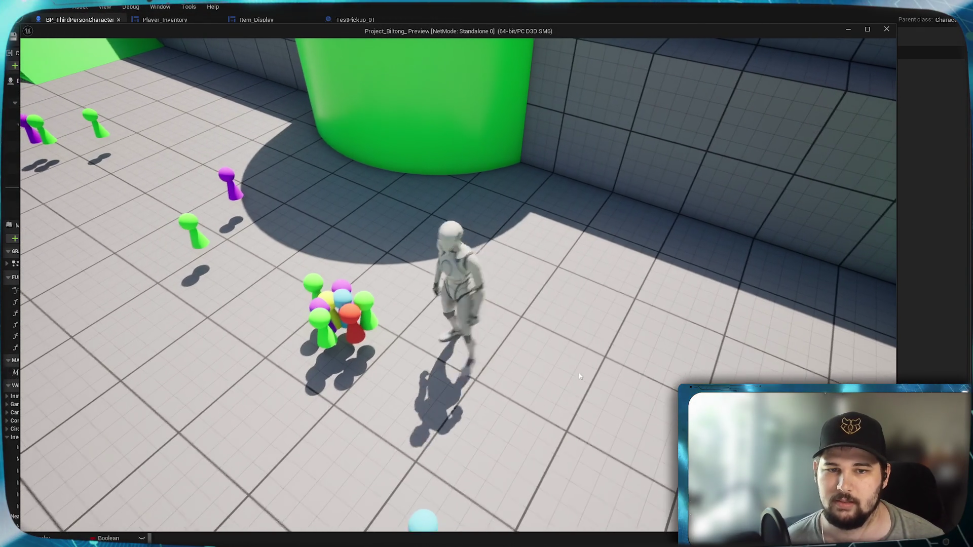
key(w)
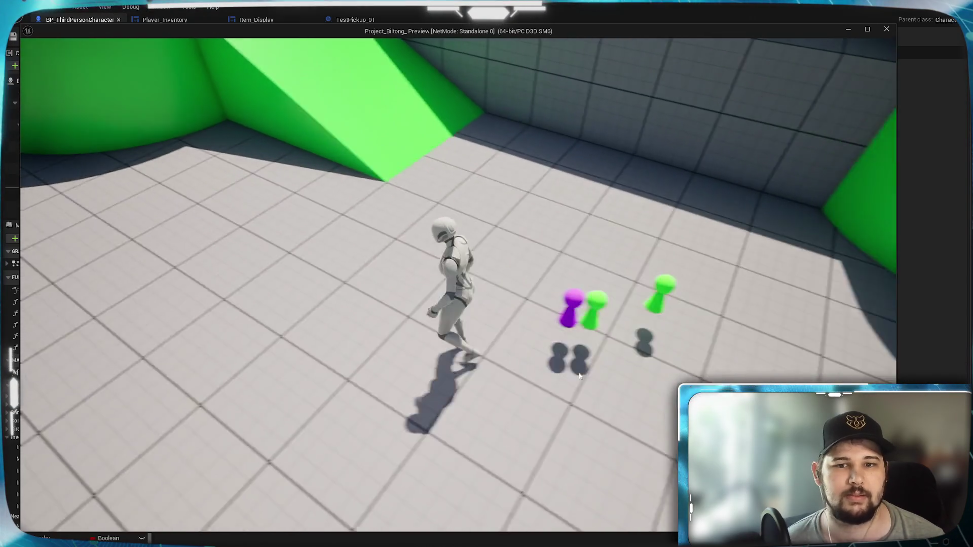
key(w)
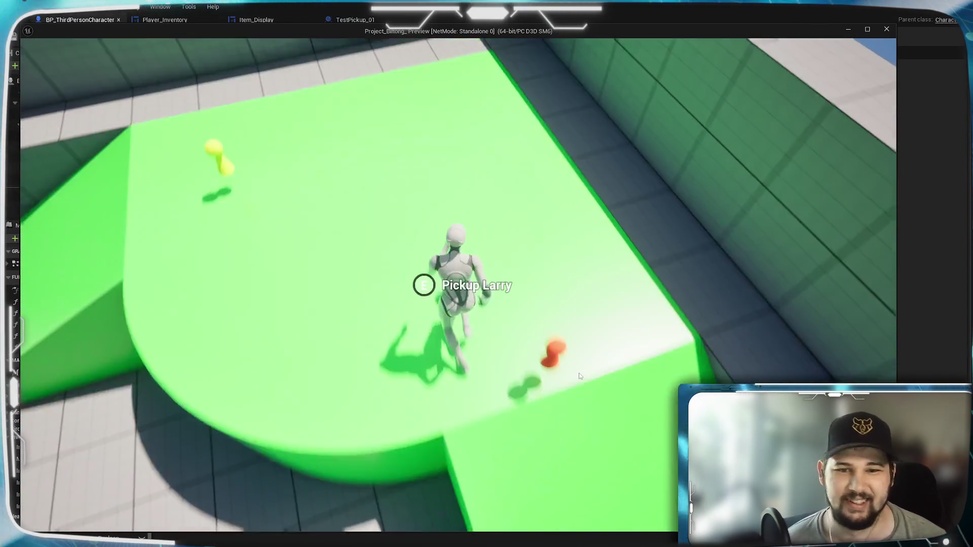
key(w)
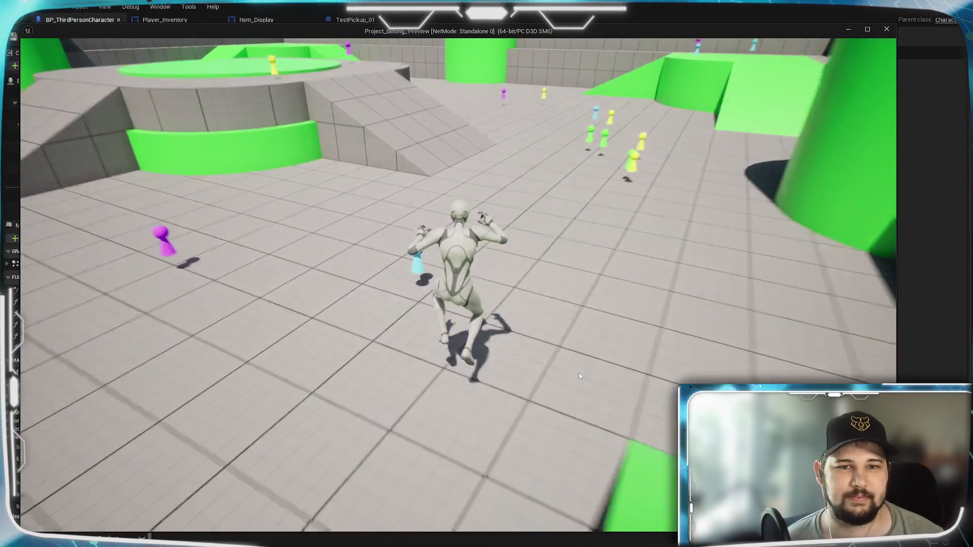
key(w)
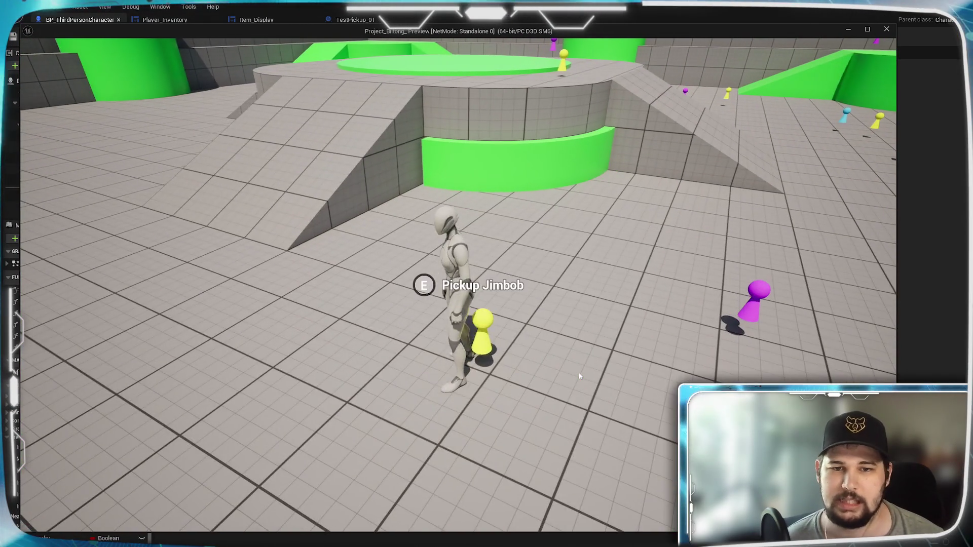
key(w)
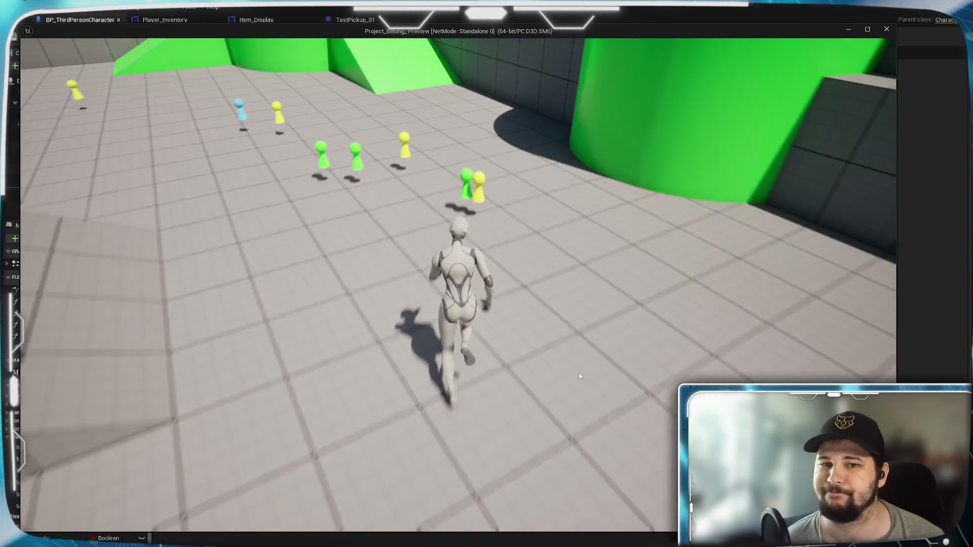
key(i)
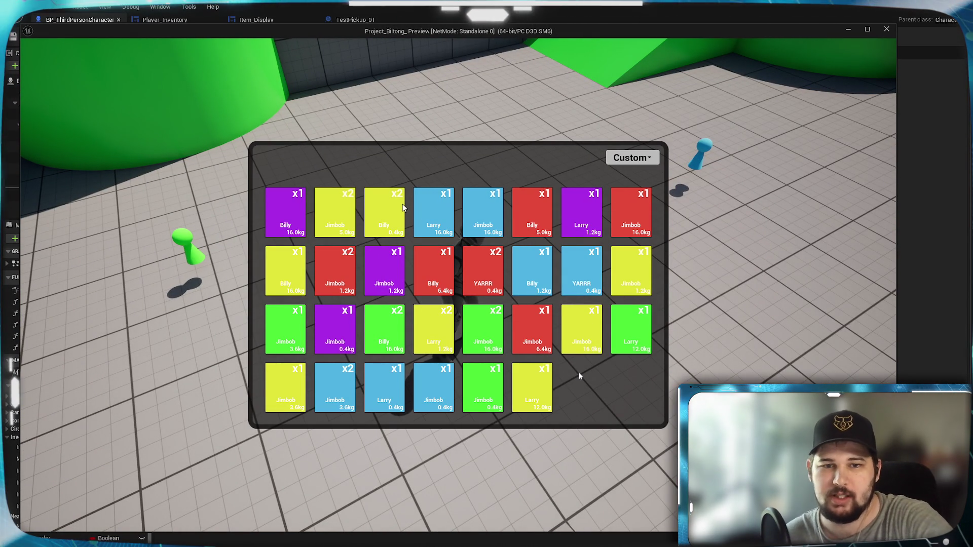
In the running game, sort the inventory grid by Weight, then by Value
click(609, 160)
click(629, 184)
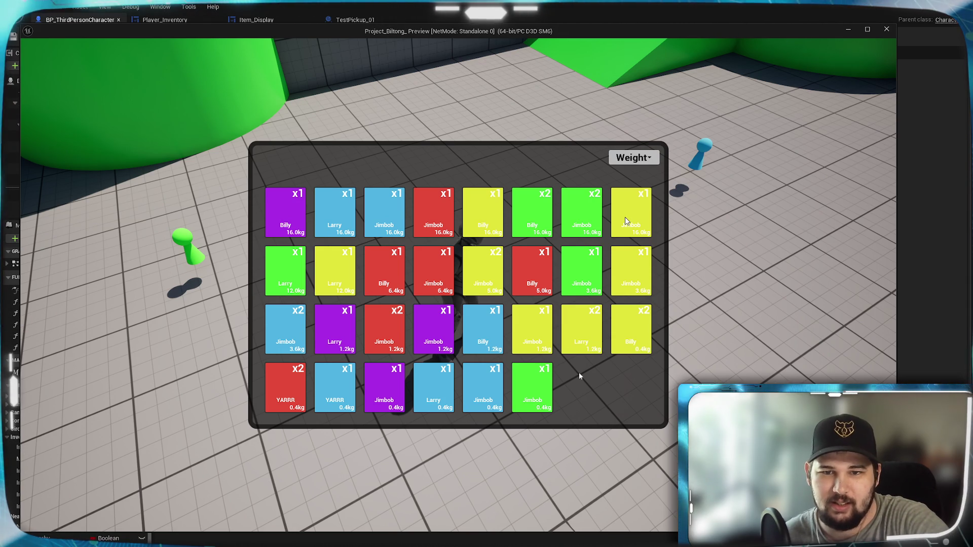
click(645, 157)
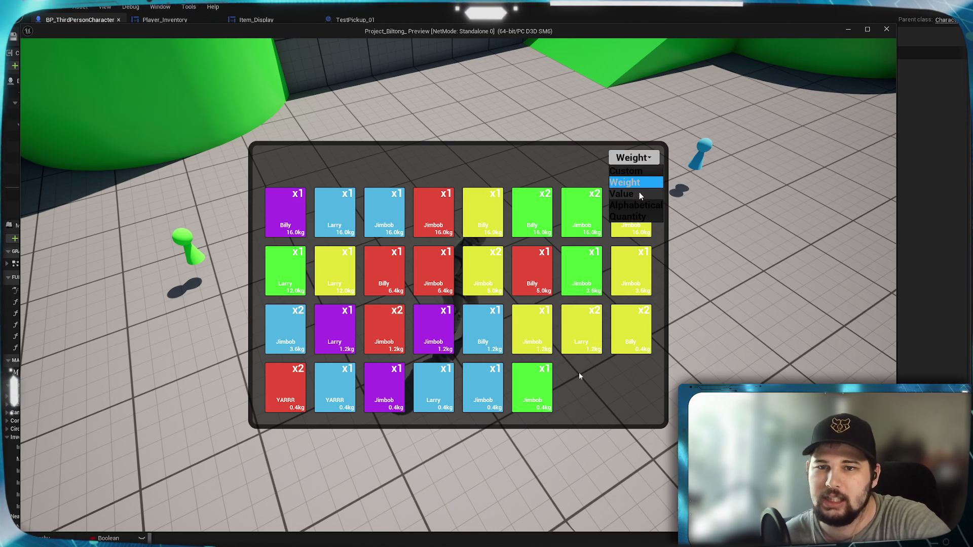
click(639, 196)
Sort the grid alphabetically, then by Quantity, and stop the Play-in-Editor preview
click(633, 159)
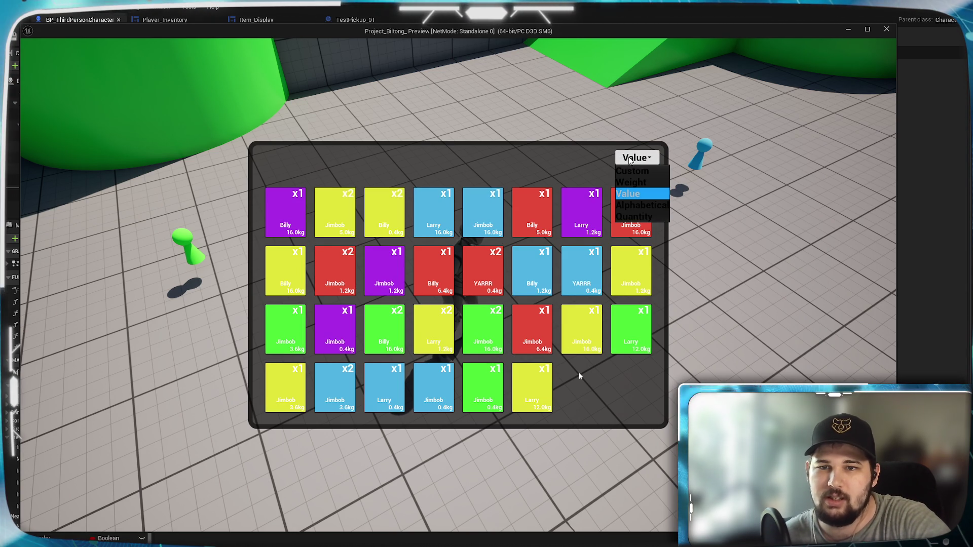
click(648, 206)
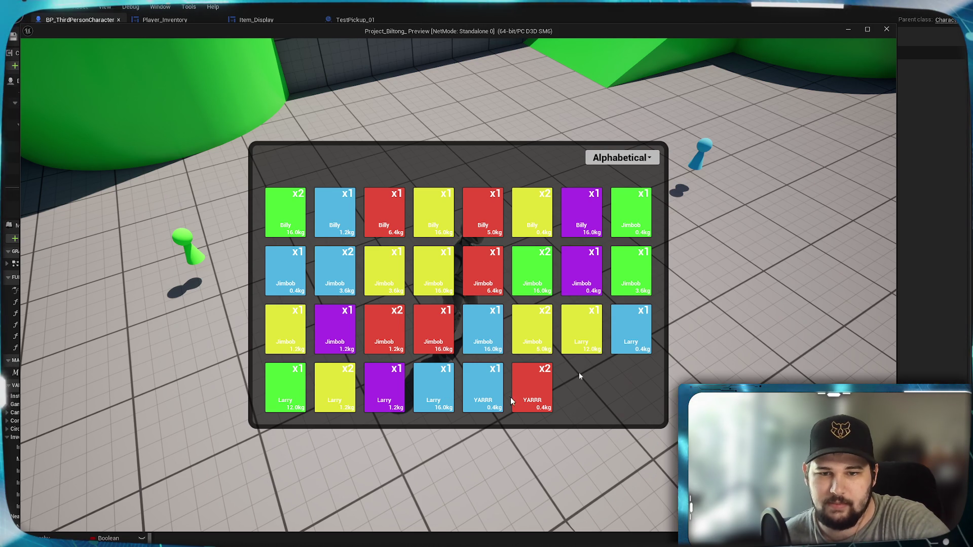
click(622, 157)
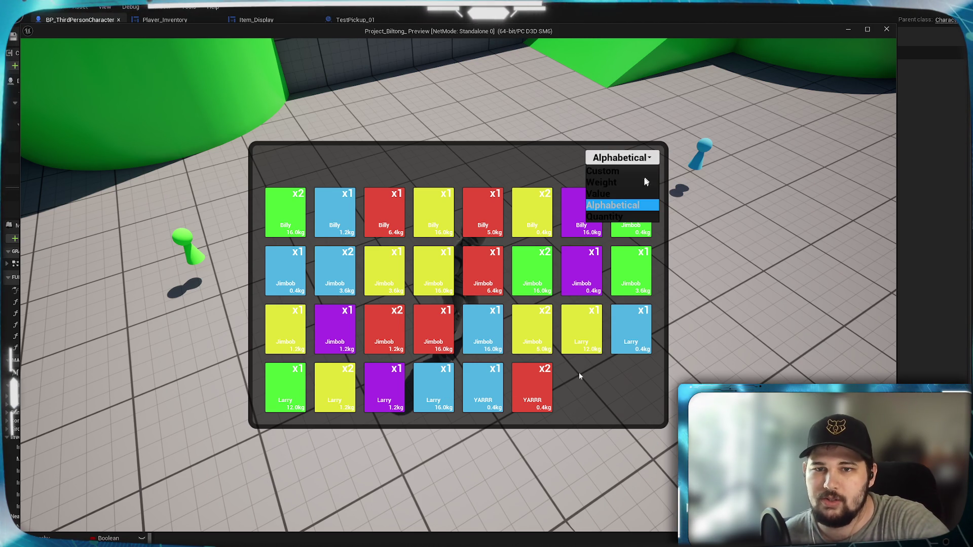
click(605, 219)
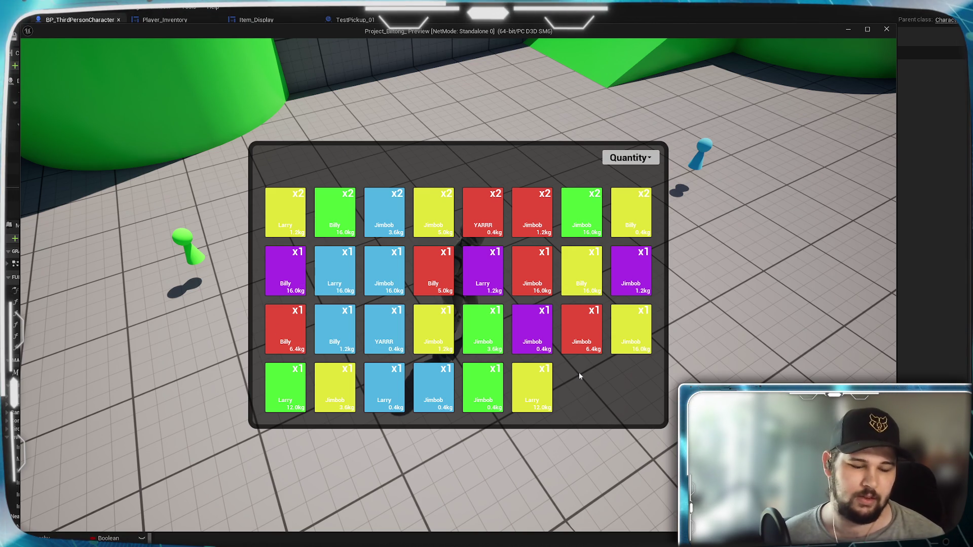
key(Escape)
Delete the old Remove from Parent, Branch and Start Item Overlap pickup-prompt nodes
scroll(258, 258, down, 4)
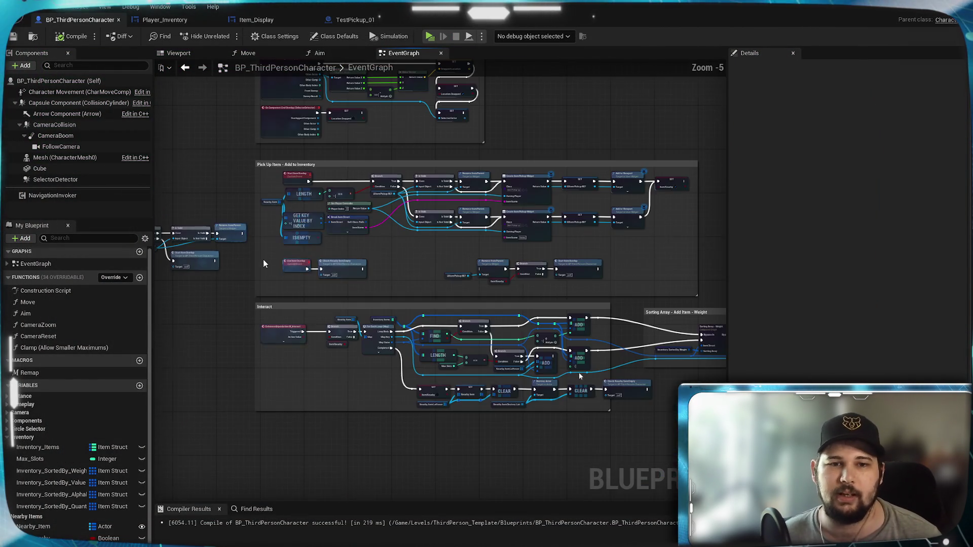
scroll(460, 289, up, 6)
drag(211, 310, 602, 256)
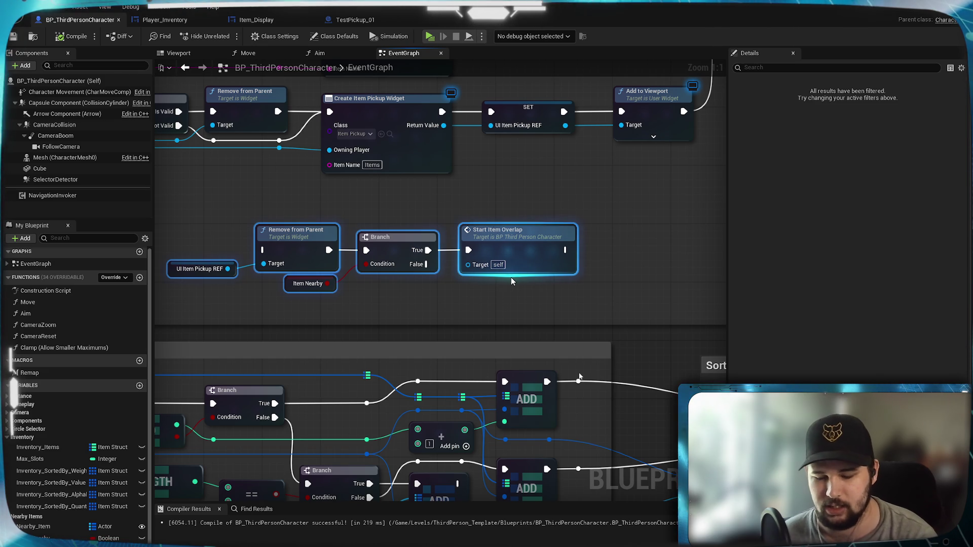
key(Delete)
Move the Check Nearby Item nodes into the Pick Up Item – Add to Inventory comment
scroll(511, 282, down, 5)
scroll(517, 273, up, 2)
mouse_move(397, 284)
mouse_down()
mouse_move(506, 299)
mouse_move(780, 299)
mouse_up()
mouse_move(670, 292)
mouse_down()
mouse_move(338, 295)
mouse_move(686, 307)
mouse_move(243, 296)
mouse_up()
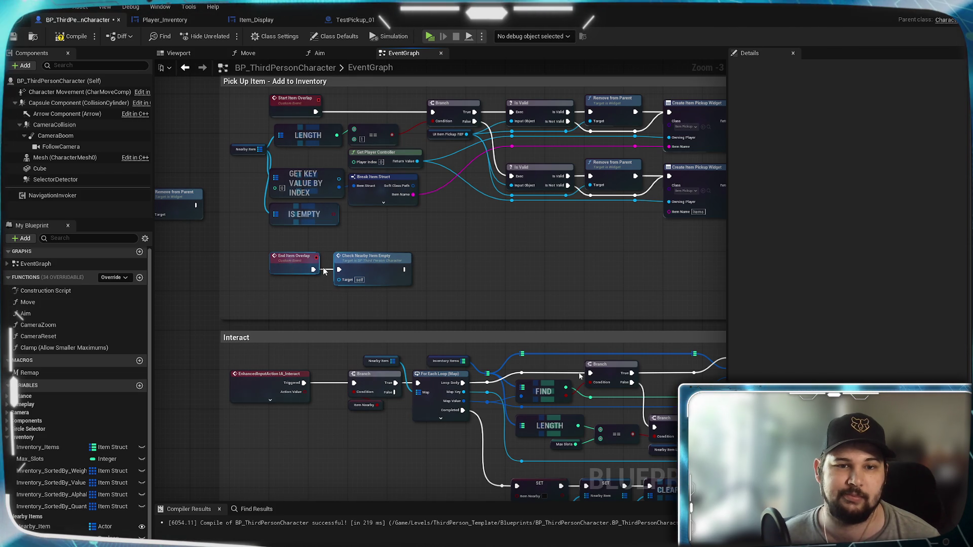
scroll(303, 264, down, 1)
scroll(303, 264, up, 1)
mouse_move(302, 287)
mouse_down()
mouse_move(331, 294)
mouse_move(330, 253)
mouse_up()
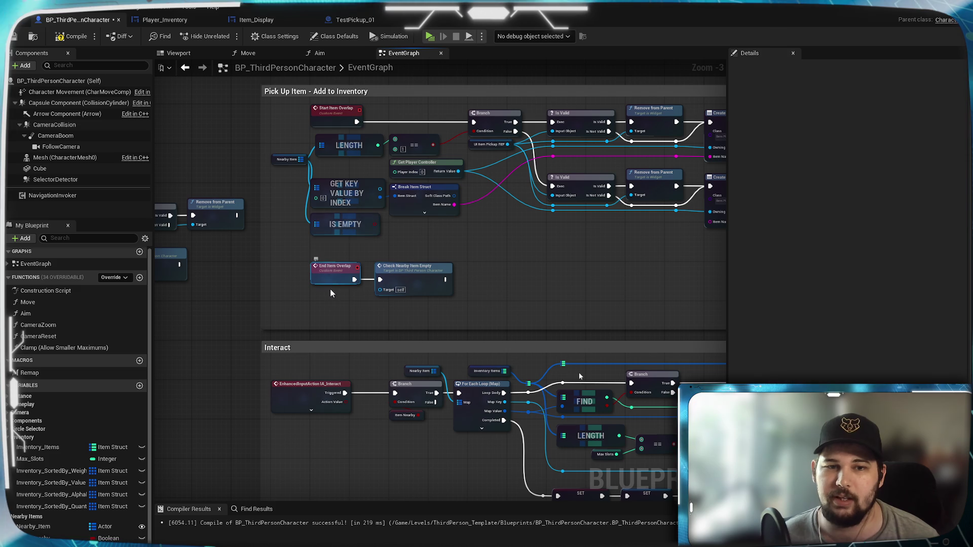
scroll(324, 312, down, 3)
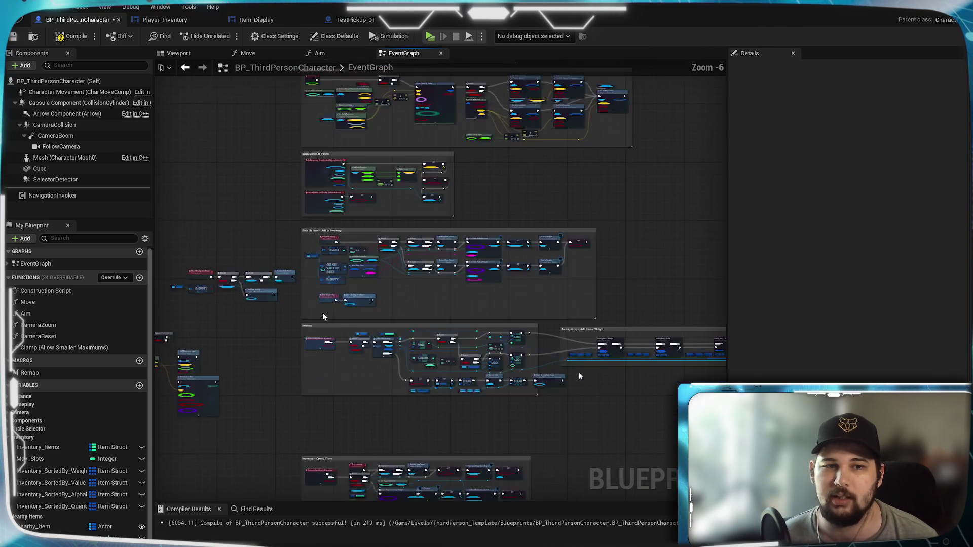
scroll(406, 302, up, 3)
drag(613, 340, 319, 211)
scroll(341, 316, down, 2)
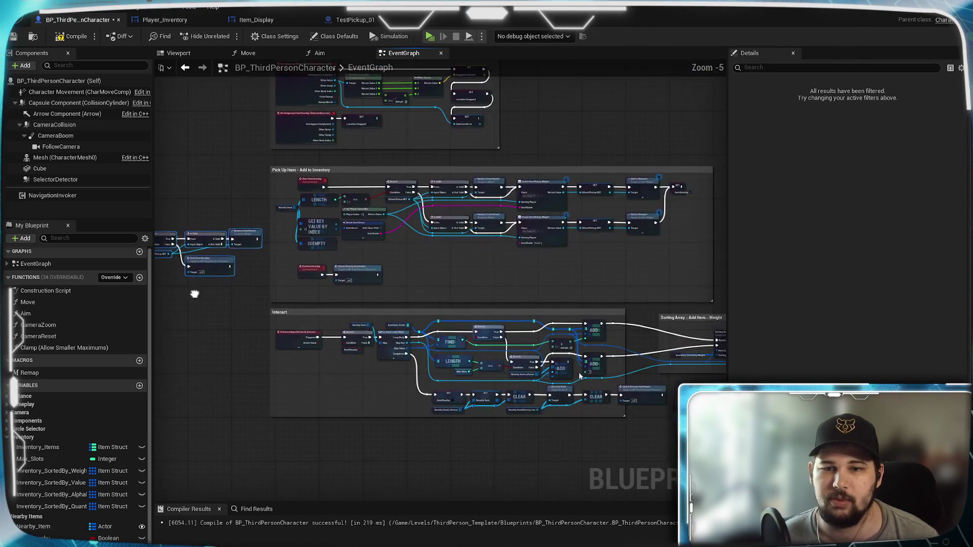
mouse_move(267, 258)
mouse_down()
mouse_move(558, 309)
mouse_move(614, 291)
mouse_up()
scroll(614, 292, up, 5)
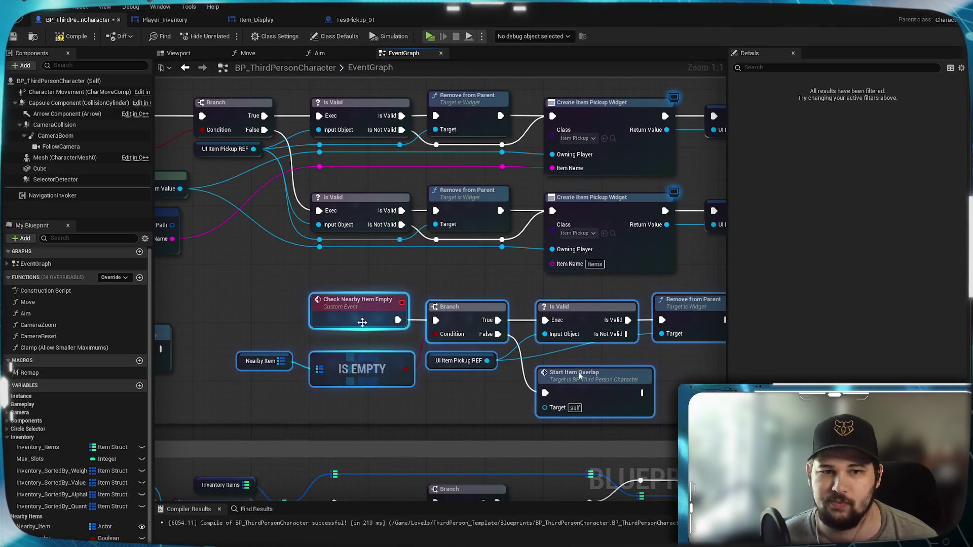
drag(363, 323, 362, 296)
click(346, 391)
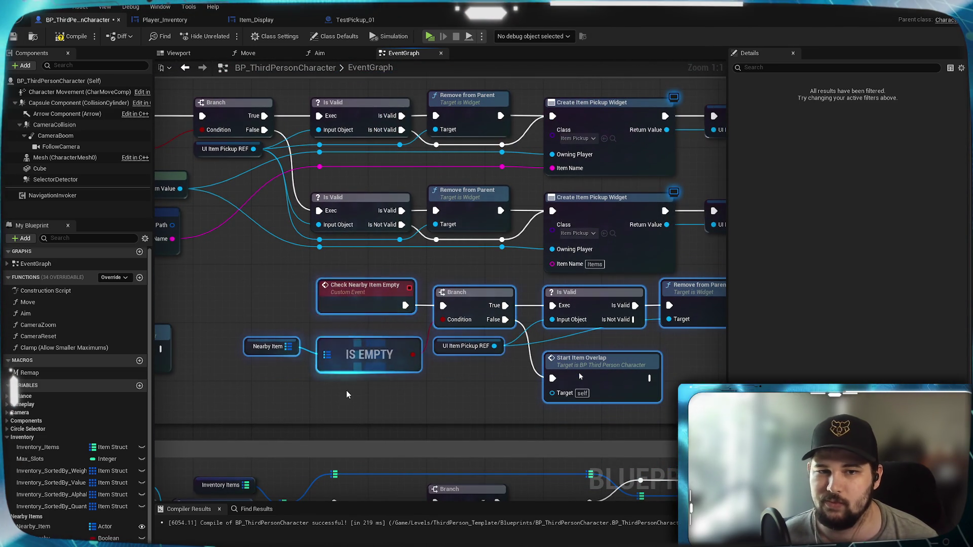
Shift the Check Nearby Item Empty group further right inside the comment
scroll(402, 397, down, 3)
mouse_move(403, 398)
mouse_down()
mouse_move(271, 369)
mouse_move(360, 376)
mouse_move(334, 347)
mouse_up()
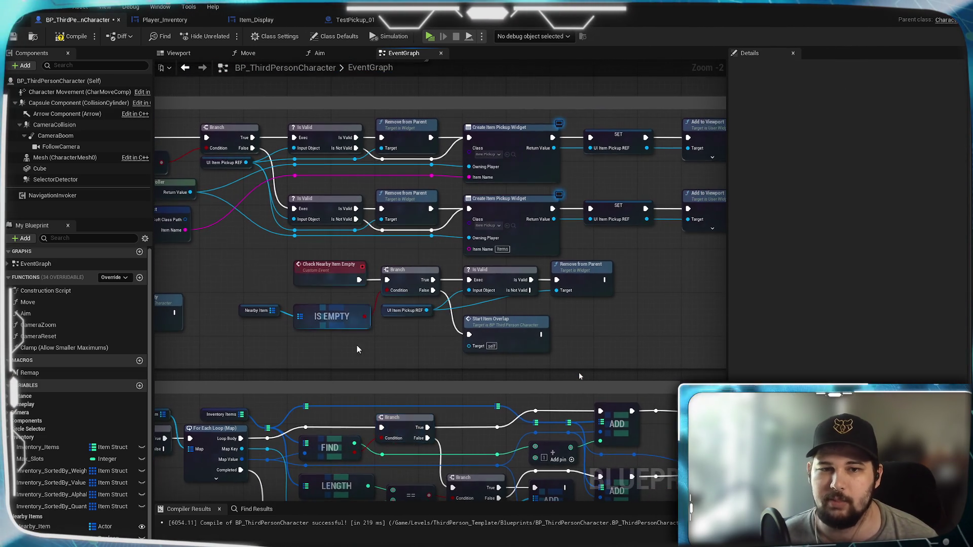
mouse_move(243, 261)
mouse_down()
mouse_move(597, 369)
mouse_move(545, 372)
mouse_up()
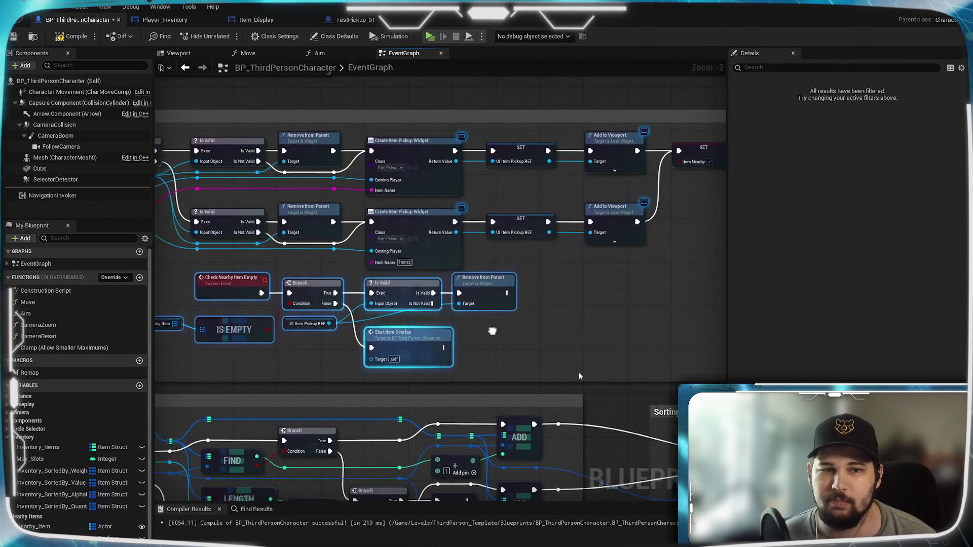
drag(264, 279, 433, 285)
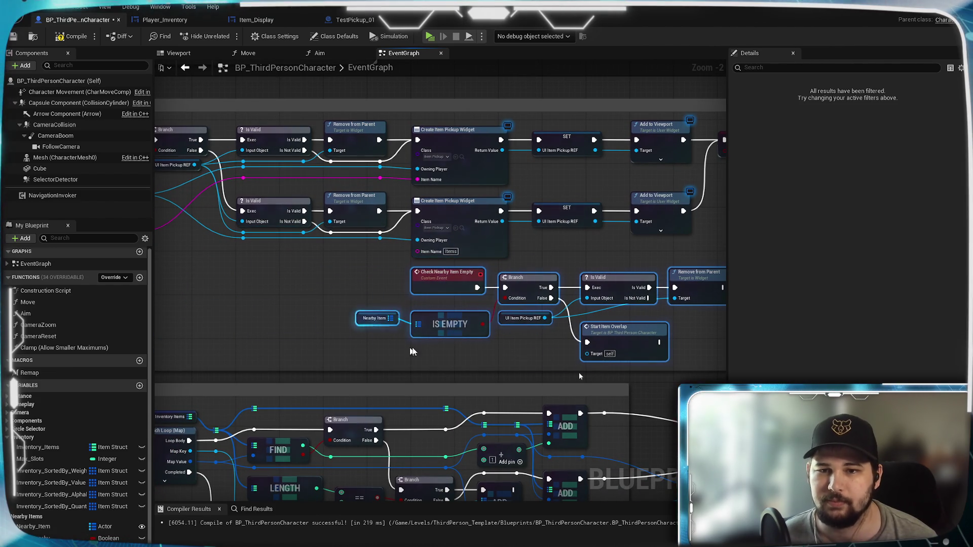
scroll(437, 260, up, 2)
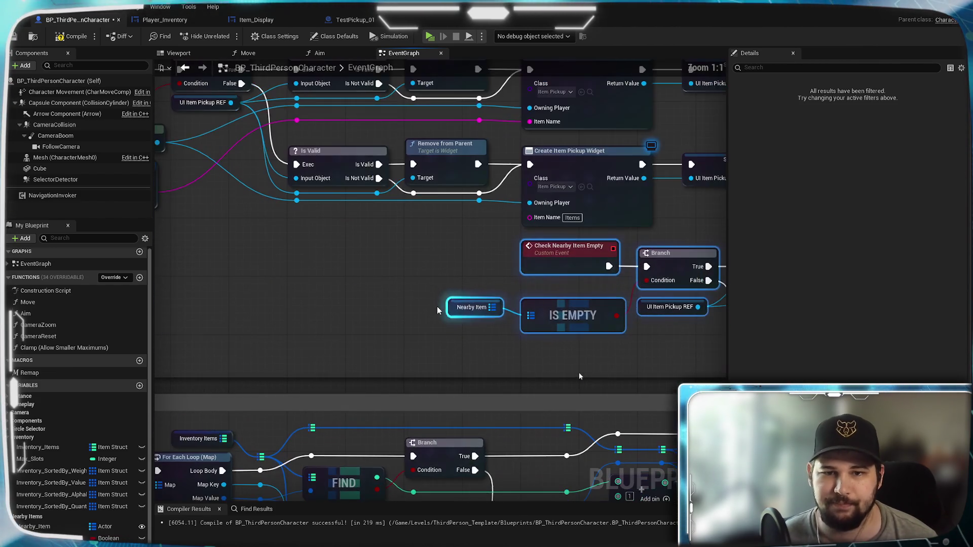
click(437, 261)
scroll(437, 274, down, 3)
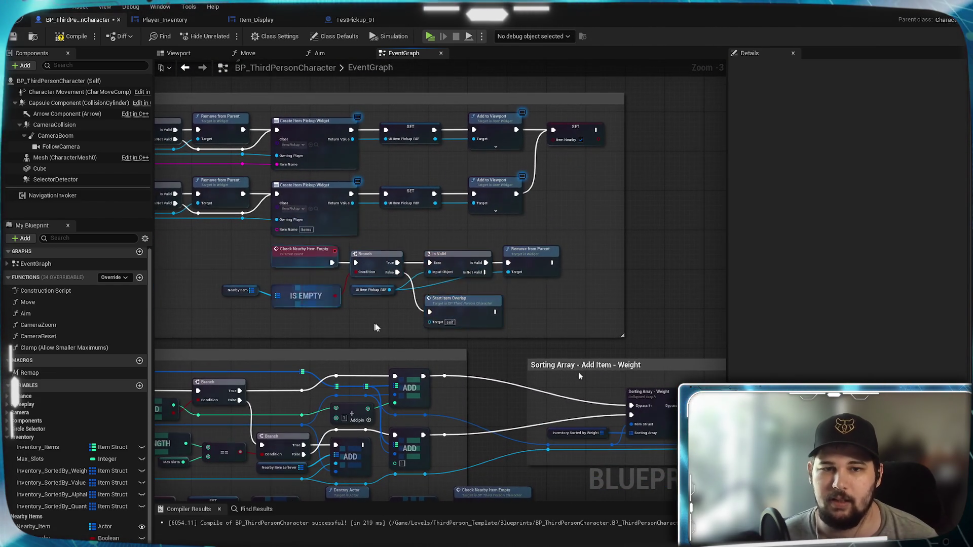
scroll(388, 306, down, 2)
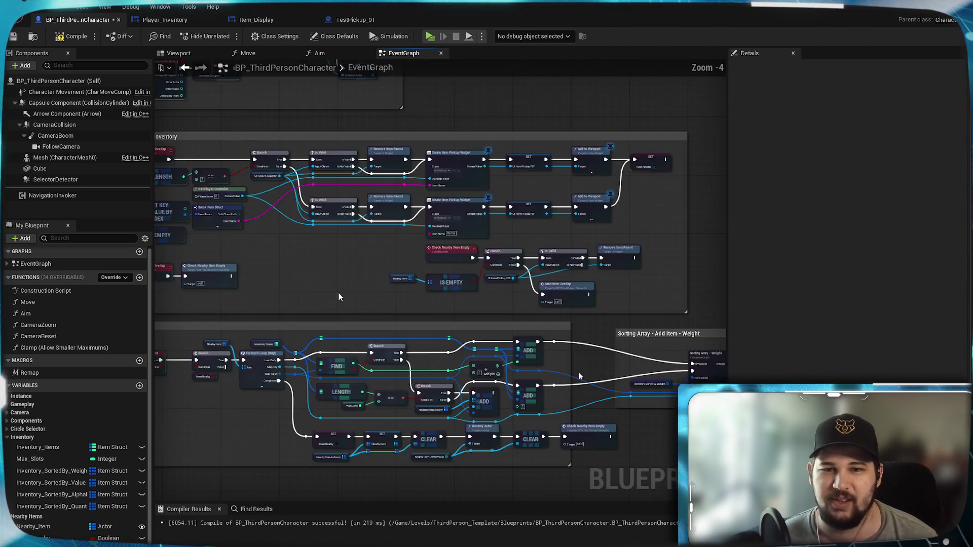
drag(347, 302, 386, 258)
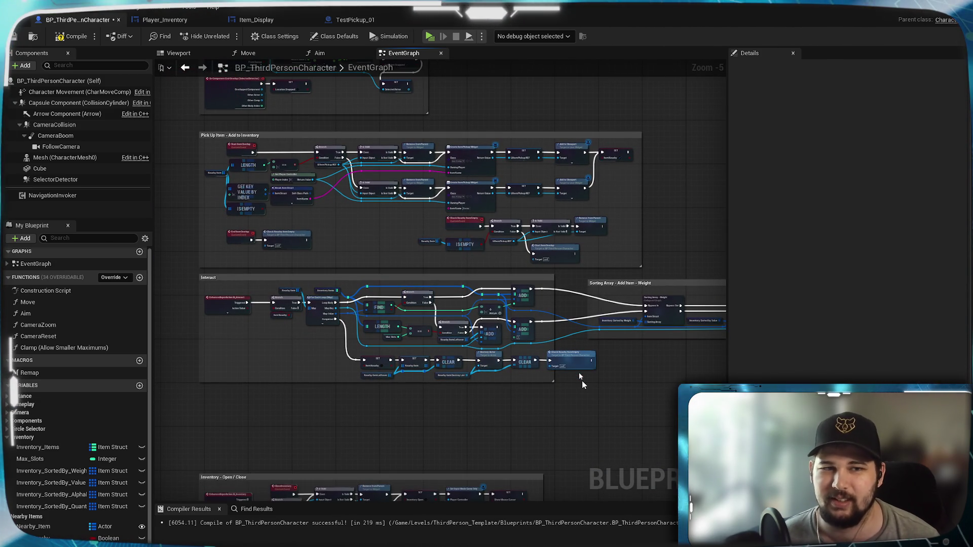
scroll(580, 376, up, 2)
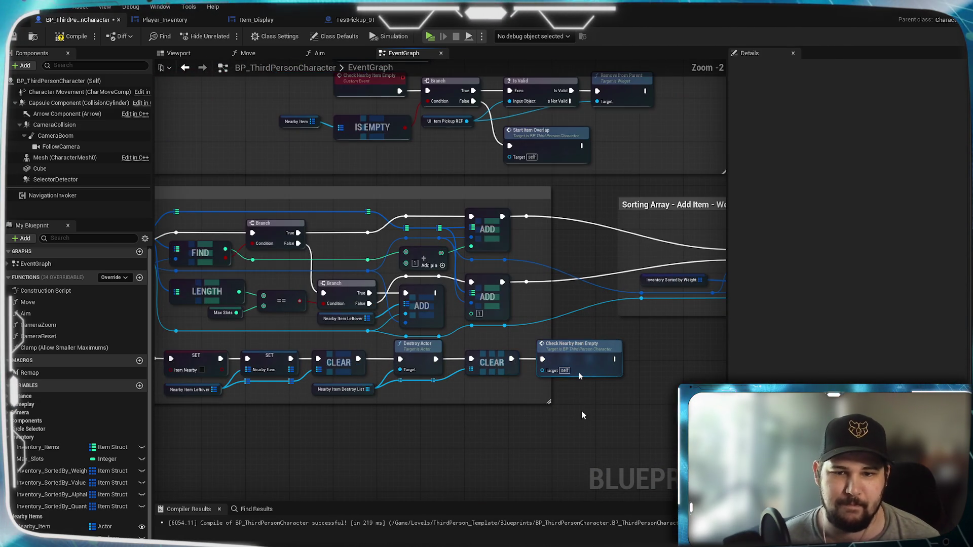
scroll(580, 376, up, 1)
Step back through earlier graph locations to return to the inventory loop nodes
key(alt+Left)
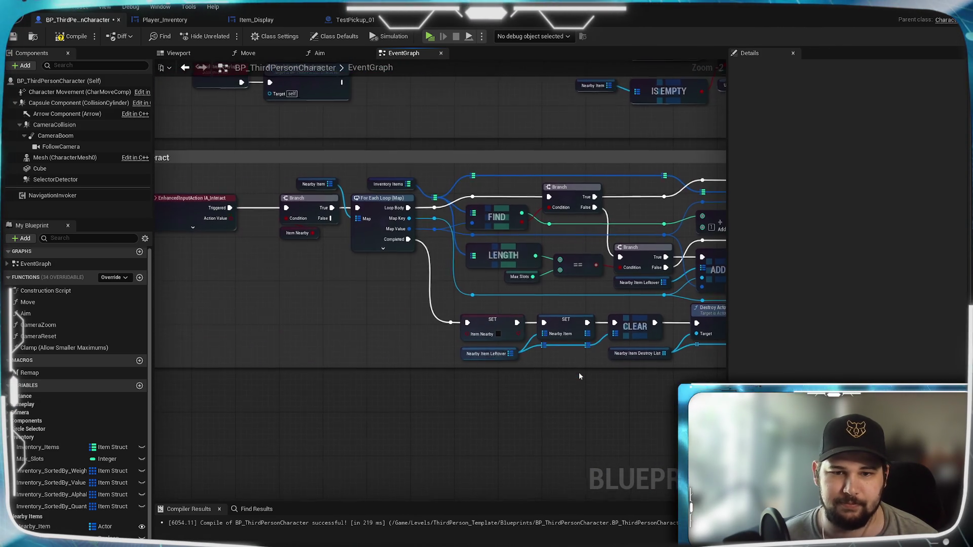
key(alt+Left)
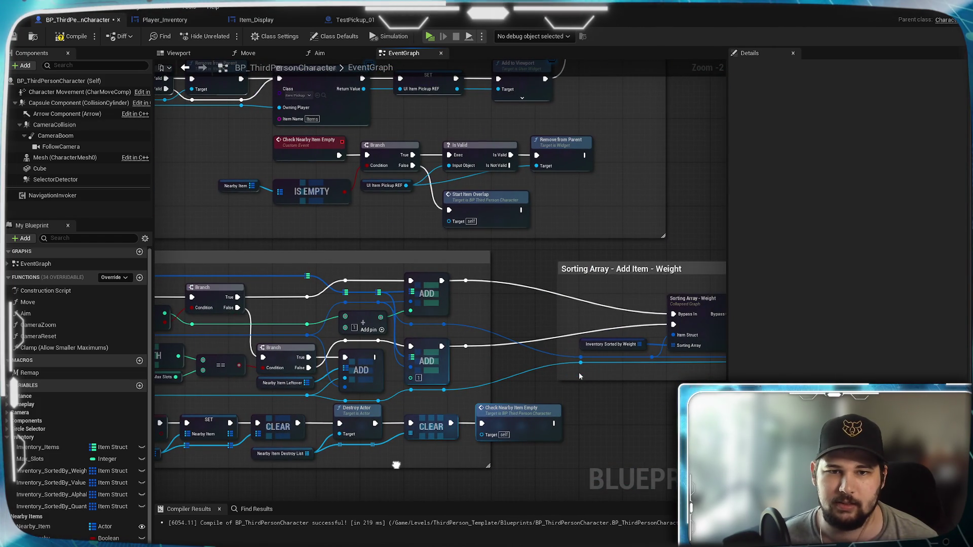
key(alt+Left)
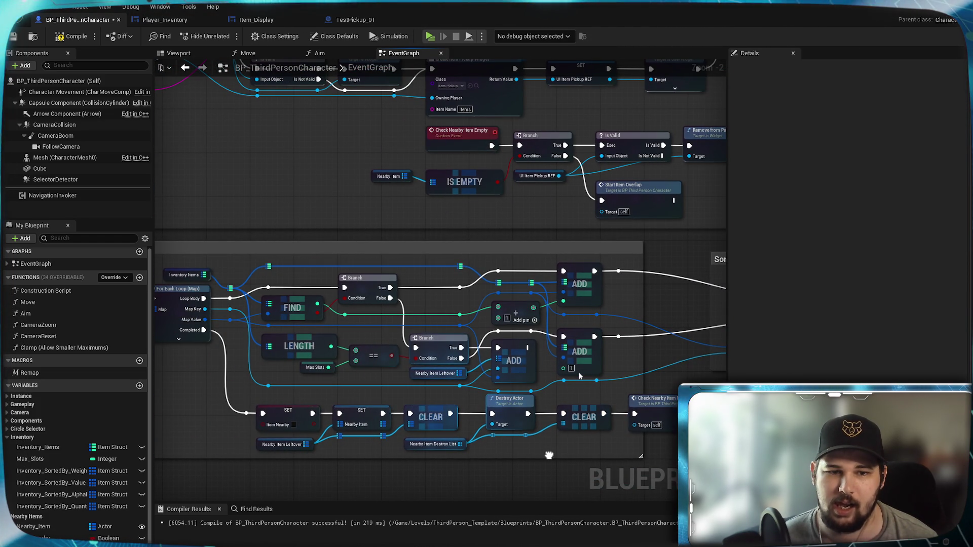
key(alt+Left)
key(alt+Left)
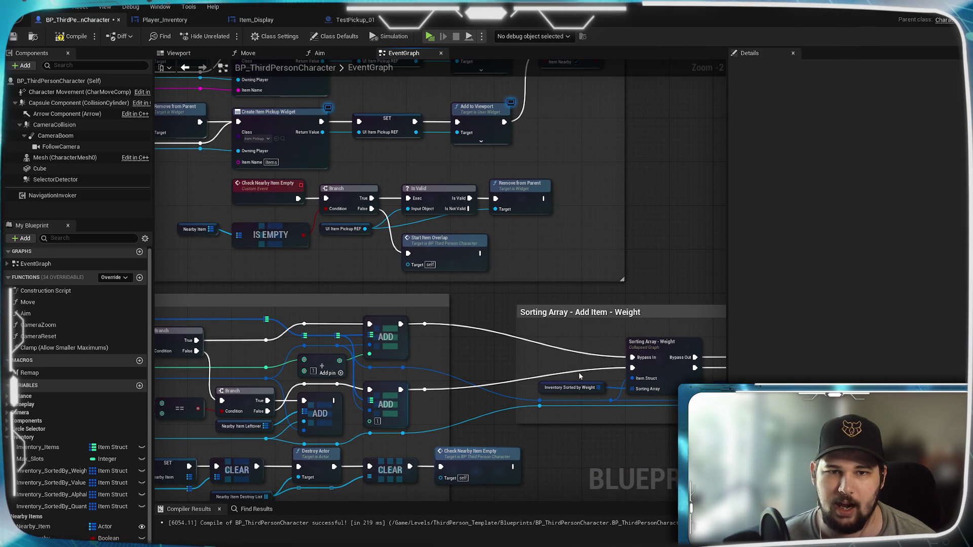
key(alt+Left)
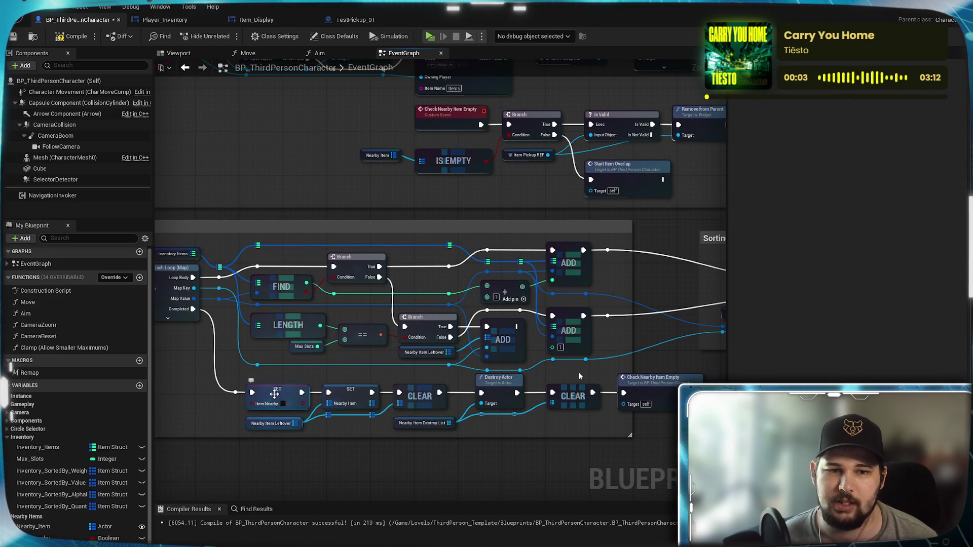
Paste a copy of SET Item Nearby and place it between Branch and Is Valid
click(274, 394)
scroll(268, 410, up, 3)
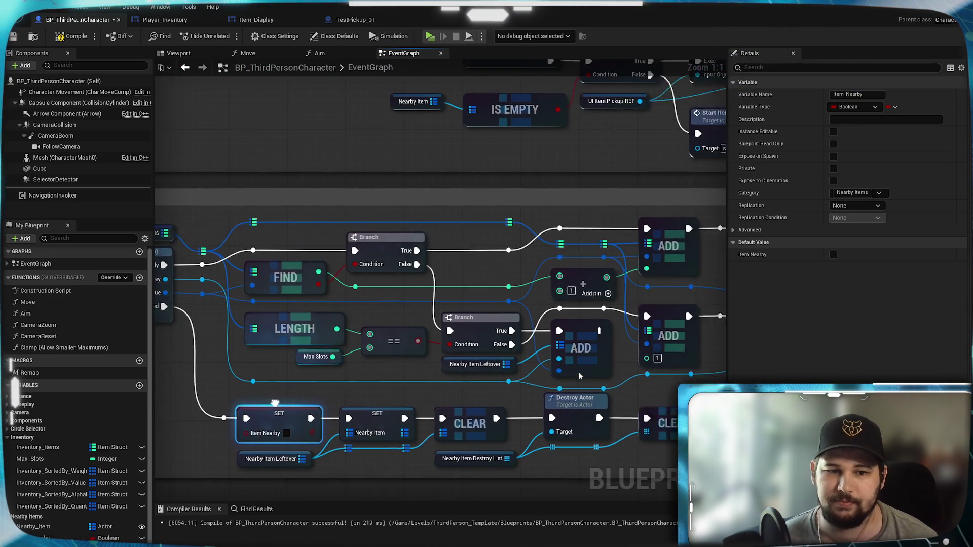
click(352, 405)
drag(352, 406, 503, 311)
key(ctrl+v)
mouse_move(492, 202)
mouse_down()
mouse_move(568, 226)
mouse_move(401, 299)
mouse_up()
drag(406, 261, 488, 255)
drag(619, 338, 445, 266)
Wire Branch True through the SET node into Is Valid, and move UI Item Pickup REF beneath it
click(426, 229)
drag(532, 262, 546, 263)
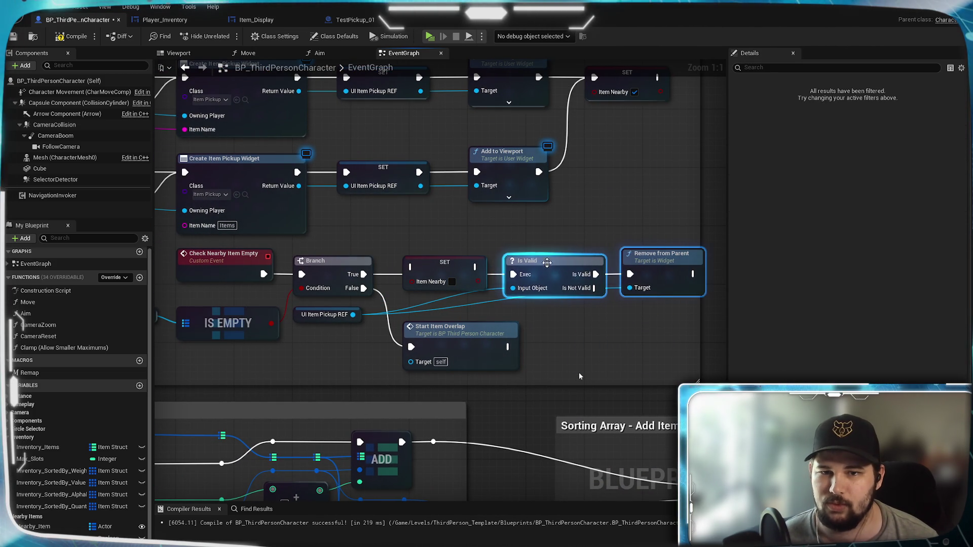
drag(455, 266, 455, 273)
drag(363, 274, 411, 274)
drag(476, 274, 513, 275)
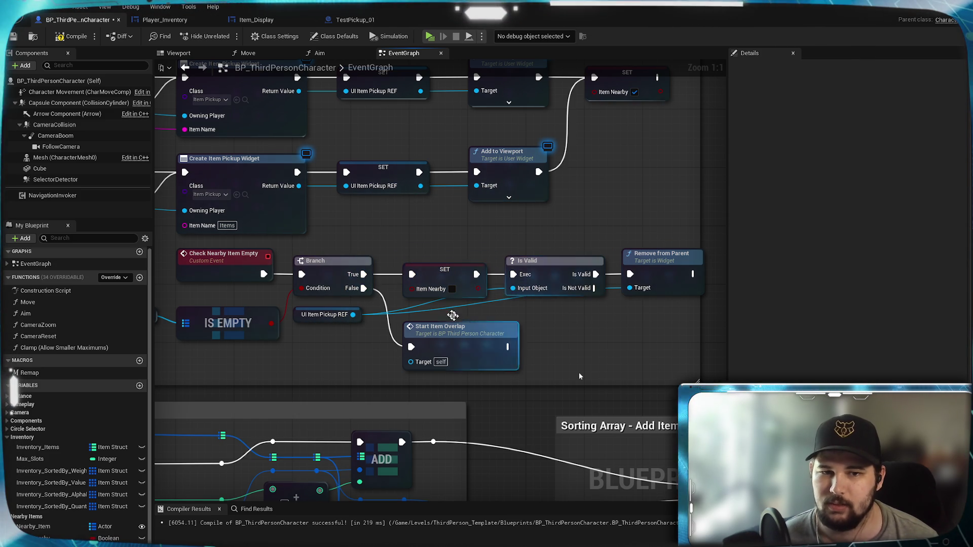
mouse_move(347, 325)
mouse_down()
mouse_move(469, 318)
mouse_move(567, 343)
mouse_move(568, 190)
mouse_move(582, 250)
mouse_move(530, 382)
mouse_move(608, 355)
mouse_move(557, 330)
mouse_move(539, 350)
mouse_move(563, 201)
mouse_move(636, 239)
mouse_move(800, 238)
mouse_move(445, 361)
mouse_move(488, 367)
mouse_up()
click(568, 342)
scroll(568, 342, down, 2)
Wire the loop's Completed path into SET, shifting the SET, CLEAR and Destroy Actor nodes left
scroll(324, 341, up, 2)
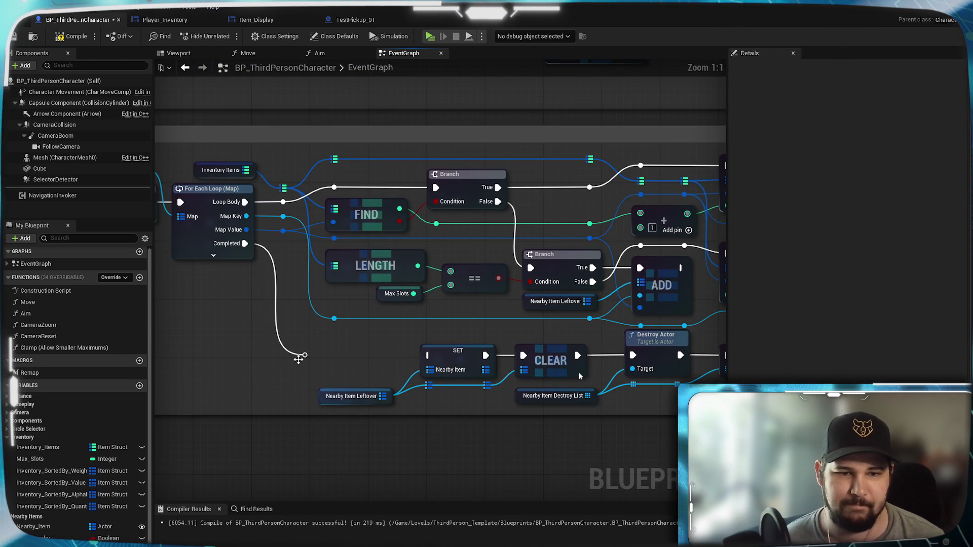
mouse_move(304, 355)
mouse_down()
mouse_move(431, 358)
mouse_move(434, 372)
mouse_move(305, 360)
mouse_move(428, 356)
mouse_up()
scroll(569, 422, down, 1)
mouse_move(568, 422)
mouse_down()
mouse_move(351, 390)
mouse_move(464, 388)
mouse_up()
mouse_move(616, 348)
mouse_down()
mouse_move(254, 306)
mouse_move(410, 348)
mouse_up()
scroll(290, 306, up, 1)
drag(474, 361, 365, 361)
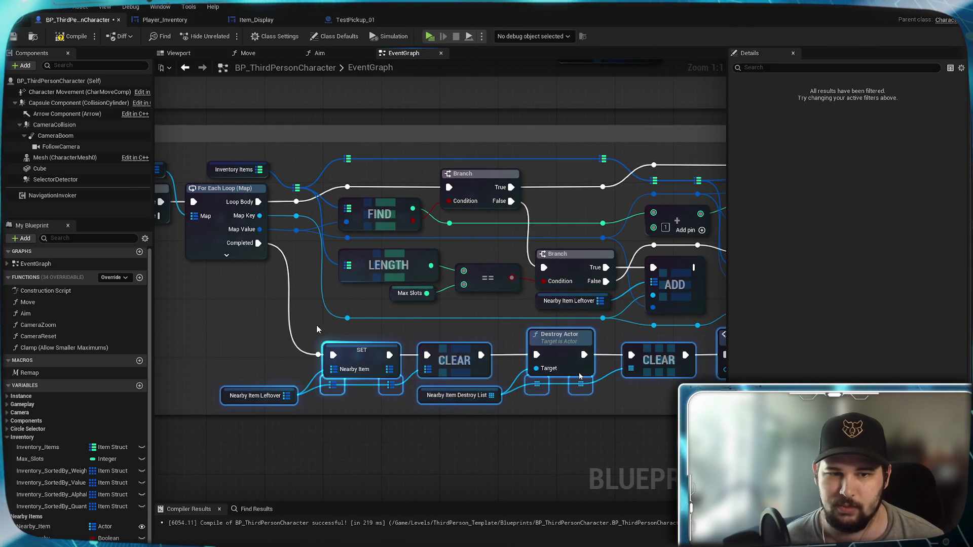
click(401, 406)
drag(402, 398, 579, 373)
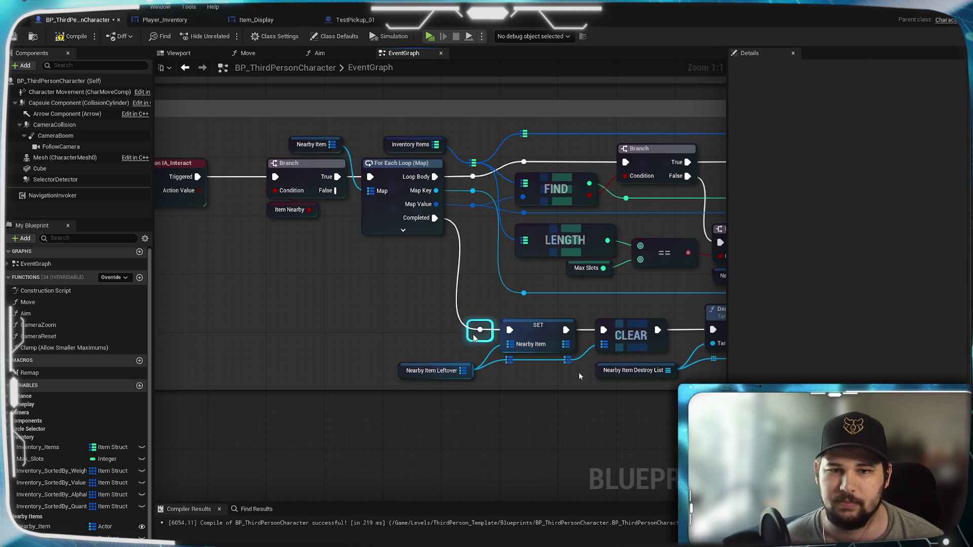
drag(474, 338, 461, 337)
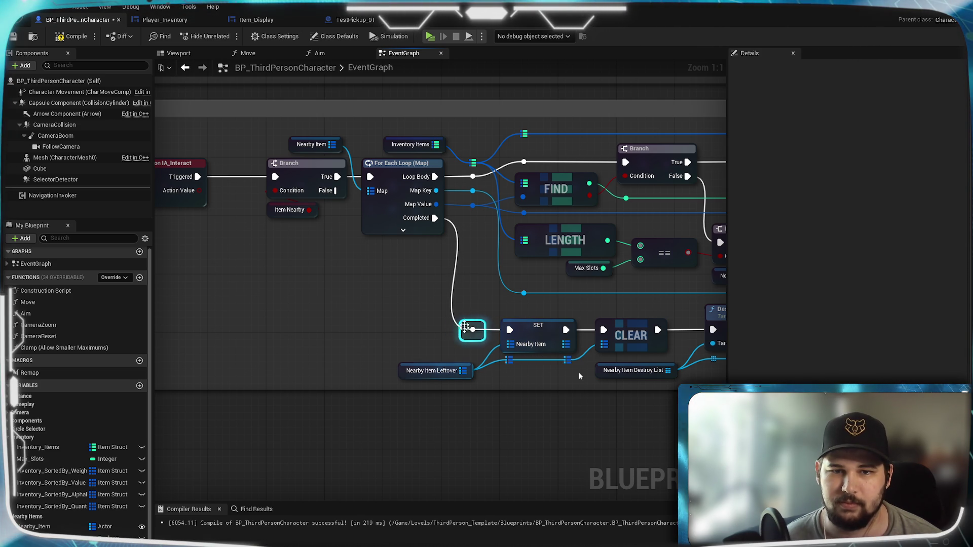
Add a reroute point on the wire below Is Valid and widen the pickup comment box
drag(580, 376, 99, 368)
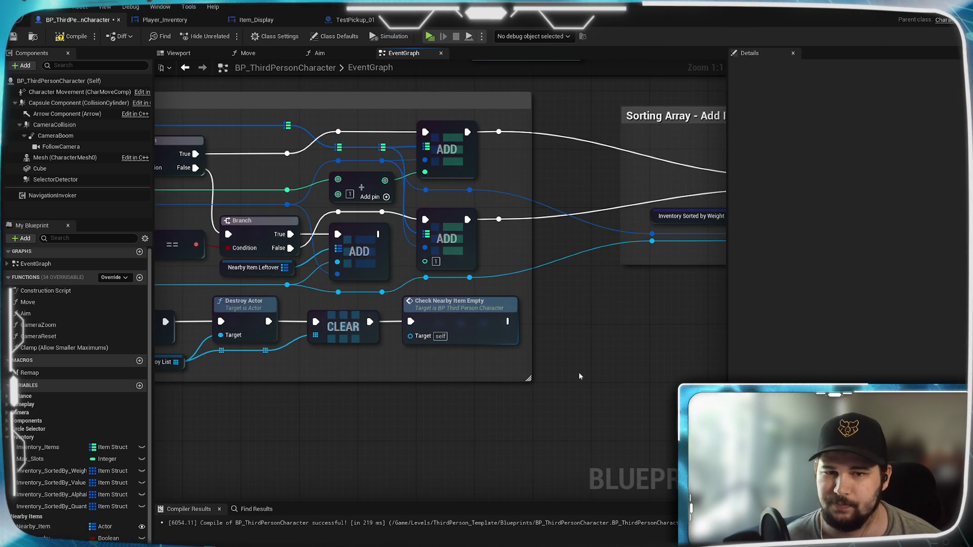
scroll(355, 308, down, 4)
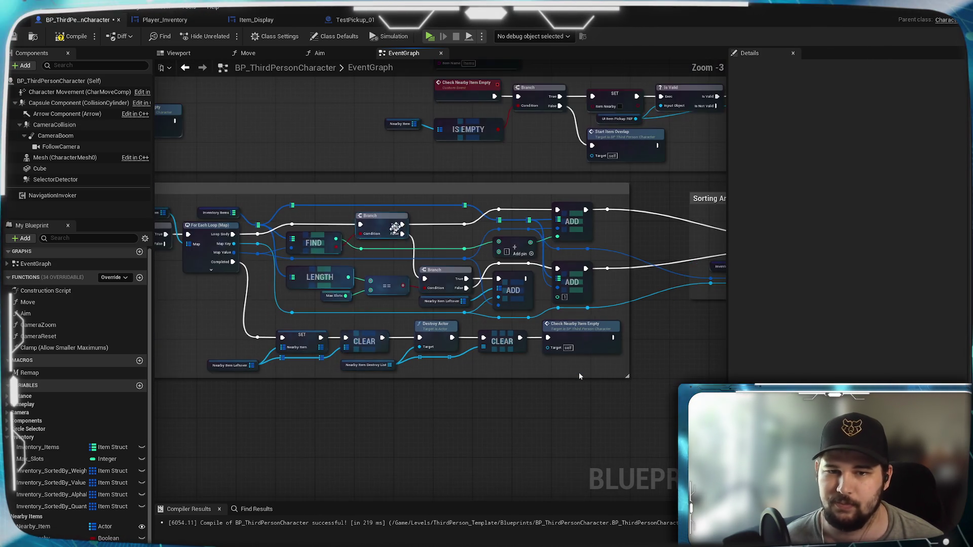
scroll(455, 322, up, 2)
scroll(380, 348, up, 1)
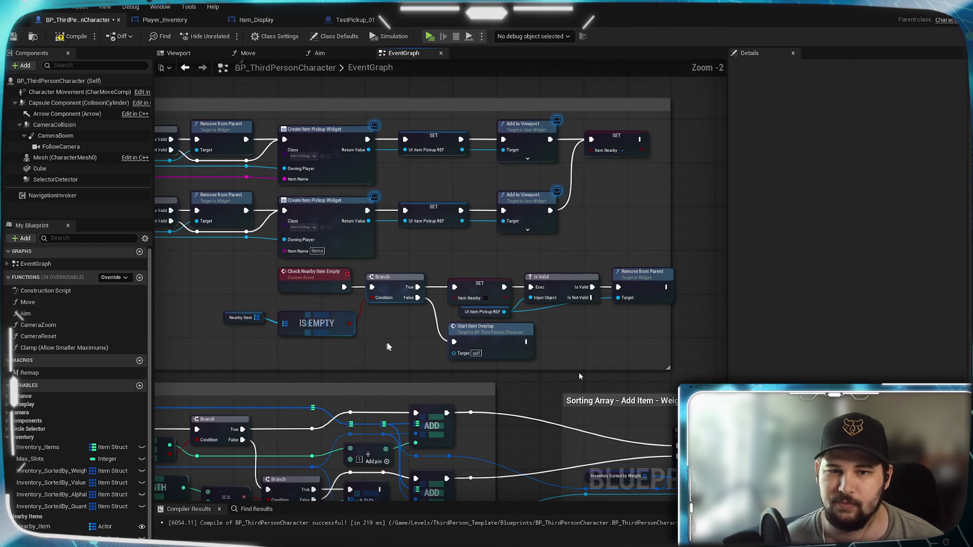
scroll(515, 320, up, 2)
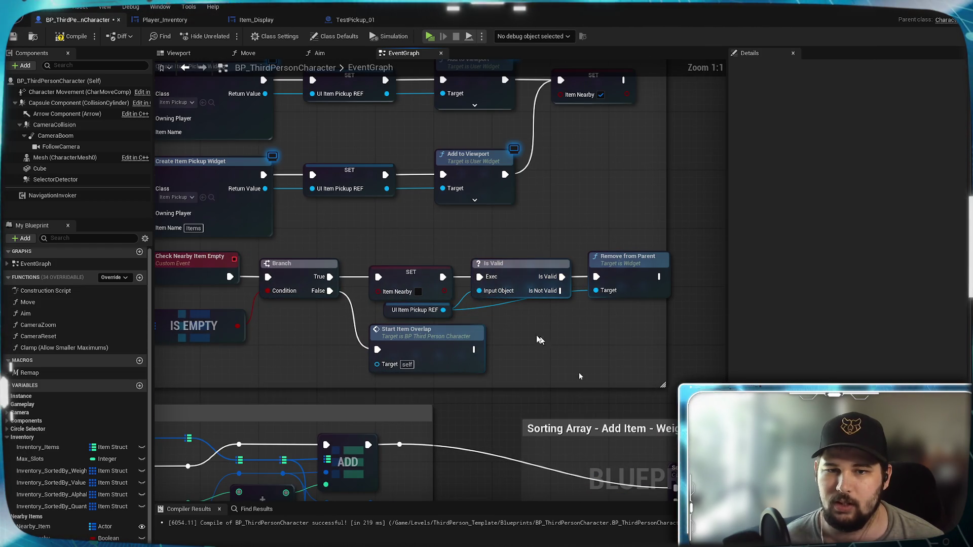
drag(551, 342, 721, 333)
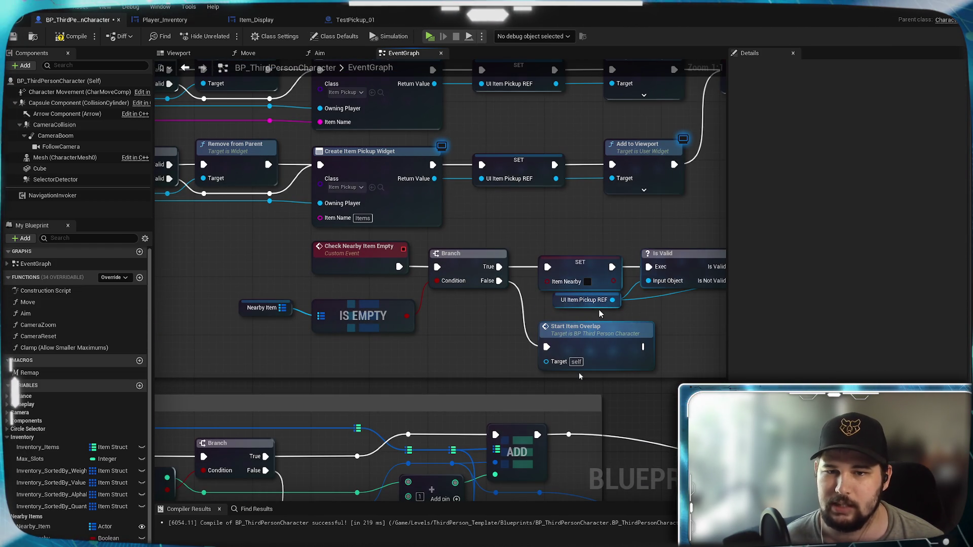
click(592, 315)
mouse_move(592, 315)
mouse_down()
mouse_move(385, 311)
mouse_move(453, 303)
mouse_up()
double_click(450, 299)
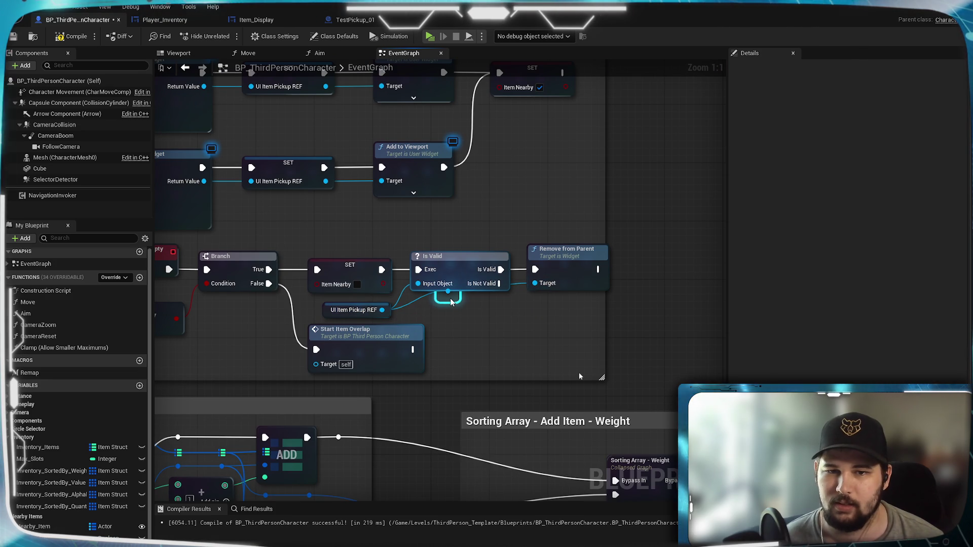
drag(490, 308, 499, 308)
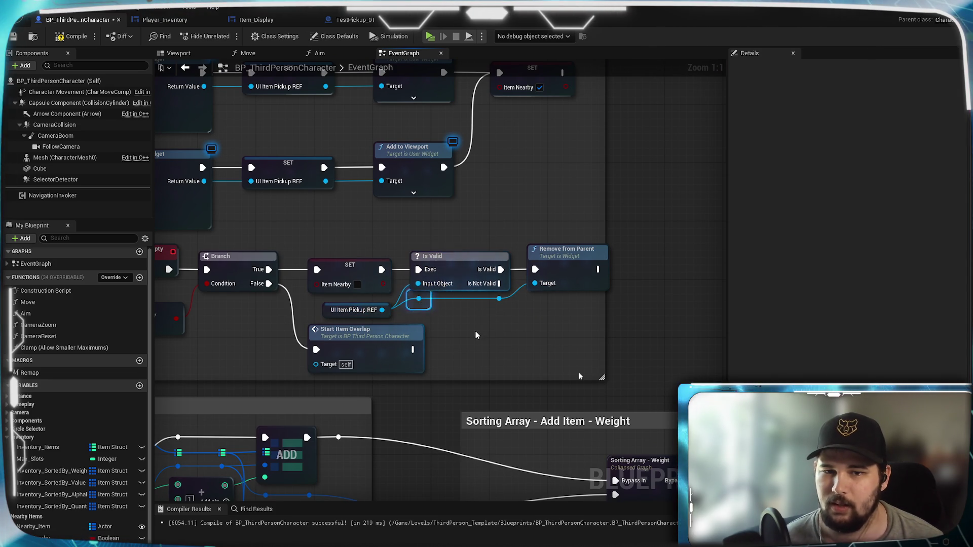
scroll(485, 333, down, 2)
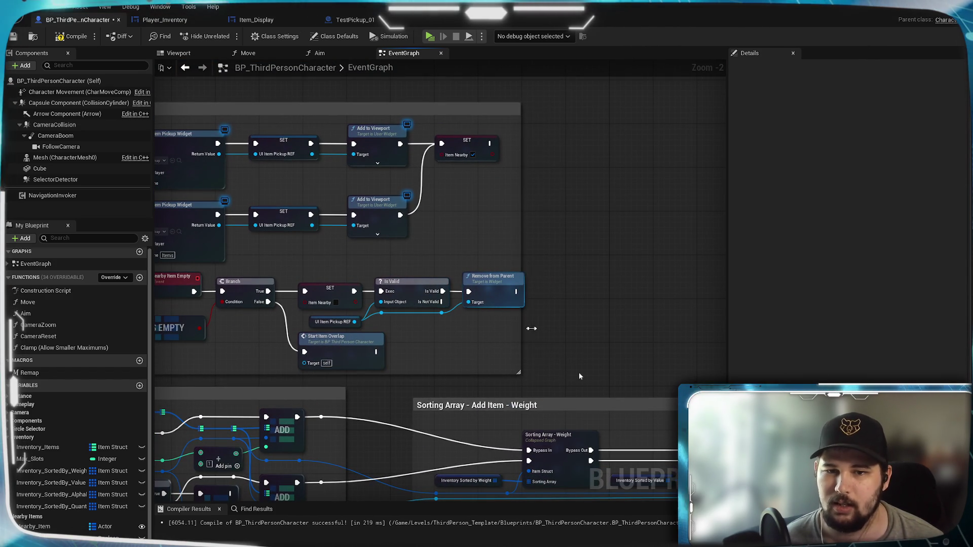
drag(524, 327, 563, 330)
Place the Nearby Item getter directly below the IS EMPTY node
drag(432, 354, 462, 299)
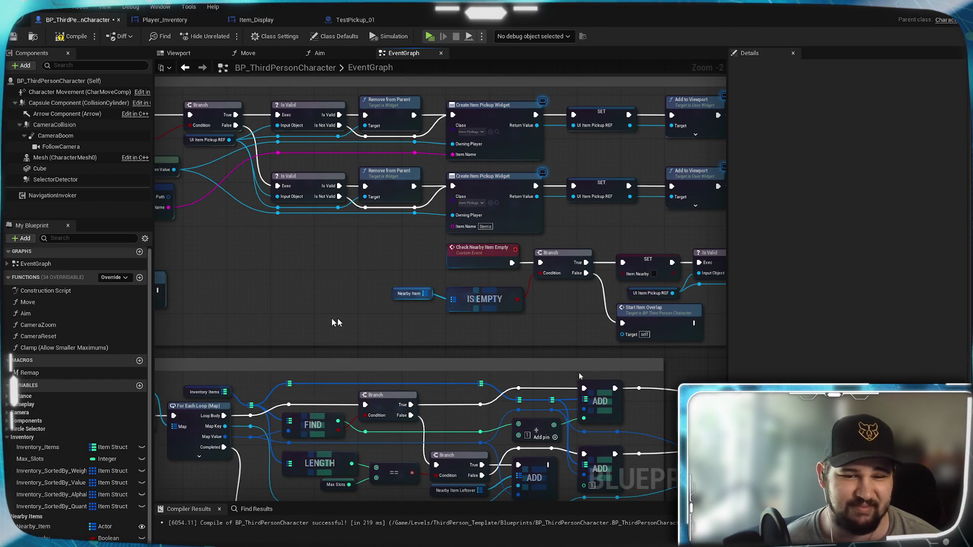
scroll(394, 329, up, 2)
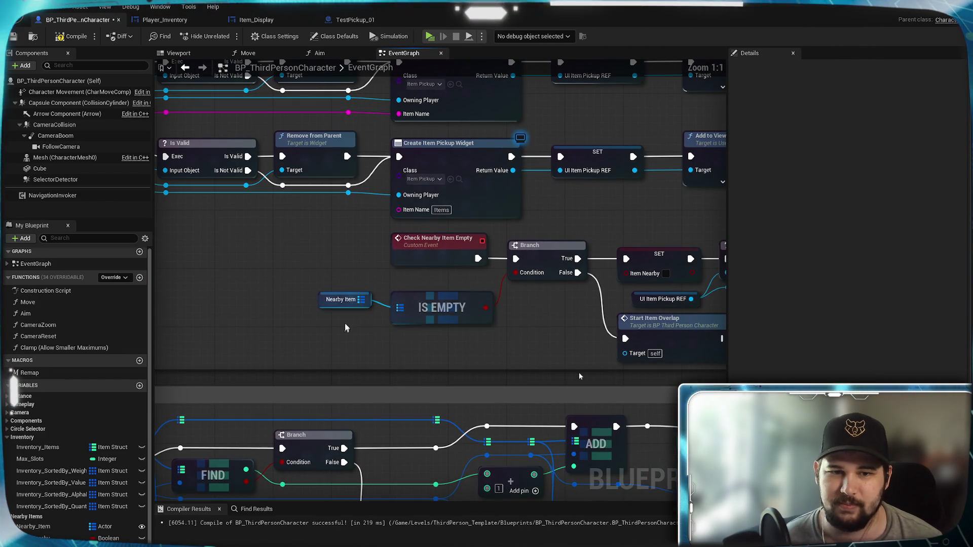
mouse_move(338, 309)
mouse_down()
mouse_move(416, 291)
mouse_move(408, 352)
mouse_up()
click(473, 352)
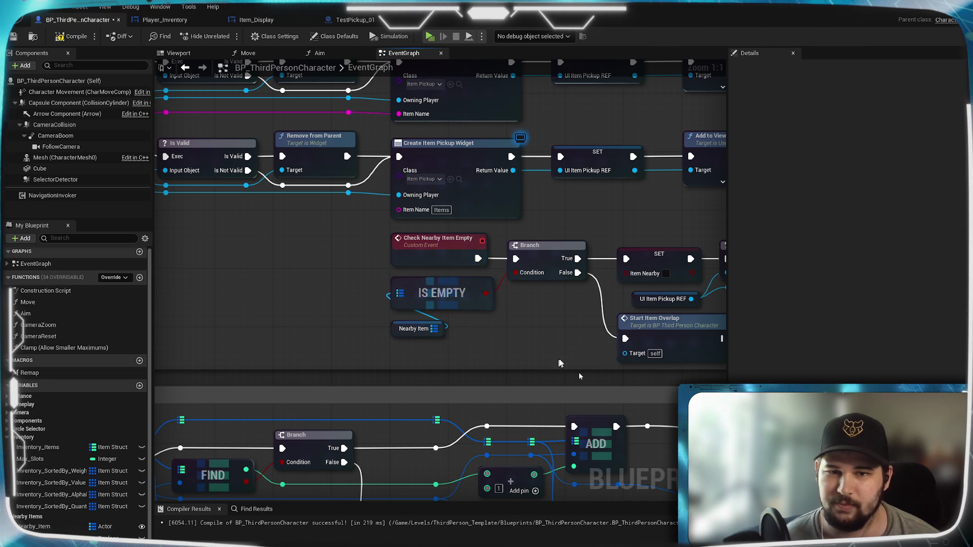
drag(562, 342, 330, 322)
mouse_move(228, 306)
mouse_down()
mouse_move(451, 305)
mouse_move(456, 329)
mouse_up()
scroll(233, 295, down, 2)
mouse_move(232, 295)
mouse_down()
mouse_move(521, 278)
mouse_move(191, 285)
mouse_move(413, 274)
mouse_move(148, 269)
mouse_up()
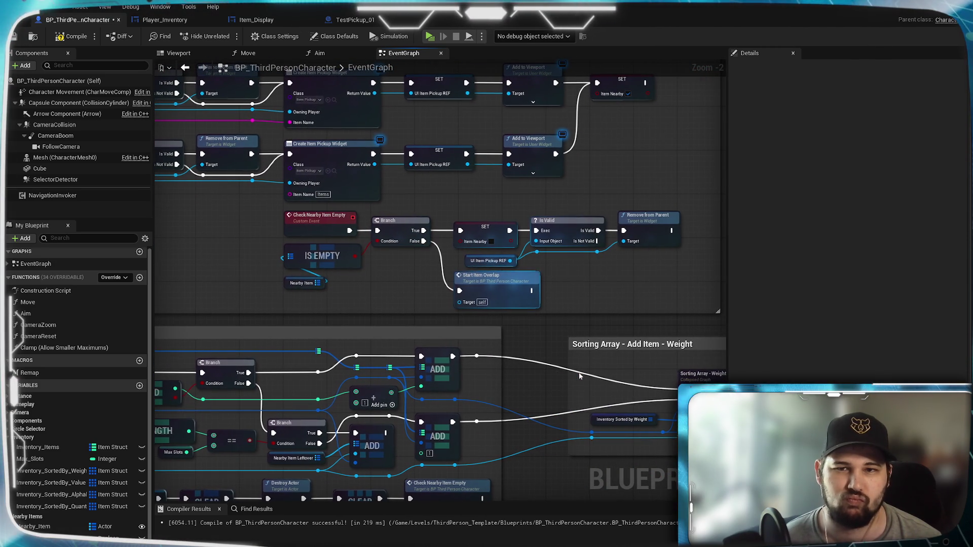
Move the Check Nearby group about 190 px left and narrow the comment to fit
drag(629, 296, 279, 224)
scroll(278, 224, up, 4)
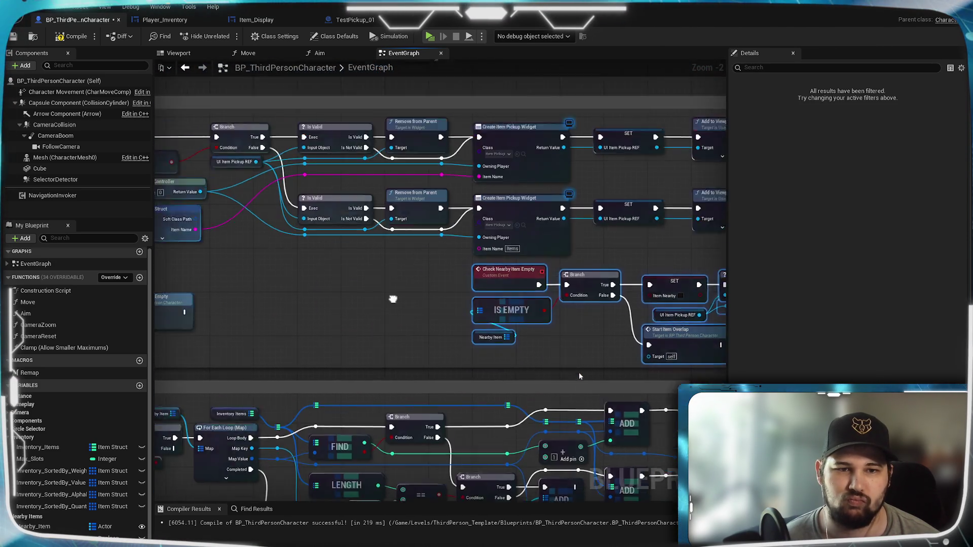
drag(556, 280, 470, 282)
click(507, 365)
mouse_move(720, 355)
mouse_down()
mouse_move(593, 309)
mouse_move(538, 318)
mouse_move(481, 310)
mouse_up()
drag(320, 376, 469, 361)
scroll(580, 376, down, 3)
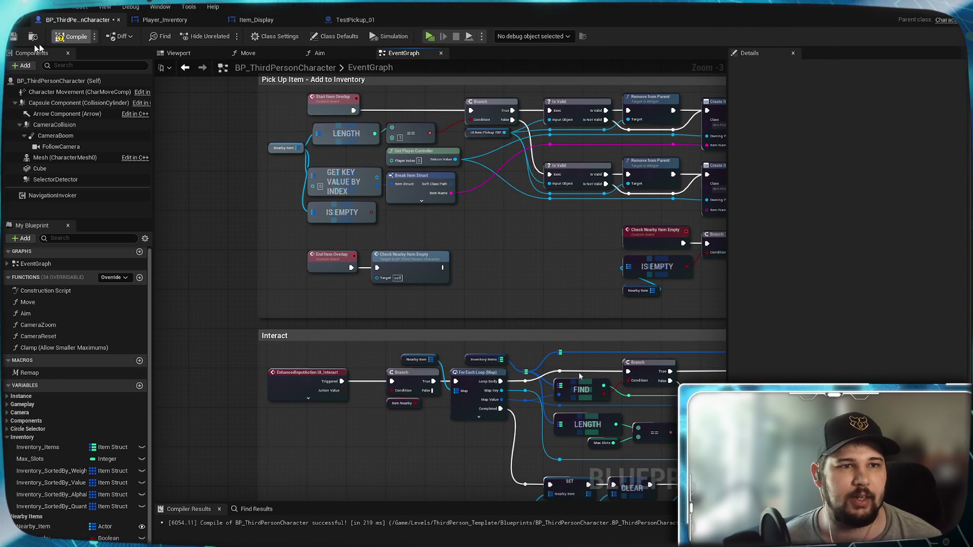
Save BP_ThirdPersonCharacter and bring the Sorting Array group into view
click(14, 37)
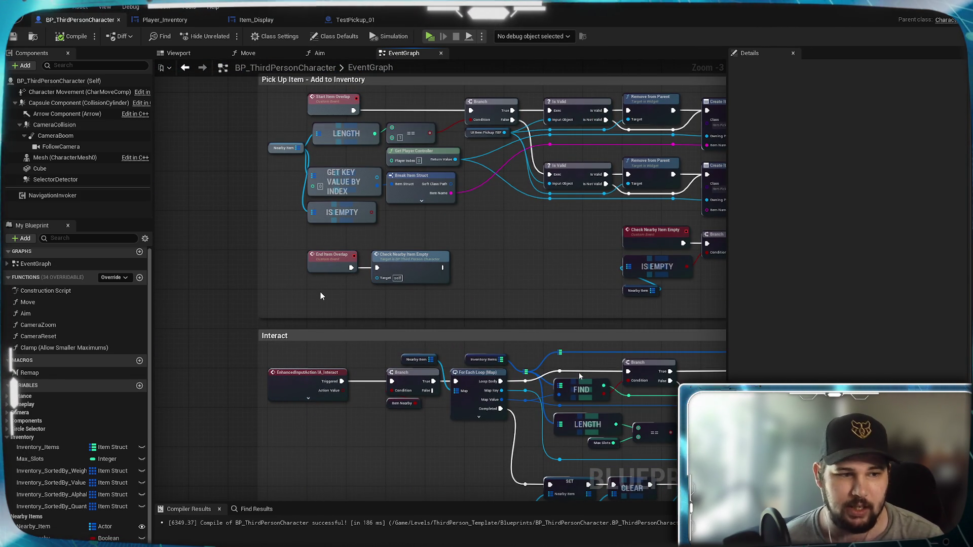
scroll(321, 296, down, 1)
scroll(296, 328, down, 1)
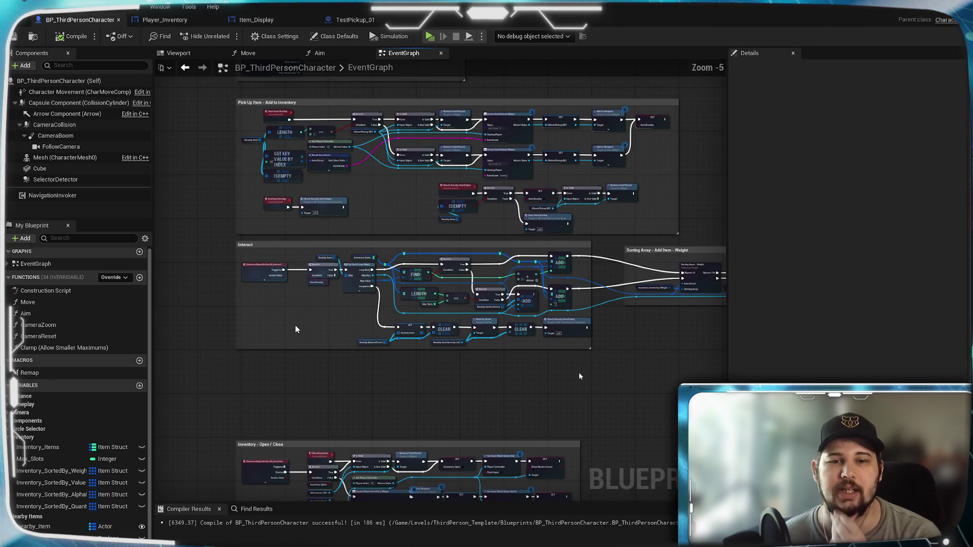
drag(297, 330, 298, 382)
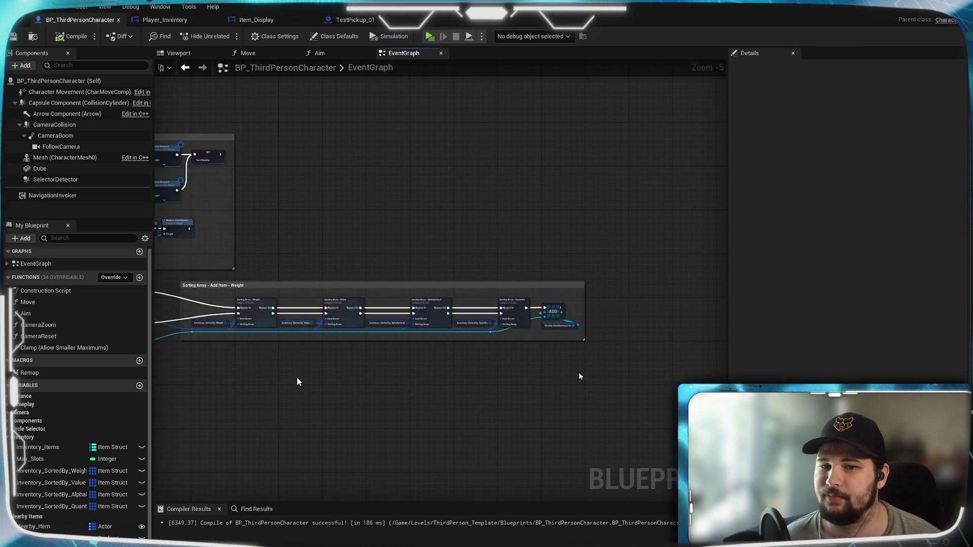
scroll(534, 357, up, 3)
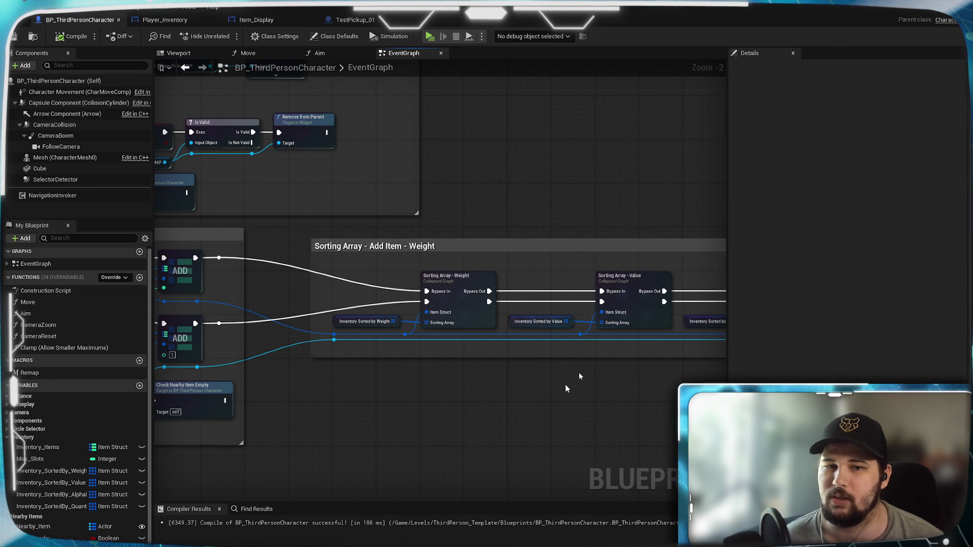
Review the Weight, Value, Alphabetical and Quantity sort nodes leading to the ADD node
mouse_move(616, 394)
mouse_down()
mouse_move(294, 400)
mouse_move(342, 412)
mouse_up()
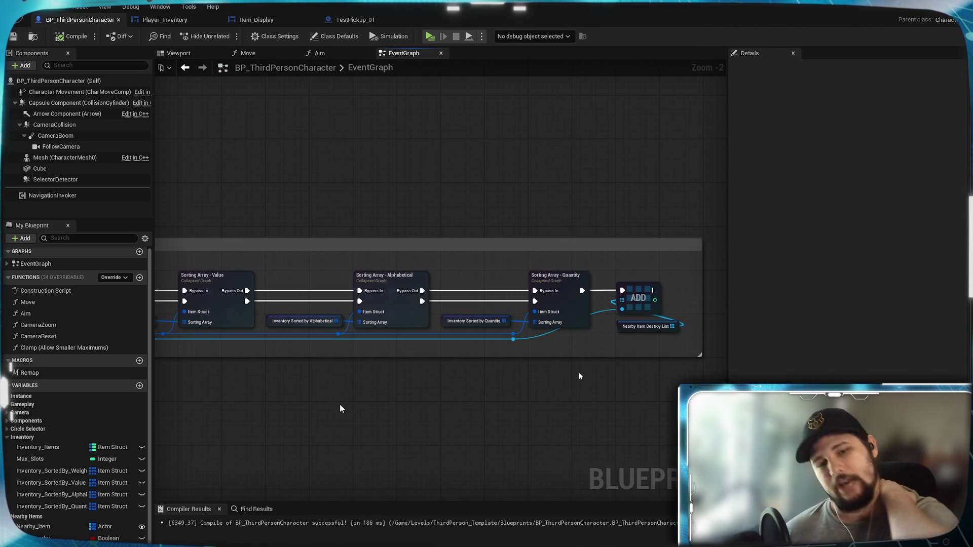
mouse_move(303, 386)
mouse_down()
mouse_move(326, 405)
mouse_move(430, 389)
mouse_up()
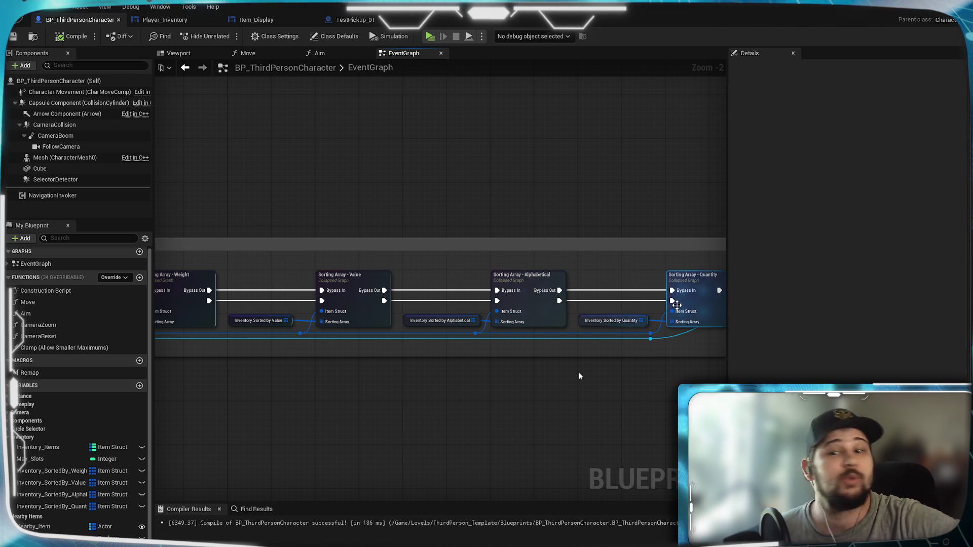
drag(552, 390, 320, 387)
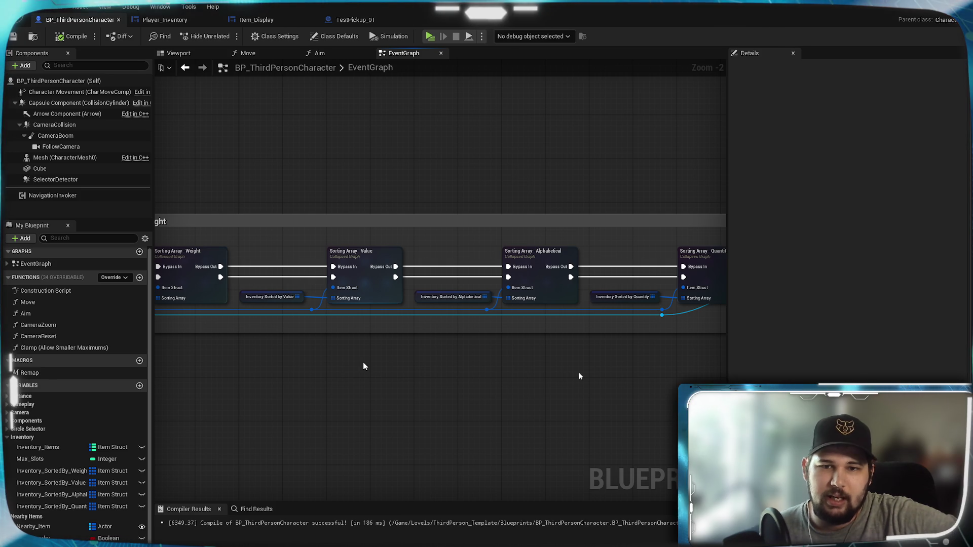
mouse_move(549, 257)
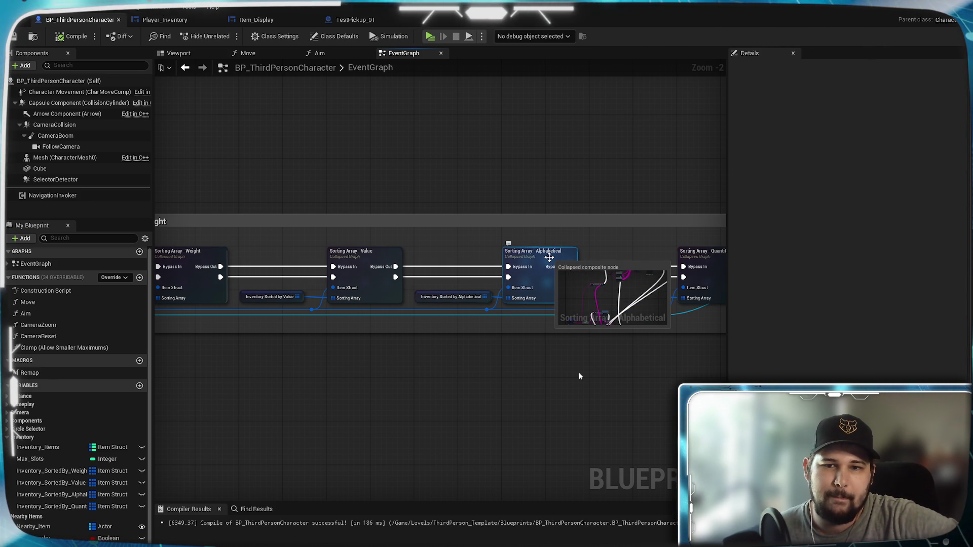
drag(572, 383, 376, 404)
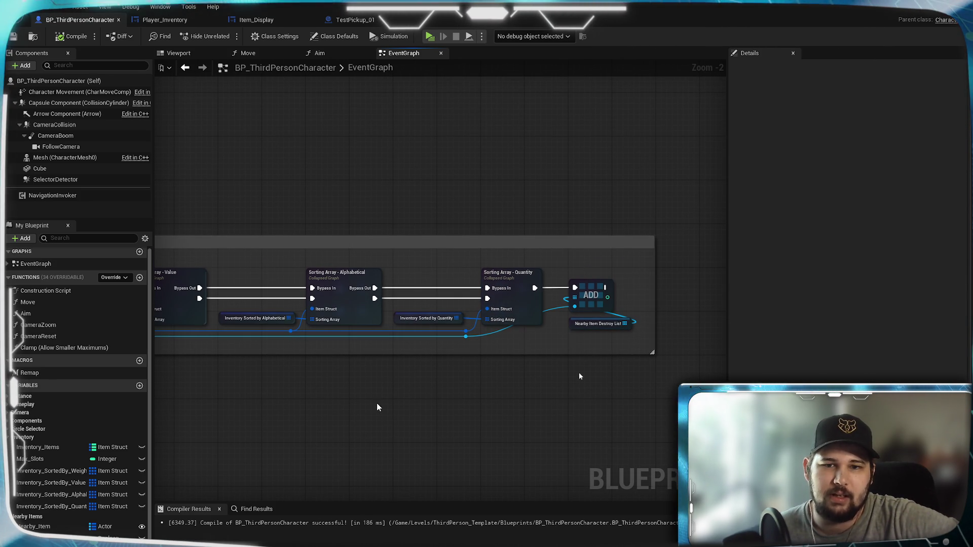
mouse_move(335, 413)
mouse_down()
mouse_move(658, 397)
mouse_move(360, 386)
mouse_move(380, 431)
mouse_move(415, 406)
mouse_move(538, 393)
mouse_move(437, 425)
mouse_up()
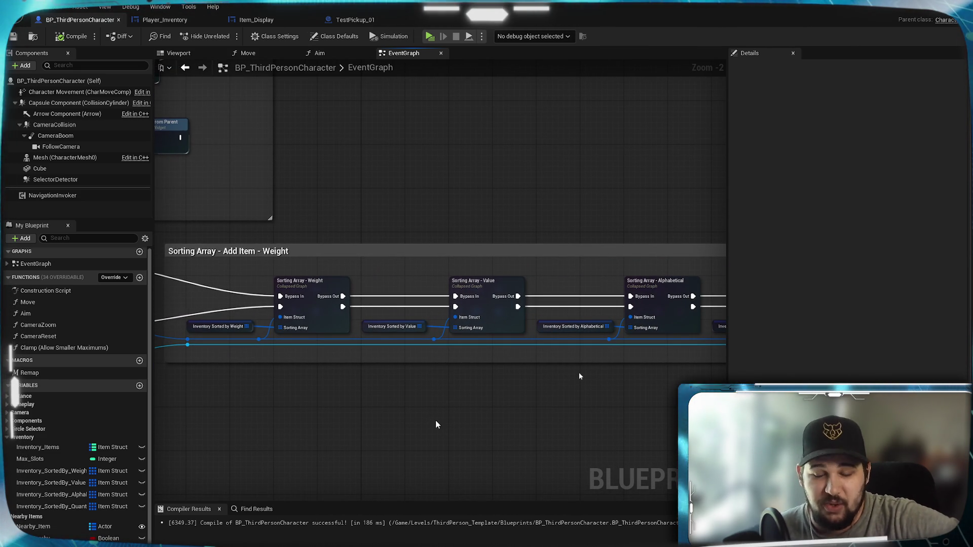
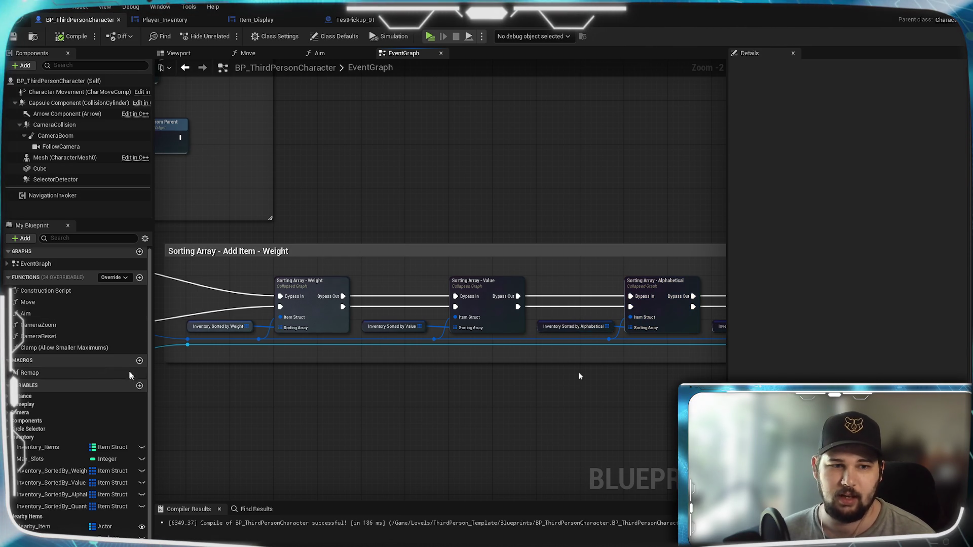
Add a new macro named Sort_Secondary_Alphabetical to the blueprint
click(140, 360)
text(Secondary_S)
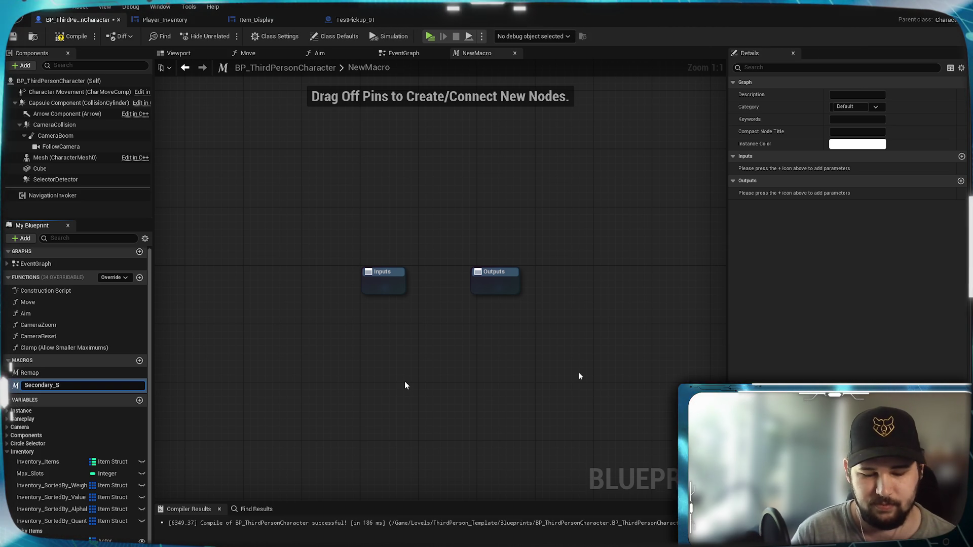
key(BackSpace)
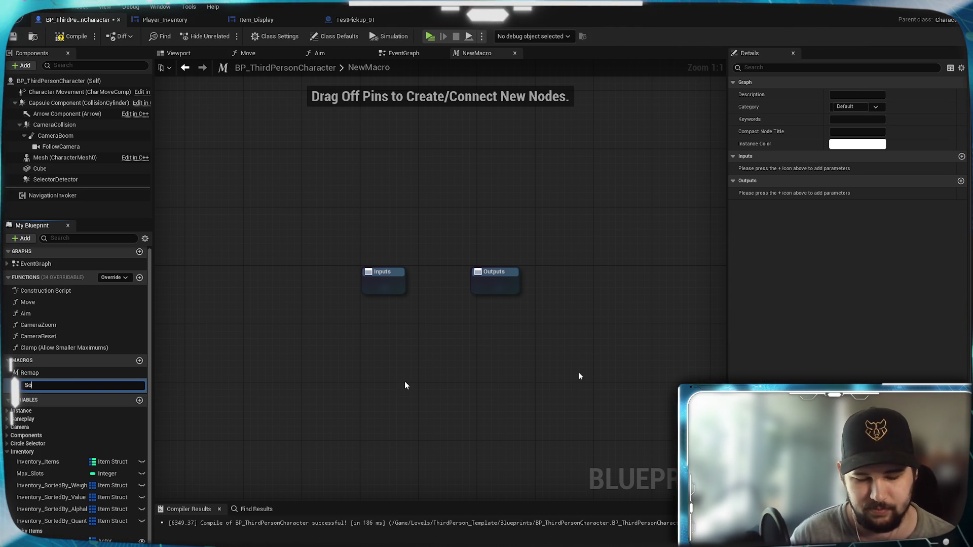
text(rt_Secondary)
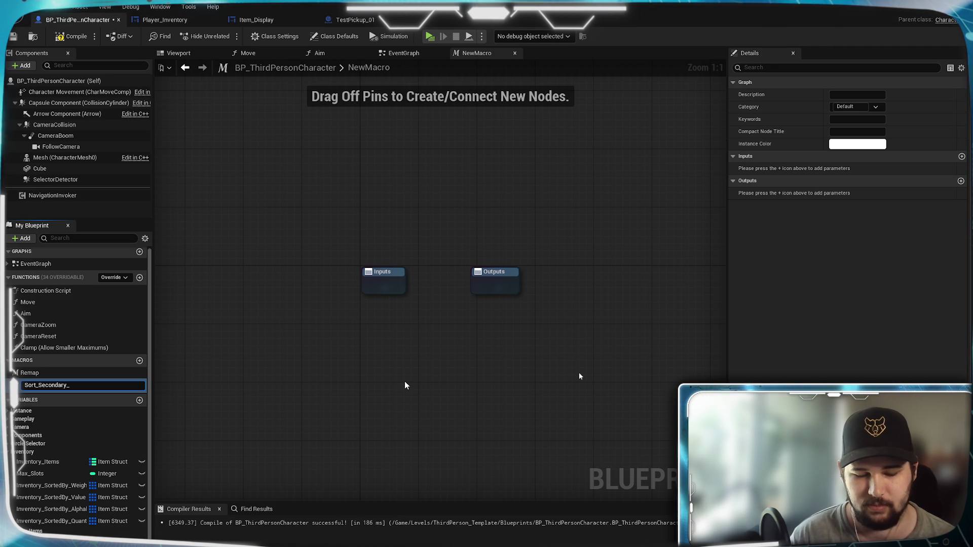
text(_Alphabetic)
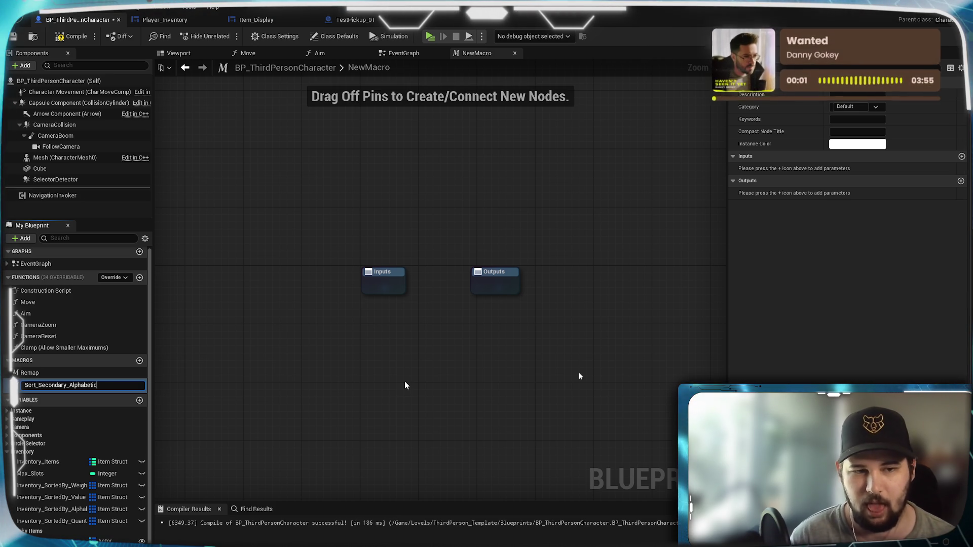
text(al)
key(Return)
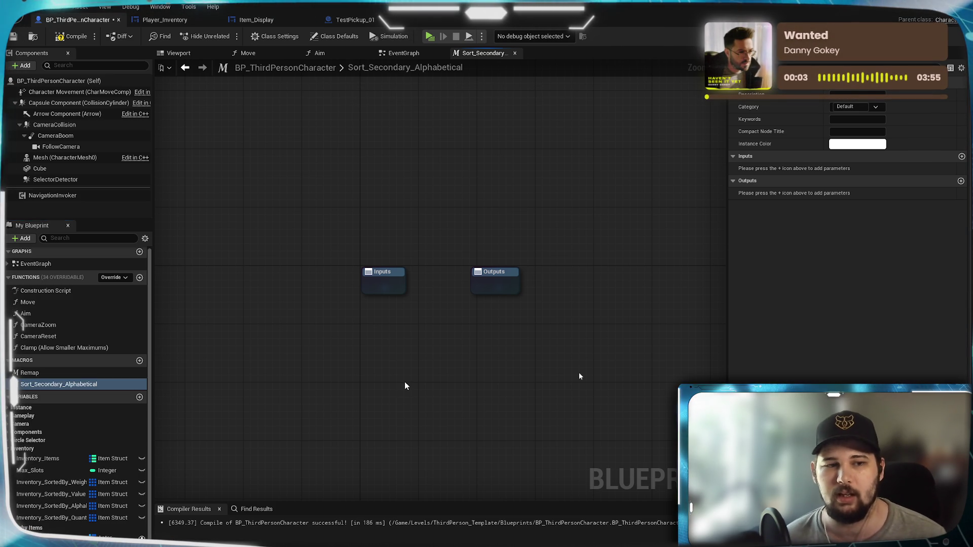
Spread the macro's Inputs and Outputs nodes apart, then compile and save BP_ThirdPersonCharacter
mouse_move(433, 358)
mouse_down()
mouse_move(263, 360)
mouse_move(274, 337)
mouse_up()
mouse_move(347, 261)
mouse_down()
mouse_move(656, 261)
mouse_move(645, 269)
mouse_up()
click(528, 218)
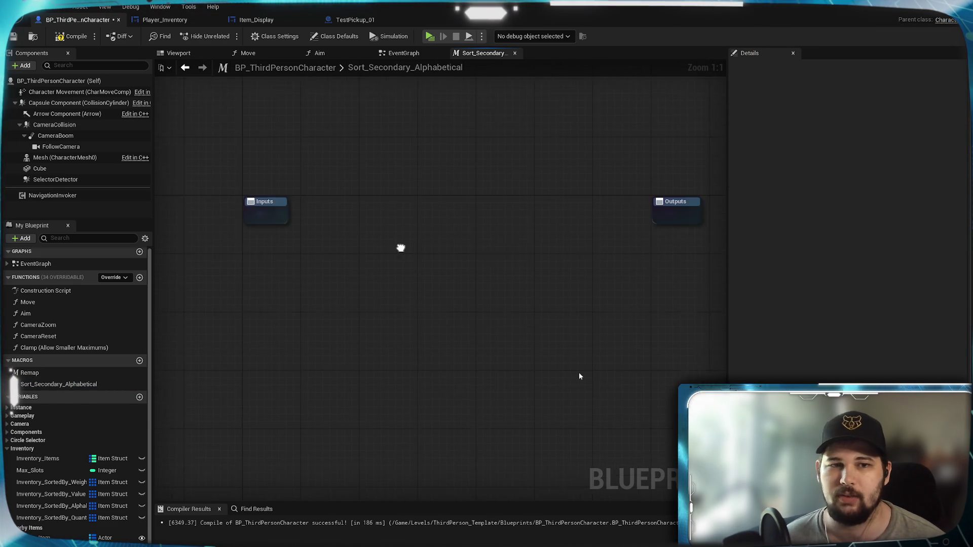
click(63, 33)
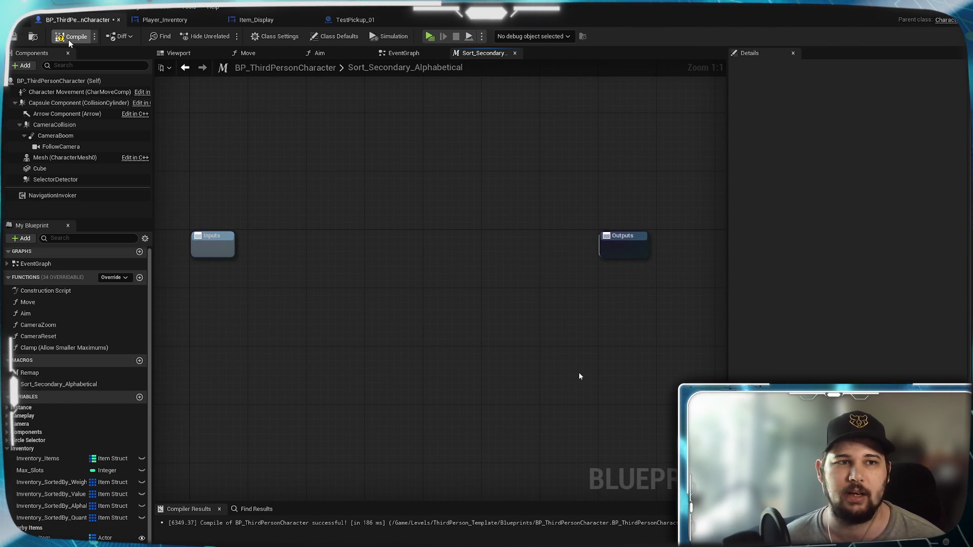
click(13, 36)
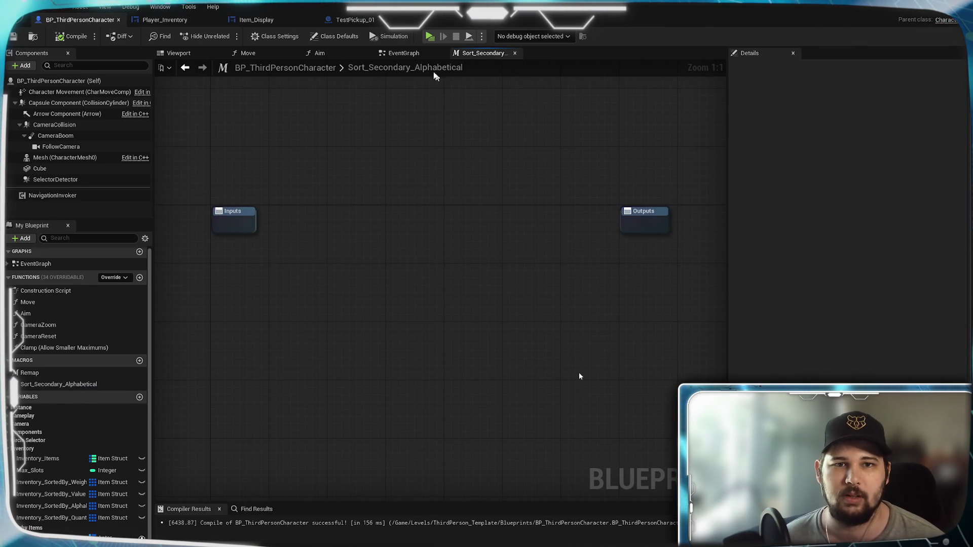
click(403, 53)
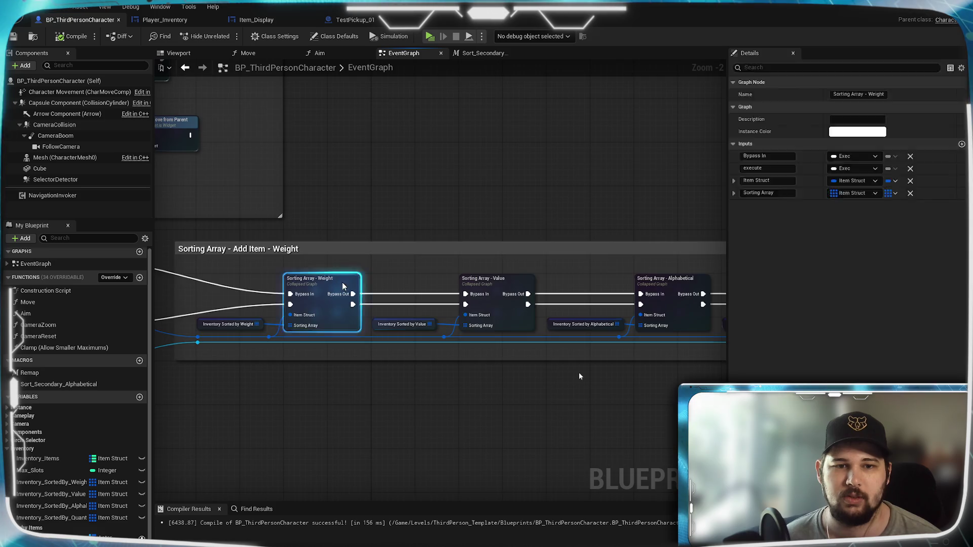
Open the Sorting Array - Weight graph and survey its For Each Loop, compare and ADD nodes
double_click(311, 304)
scroll(463, 320, up, 1)
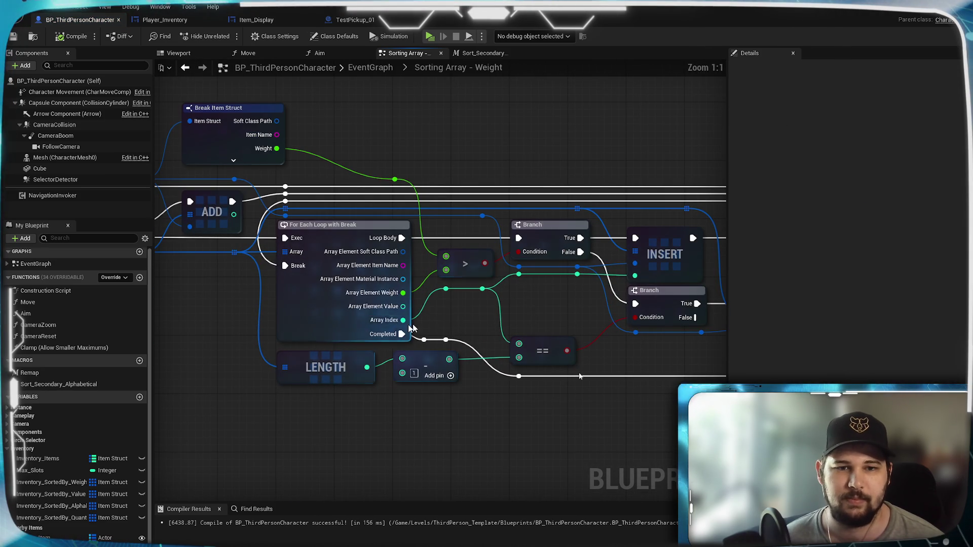
scroll(427, 320, up, 1)
mouse_move(428, 320)
mouse_down()
mouse_move(432, 365)
mouse_move(418, 366)
mouse_up()
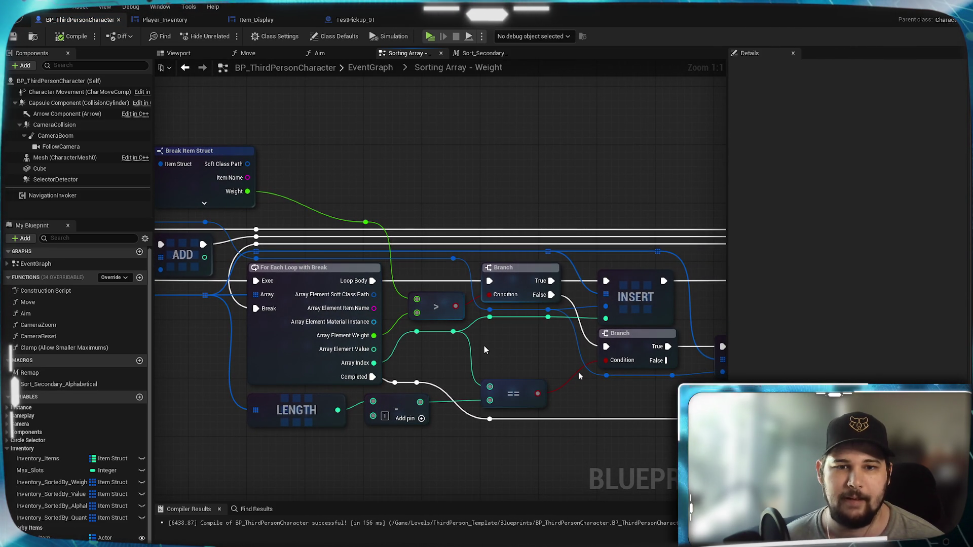
drag(484, 346, 328, 250)
drag(198, 138, 327, 194)
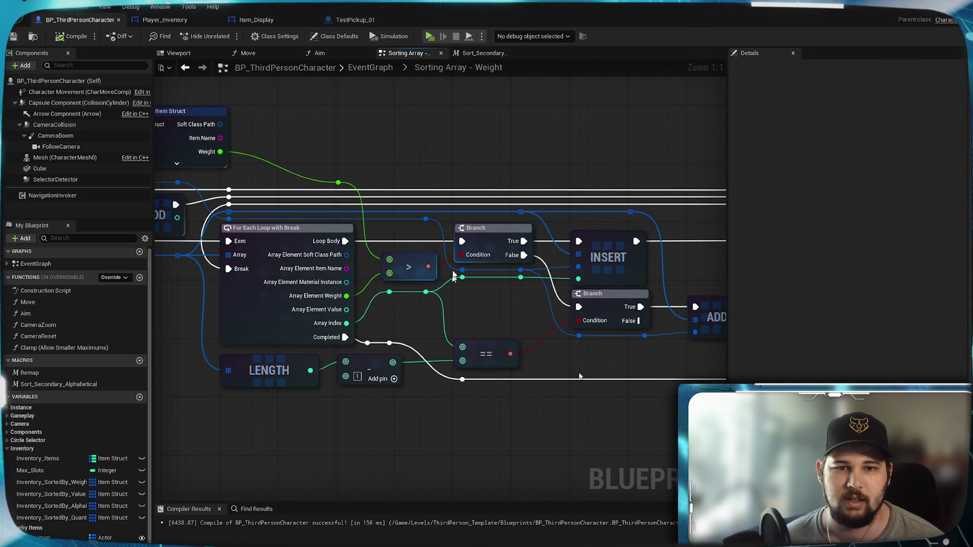
mouse_move(425, 260)
mouse_down()
mouse_move(425, 306)
mouse_move(413, 314)
mouse_up()
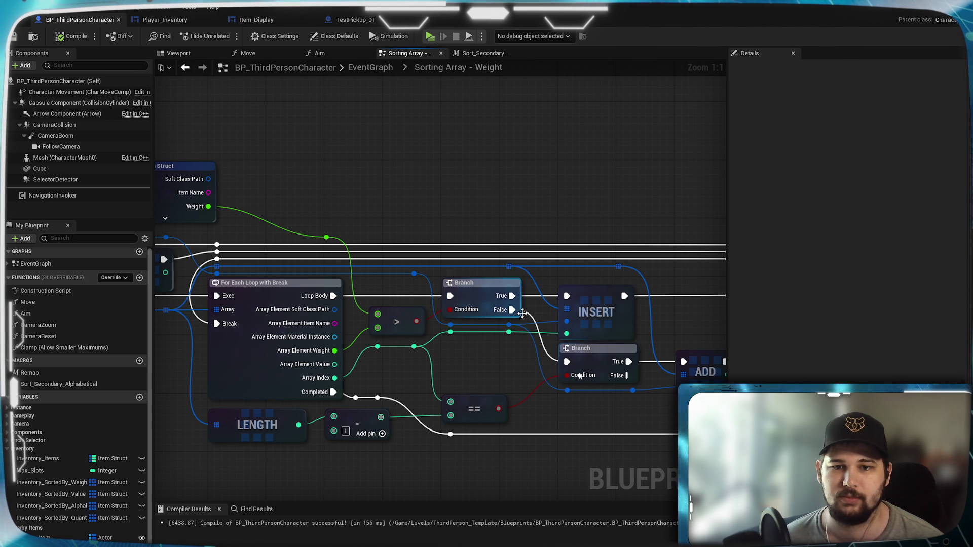
mouse_move(505, 365)
mouse_down()
mouse_move(433, 277)
mouse_move(500, 307)
mouse_move(479, 301)
mouse_move(450, 258)
mouse_up()
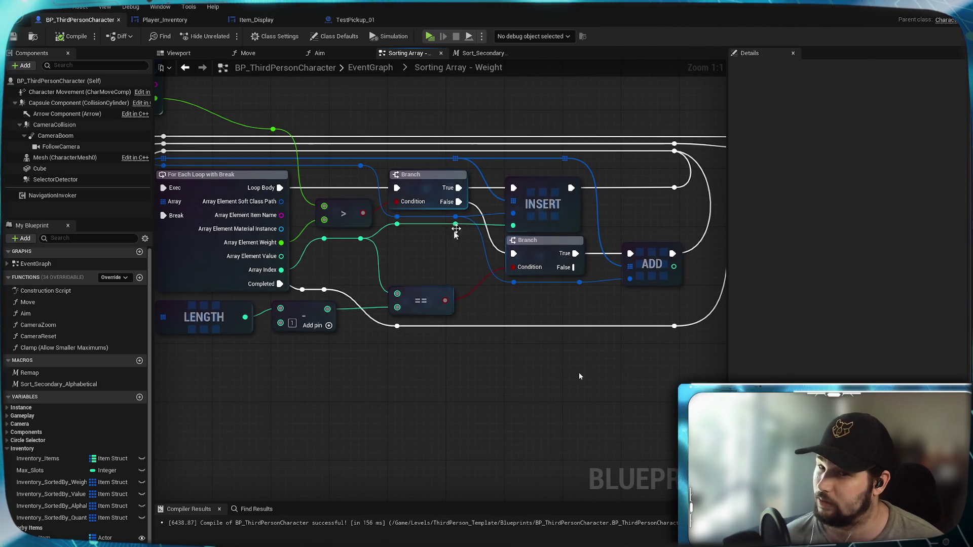
Select the > compare node and drag a new wire from the Branch's False output
click(330, 202)
drag(323, 219, 443, 240)
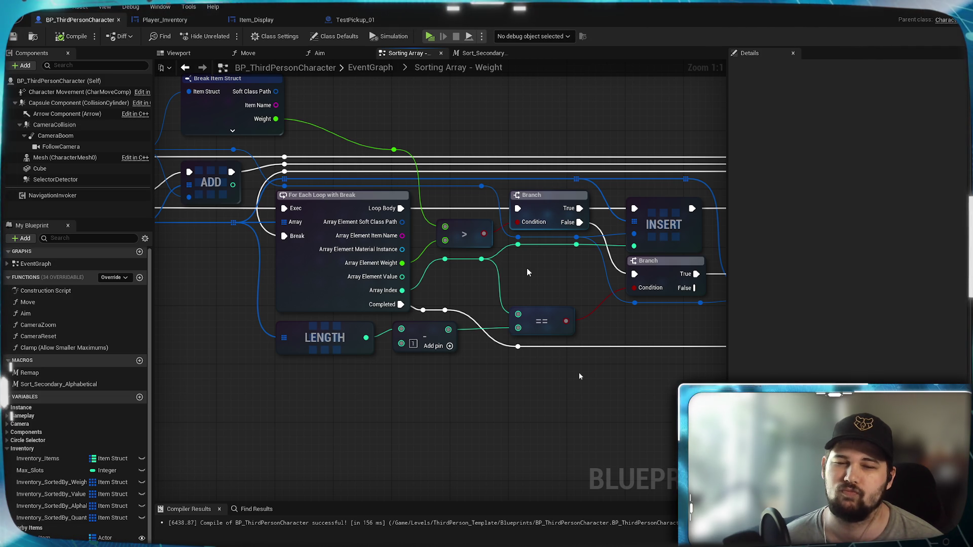
drag(579, 222, 586, 371)
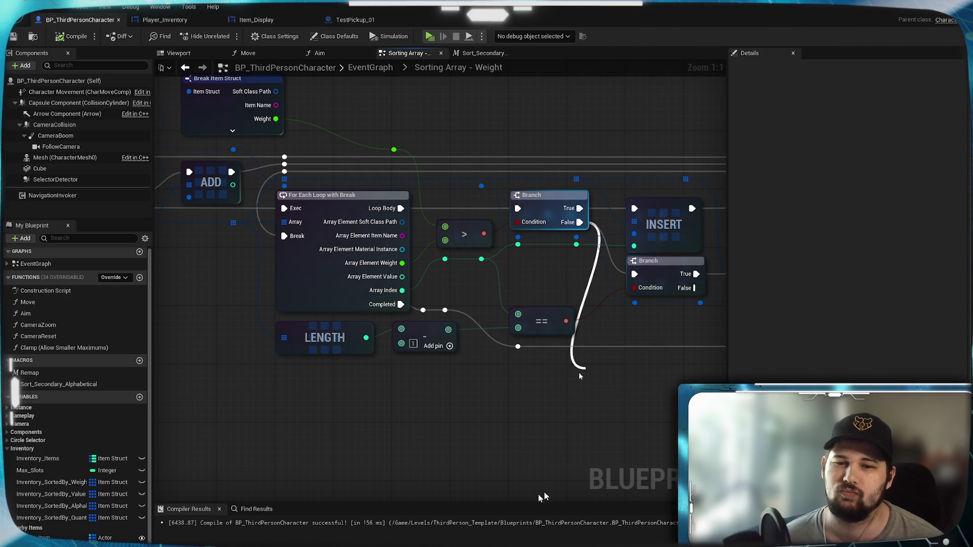
Add an == node and a new Branch, chaining the first Branch's False path through it
text(==)
key(Return)
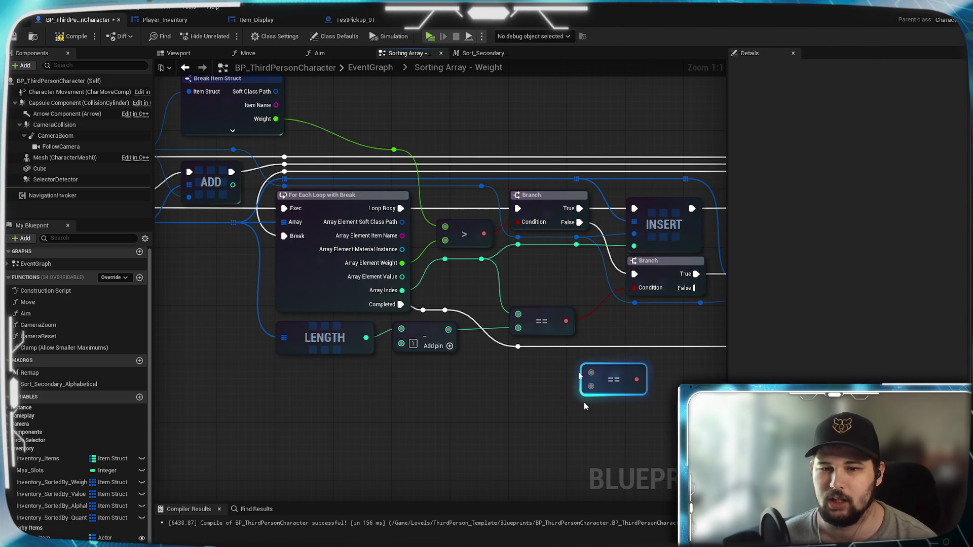
mouse_move(550, 386)
mouse_down()
mouse_move(530, 386)
mouse_move(667, 428)
mouse_move(584, 390)
mouse_up()
click(614, 369)
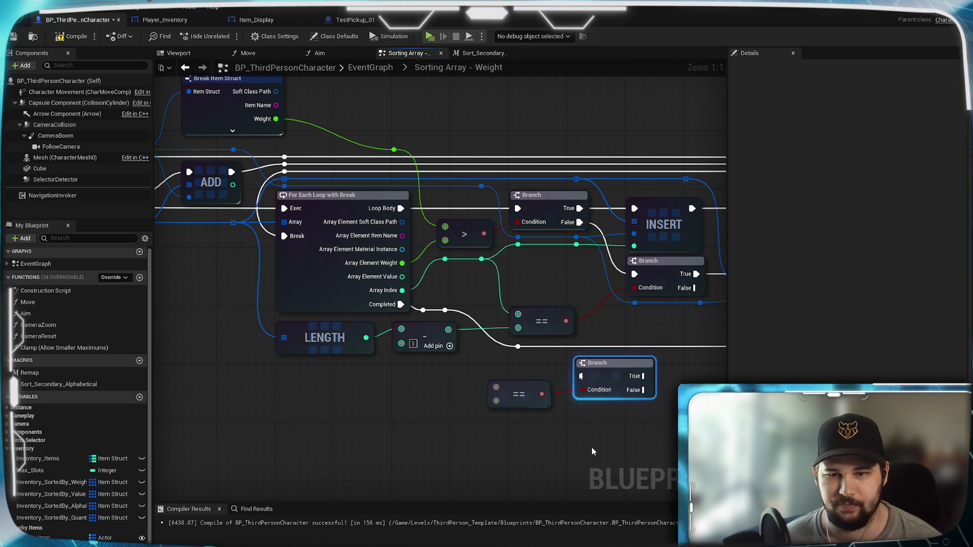
drag(579, 222, 583, 377)
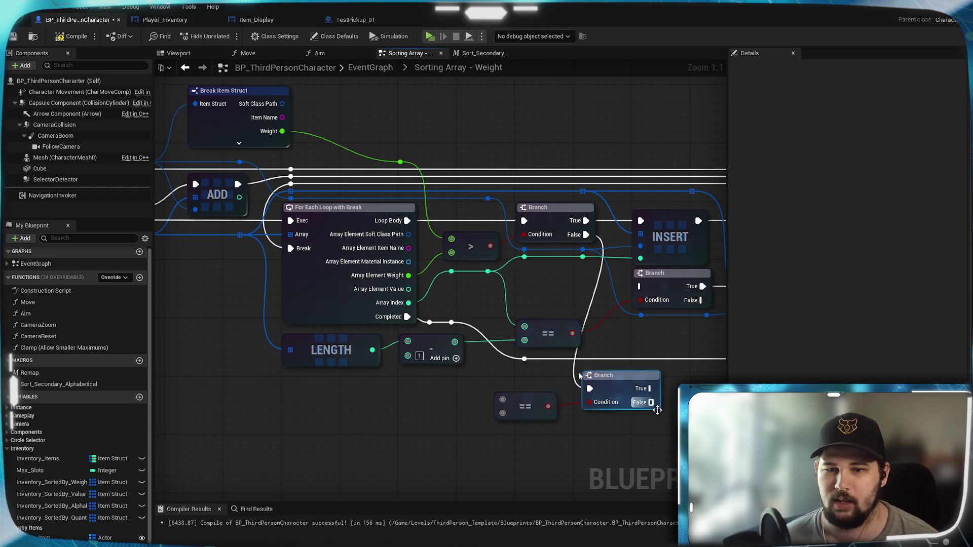
drag(652, 403, 640, 287)
Lower the new Branch and == nodes and wire Array Element Weight into the == node
drag(510, 337, 361, 361)
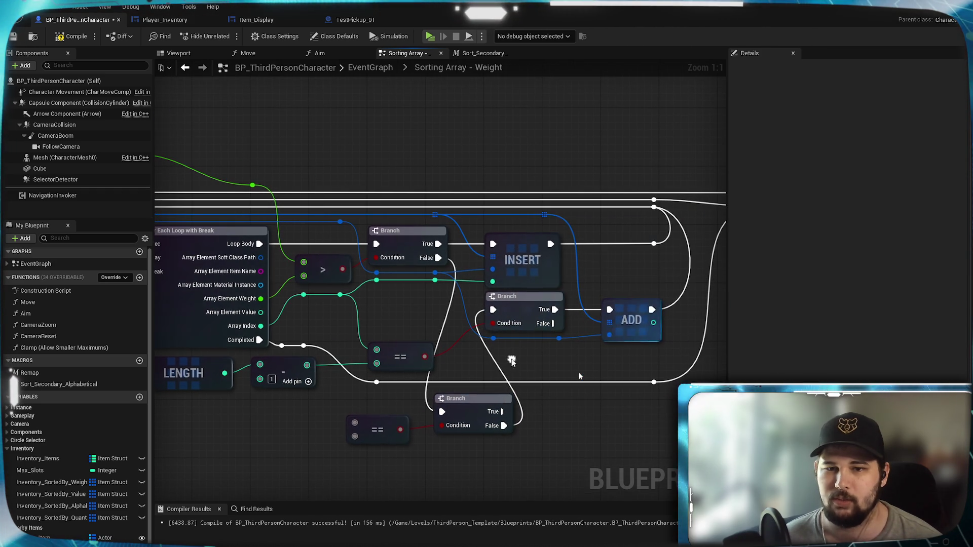
mouse_move(434, 370)
mouse_down()
mouse_move(595, 335)
mouse_move(523, 317)
mouse_up()
drag(554, 359, 552, 389)
mouse_move(467, 378)
mouse_down()
mouse_move(474, 407)
mouse_move(492, 395)
mouse_up()
mouse_move(389, 146)
mouse_down()
mouse_move(449, 254)
mouse_move(499, 413)
mouse_up()
mouse_move(396, 259)
mouse_down()
mouse_move(499, 428)
mouse_move(304, 391)
mouse_up()
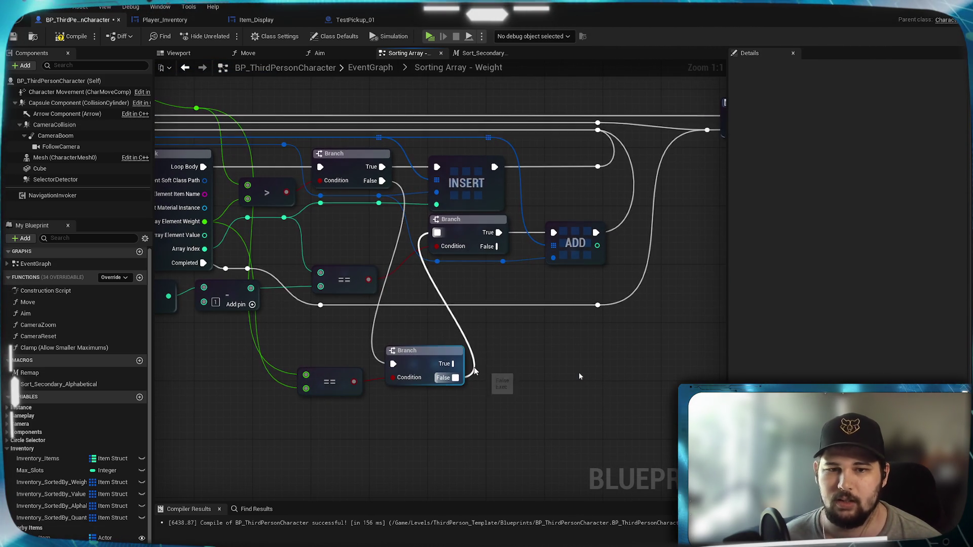
Place a Sort_Secondary_Alphabetical macro node beside the new Branch
drag(59, 384, 467, 407)
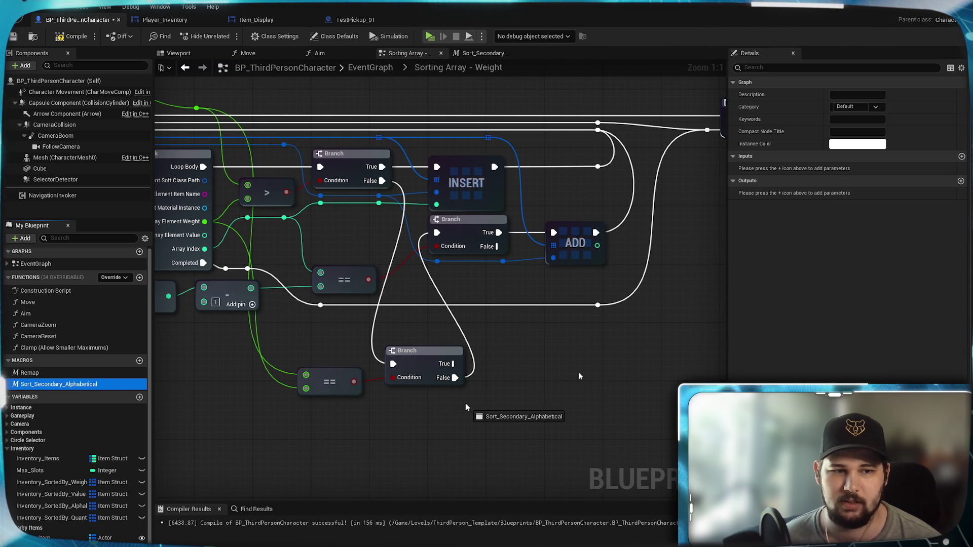
mouse_move(472, 374)
mouse_down()
mouse_move(486, 388)
mouse_move(524, 357)
mouse_up()
drag(454, 364, 501, 365)
key(Escape)
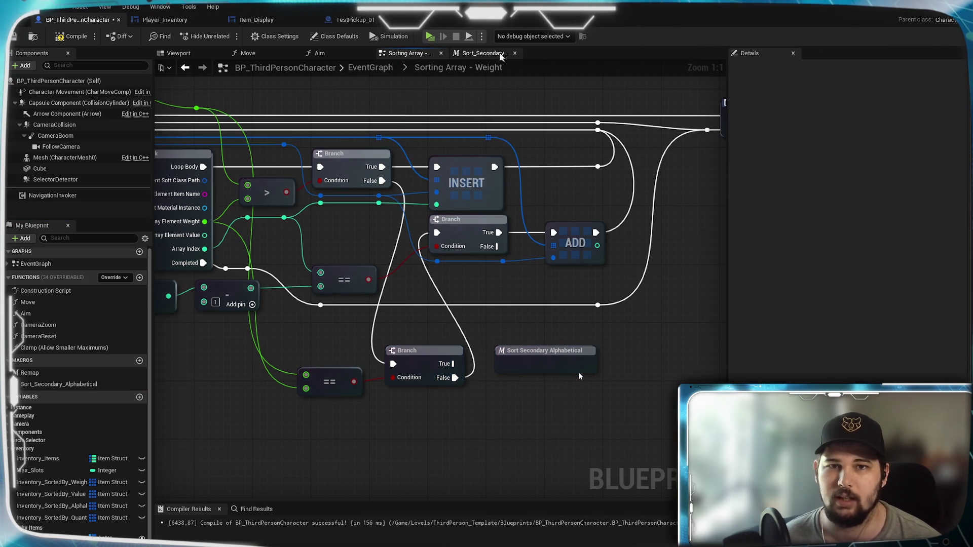
Give the macro an exec input 'execute' and exec output 'then', wired straight through
click(482, 53)
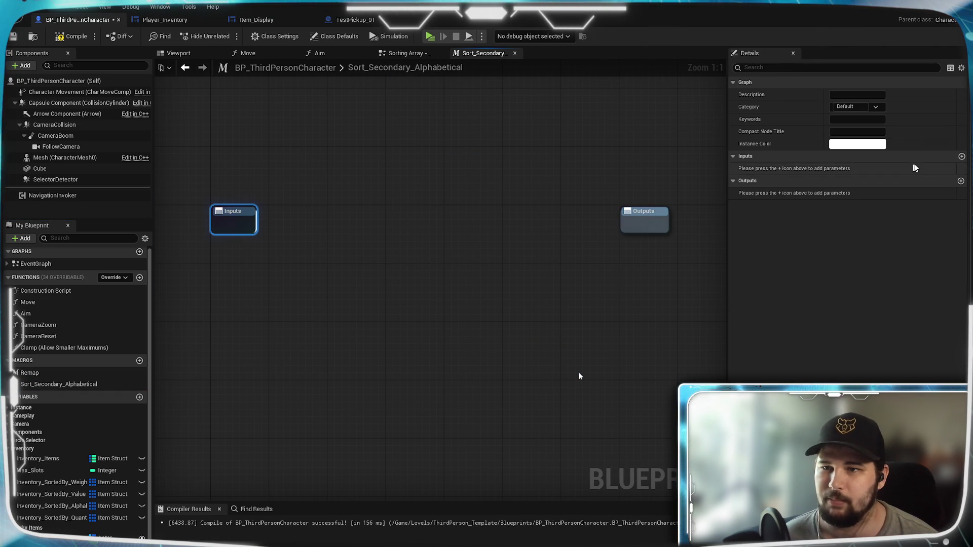
click(961, 156)
click(961, 181)
click(765, 169)
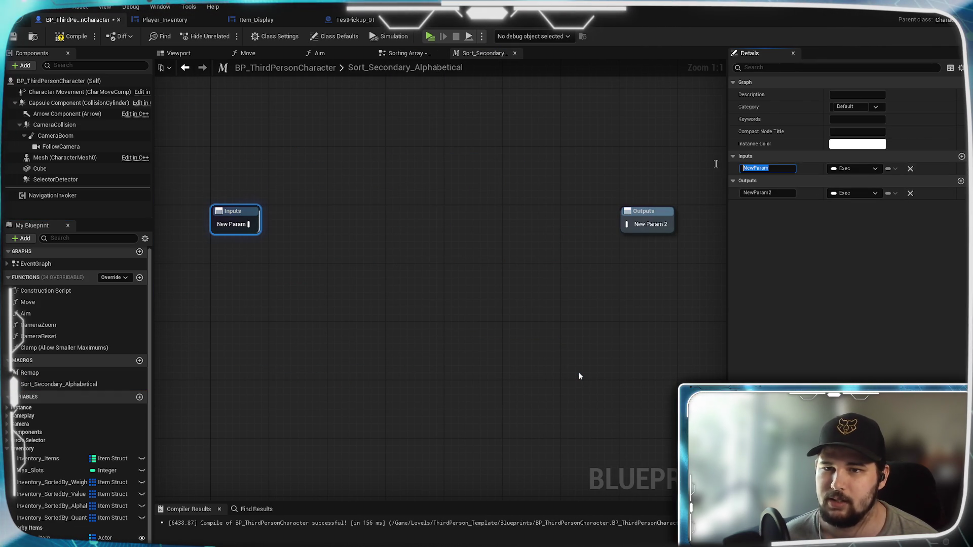
text(execute)
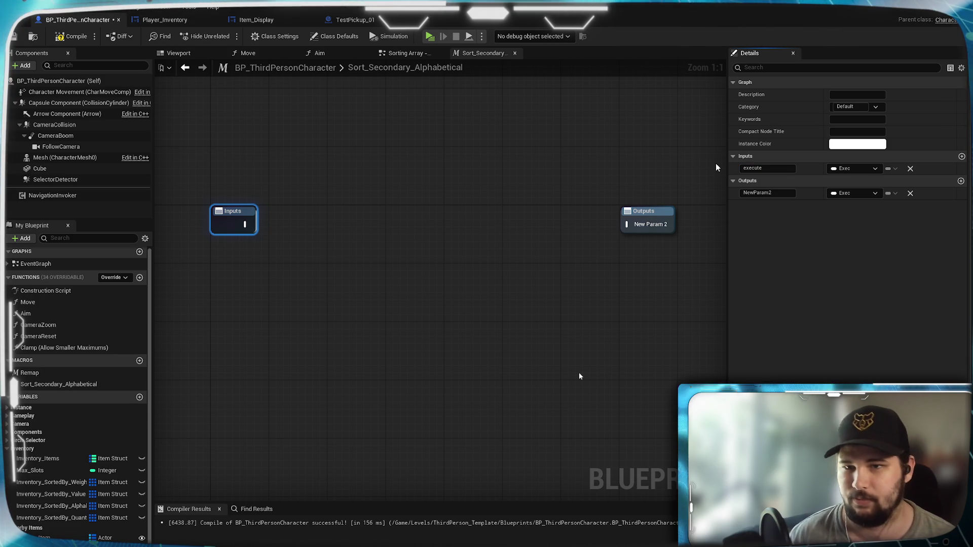
key(Tab)
text(then)
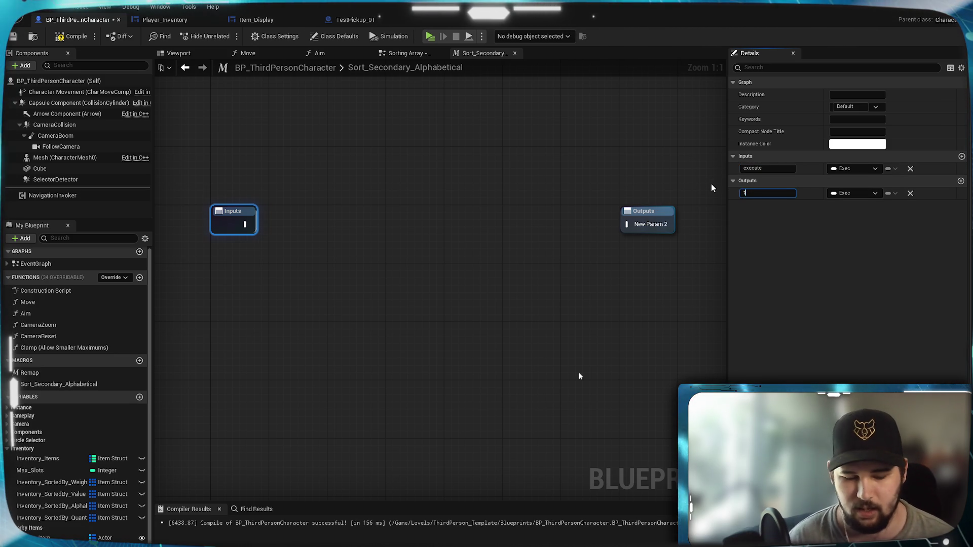
key(Return)
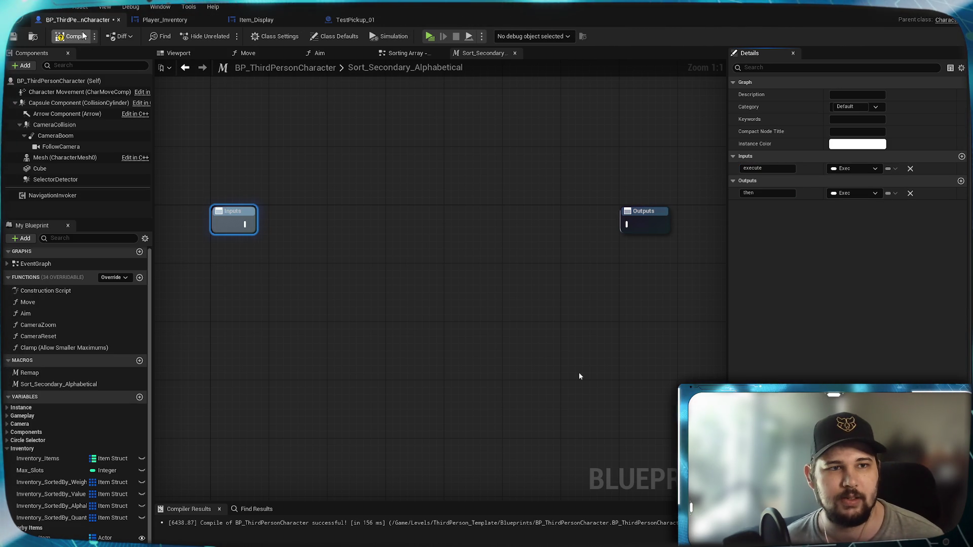
drag(245, 225, 629, 228)
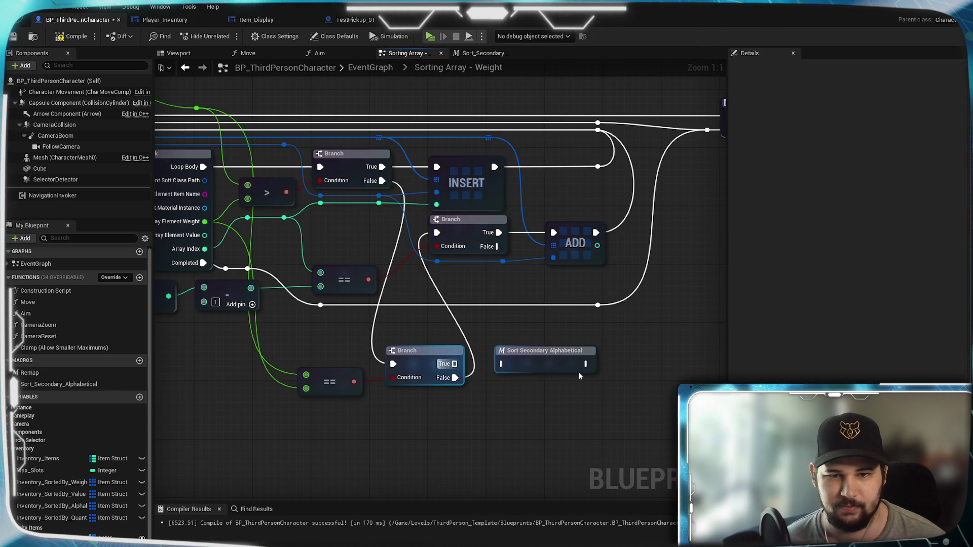
Wire the lower Branch's True output into the Sort Secondary Alphabetical node's exec input
drag(454, 364, 501, 364)
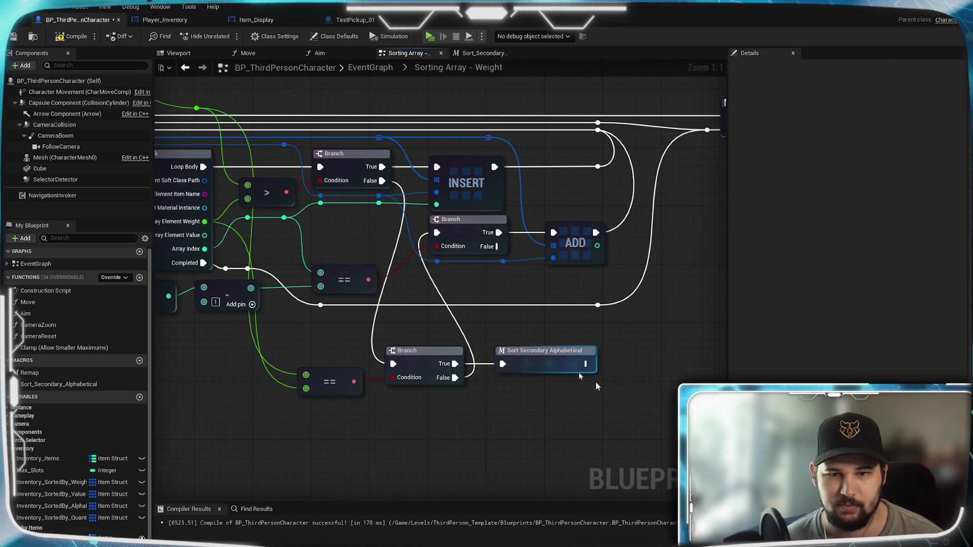
drag(495, 314, 500, 350)
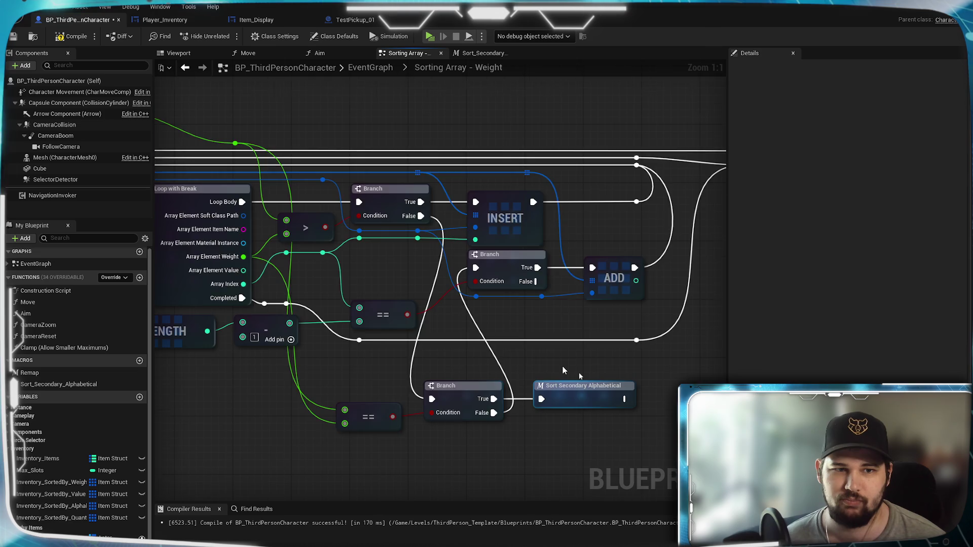
scroll(563, 371, down, 2)
scroll(358, 160, up, 2)
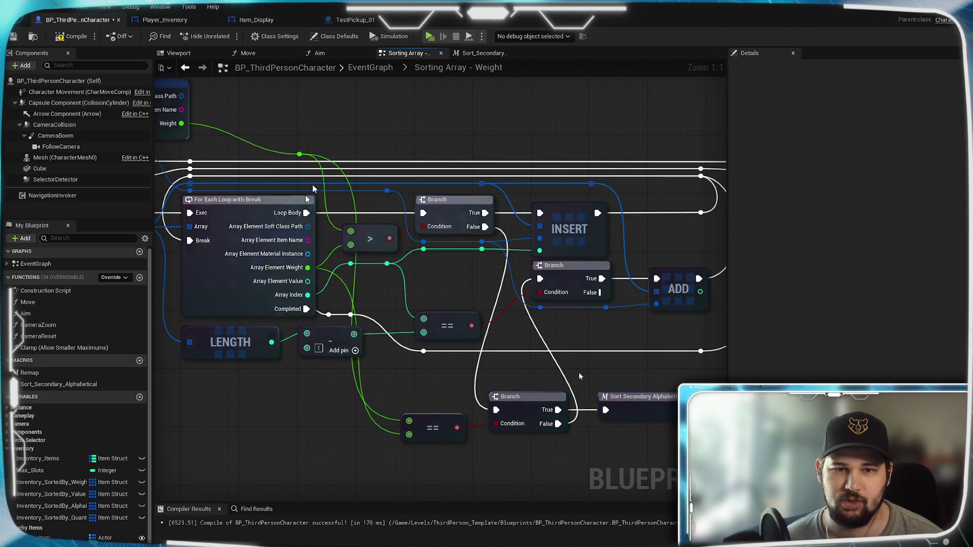
mouse_move(628, 403)
mouse_down()
mouse_move(397, 362)
mouse_move(604, 350)
mouse_up()
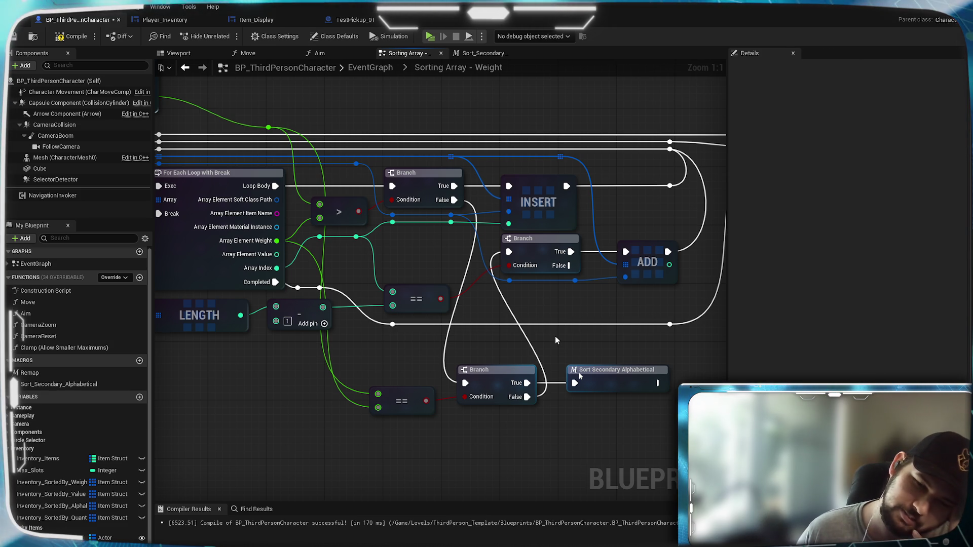
double_click(611, 389)
Add a new exec output to the macro, named Insert to Array
click(582, 303)
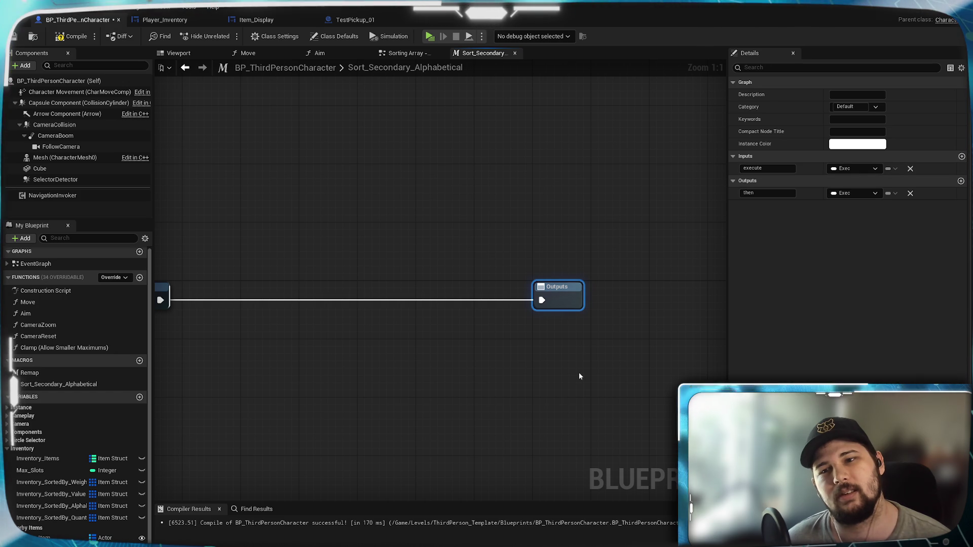
click(961, 182)
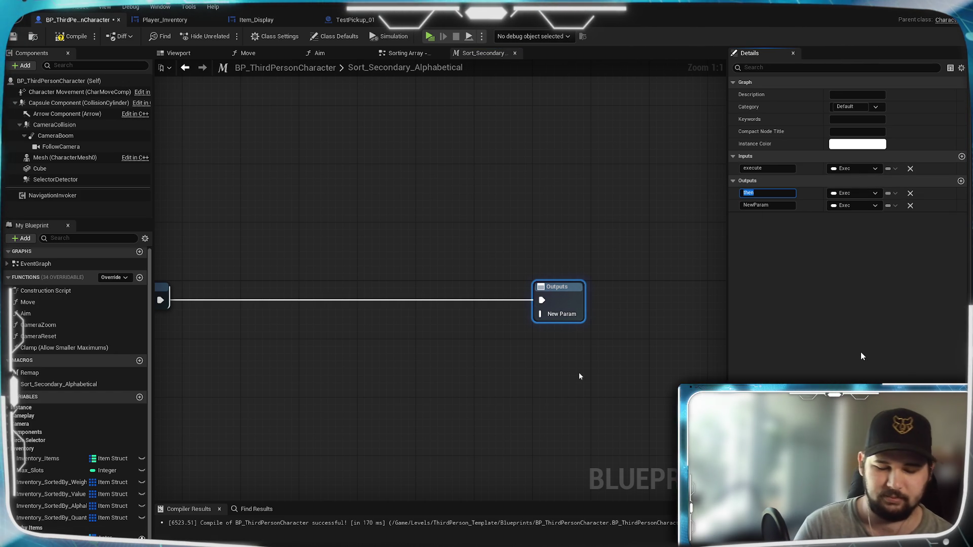
text(Insert)
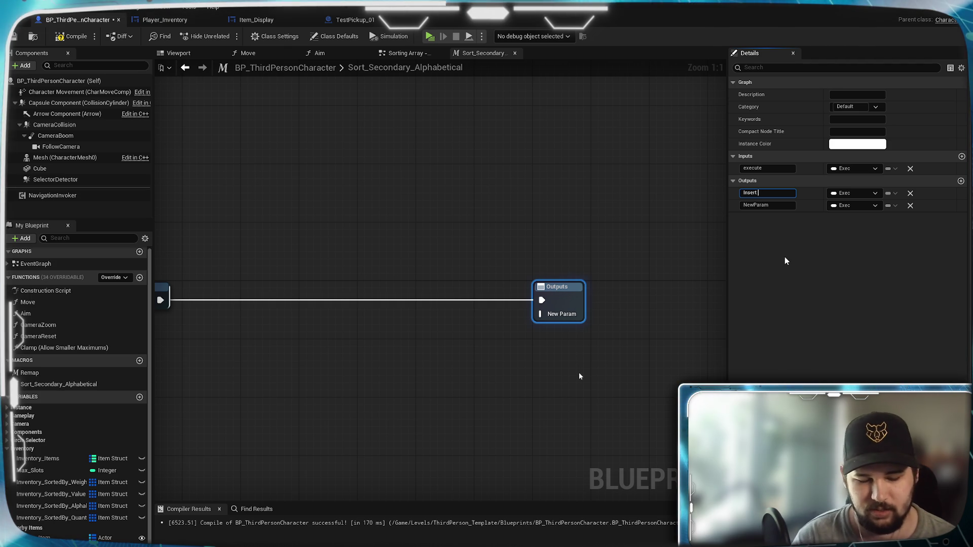
text( to)
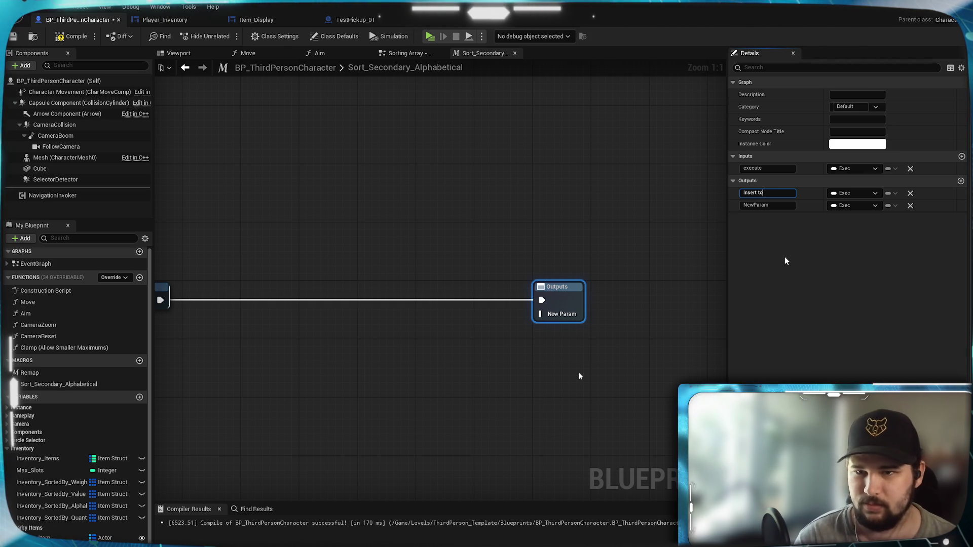
key(BackSpace)
key(BackSpace)
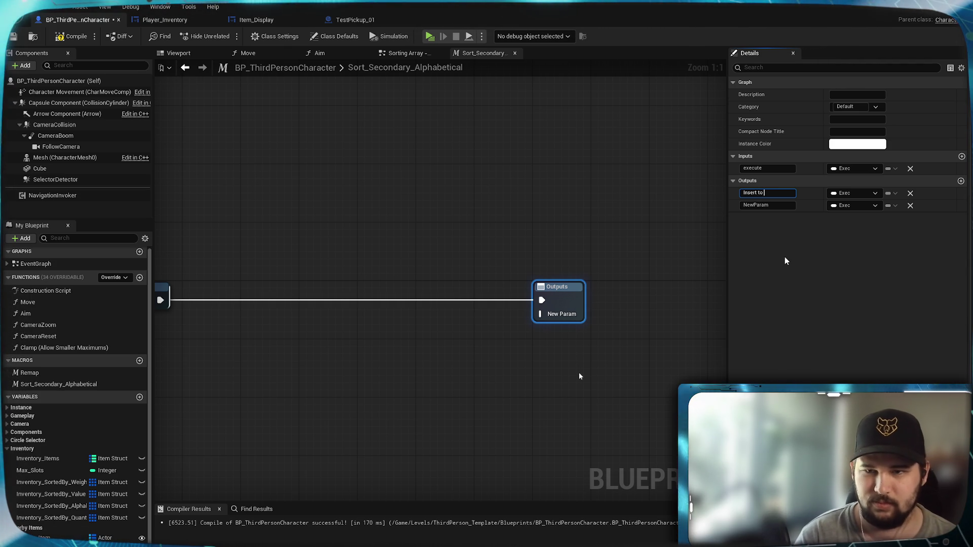
text(t)
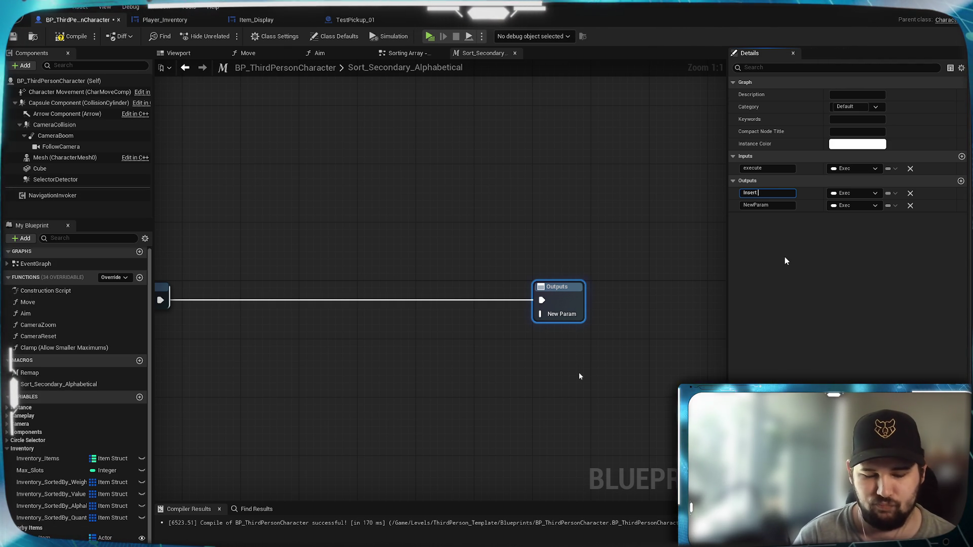
text(o Arrayu)
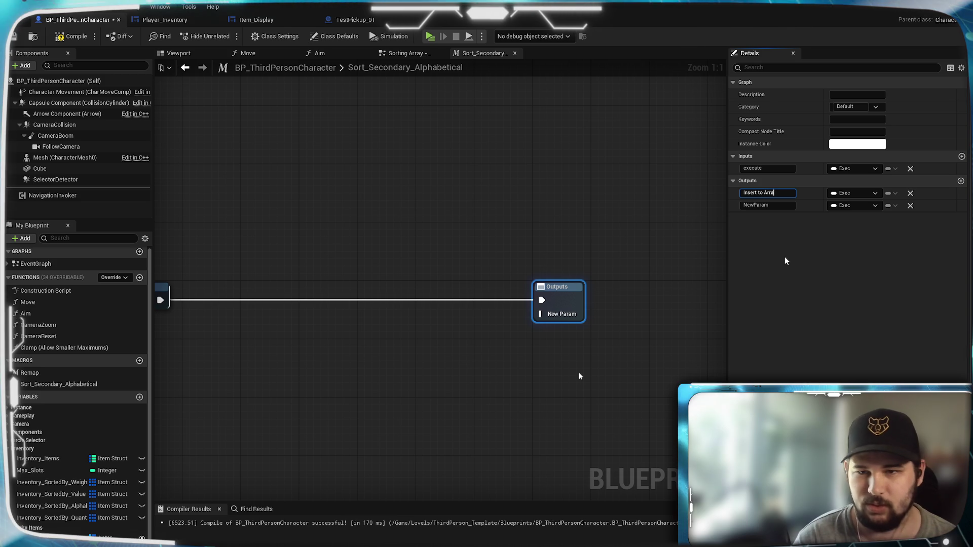
key(BackSpace)
Rename the macro's second exec output to then
click(784, 207)
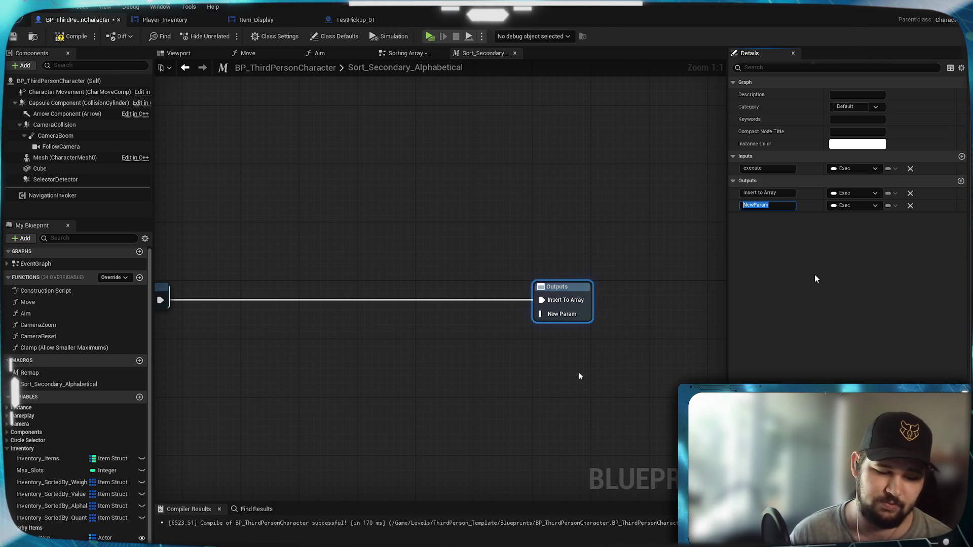
key(BackSpace)
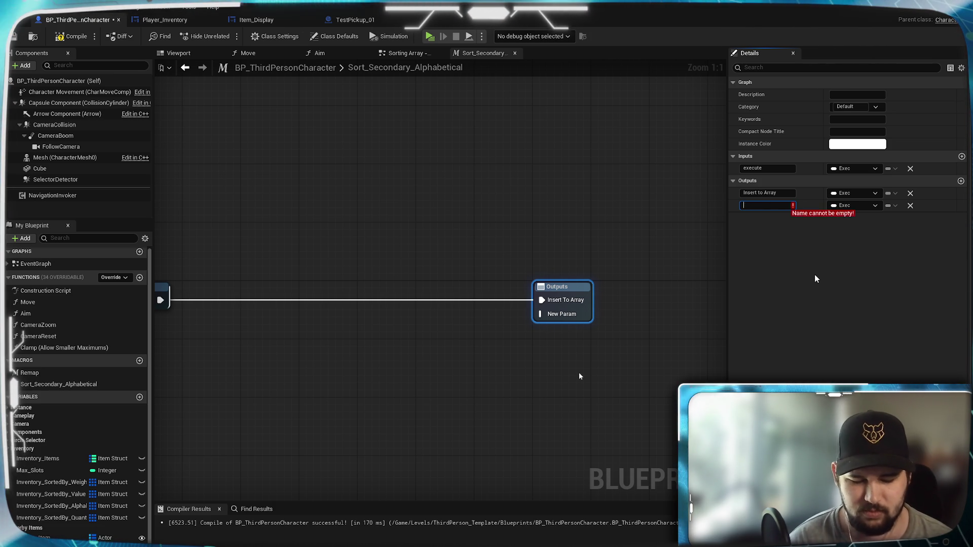
text(then)
key(Return)
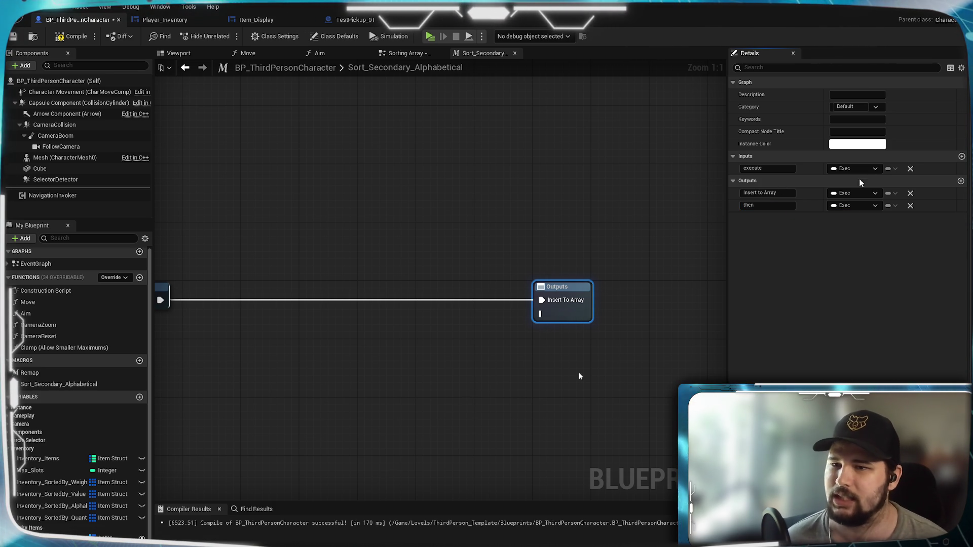
click(518, 202)
drag(518, 202, 539, 367)
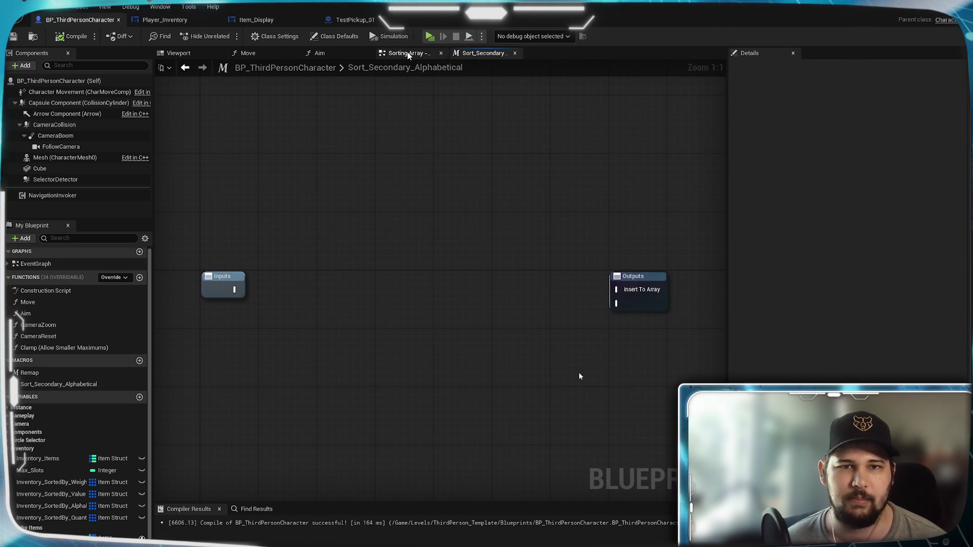
In the weight graph, wire Insert To Array into INSERT's exec and the second output toward ADD
click(407, 53)
drag(580, 338, 443, 159)
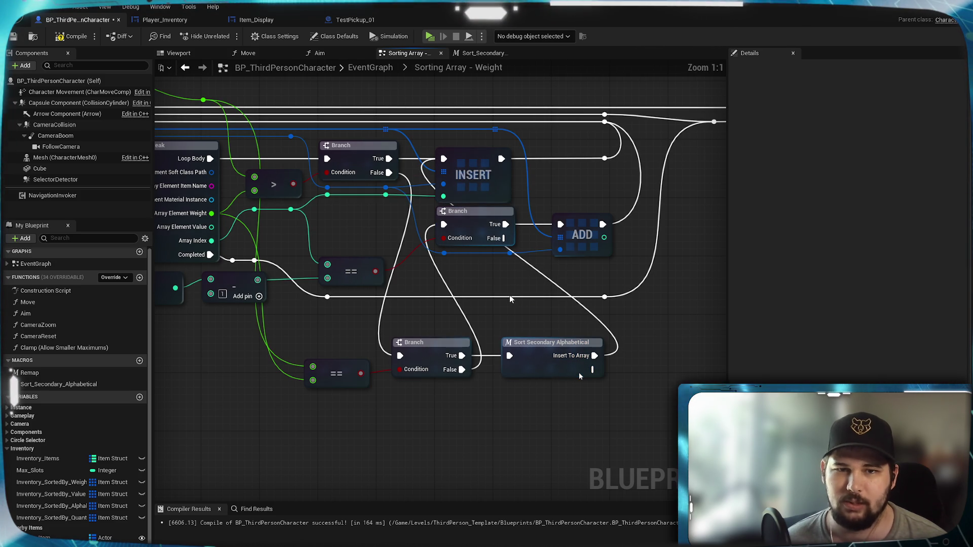
mouse_move(592, 370)
mouse_down()
mouse_move(559, 290)
mouse_move(559, 237)
mouse_move(425, 239)
mouse_move(444, 225)
mouse_up()
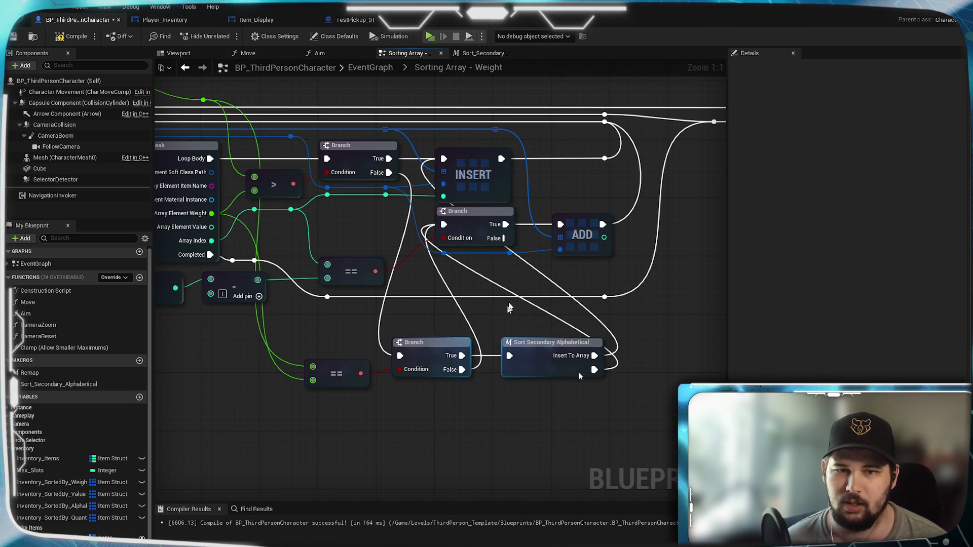
Route the Array Element Item Name wire toward the Sort Secondary Alphabetical node via reroute points
mouse_move(482, 293)
mouse_down()
mouse_move(566, 338)
mouse_move(589, 292)
mouse_up()
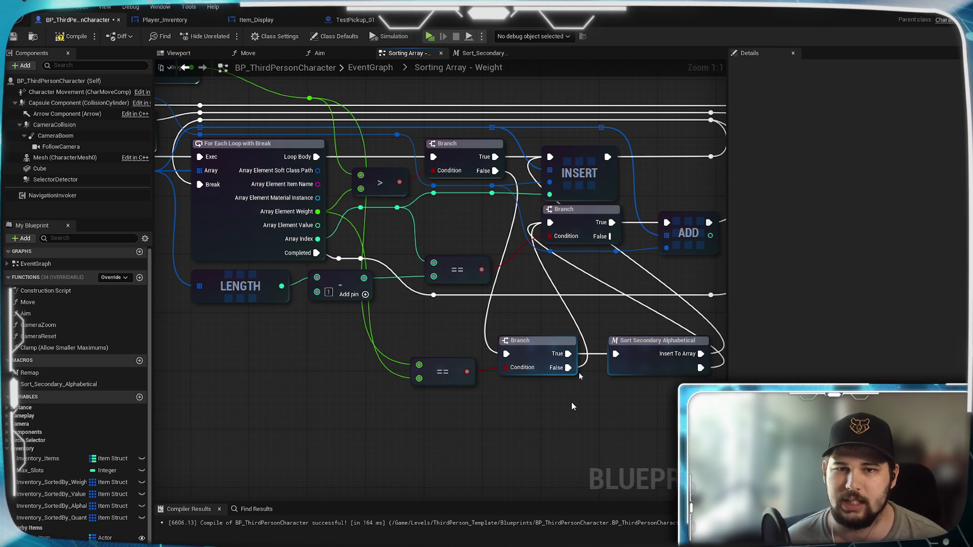
mouse_move(572, 407)
mouse_down()
mouse_move(507, 400)
mouse_move(525, 428)
mouse_move(517, 431)
mouse_up()
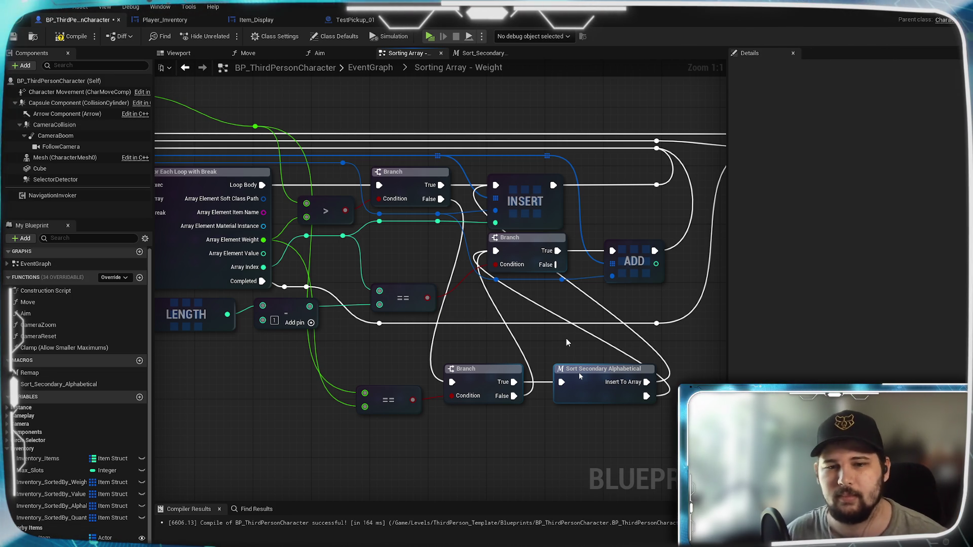
drag(561, 350, 502, 334)
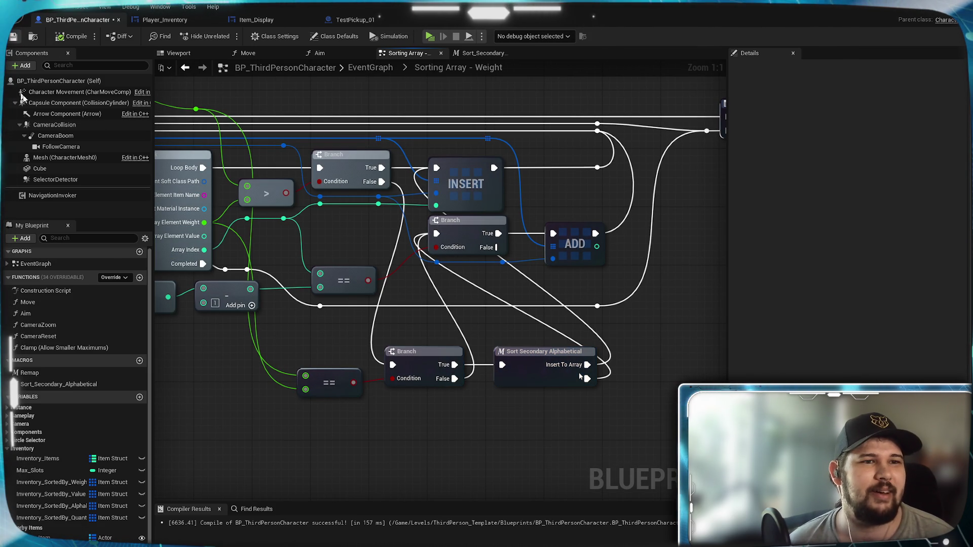
mouse_move(521, 385)
mouse_down()
mouse_move(487, 372)
mouse_move(512, 377)
mouse_move(500, 402)
mouse_move(527, 404)
mouse_move(490, 410)
mouse_move(493, 424)
mouse_move(515, 403)
mouse_move(421, 403)
mouse_move(378, 468)
mouse_move(381, 430)
mouse_up()
mouse_move(479, 418)
mouse_down()
mouse_move(433, 451)
mouse_move(501, 442)
mouse_up()
mouse_move(293, 124)
mouse_down()
mouse_move(307, 133)
mouse_move(456, 127)
mouse_move(672, 405)
mouse_move(548, 431)
mouse_move(547, 449)
mouse_move(549, 441)
mouse_move(508, 469)
mouse_move(498, 461)
mouse_move(522, 437)
mouse_move(341, 234)
mouse_up()
click(449, 483)
mouse_move(314, 183)
mouse_down()
mouse_move(472, 427)
mouse_move(571, 414)
mouse_move(564, 405)
mouse_move(361, 462)
mouse_move(508, 332)
mouse_move(558, 351)
mouse_up()
click(578, 431)
click(522, 418)
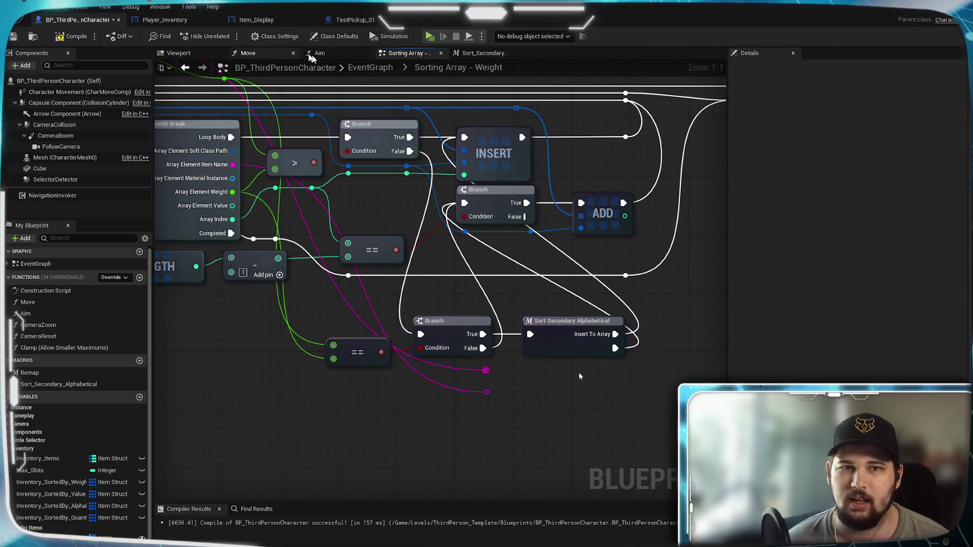
In Sorting Array - Alphabetical, select the SET, Char Array, Sort String Array, GET and Make Array nodes
key(alt+Left)
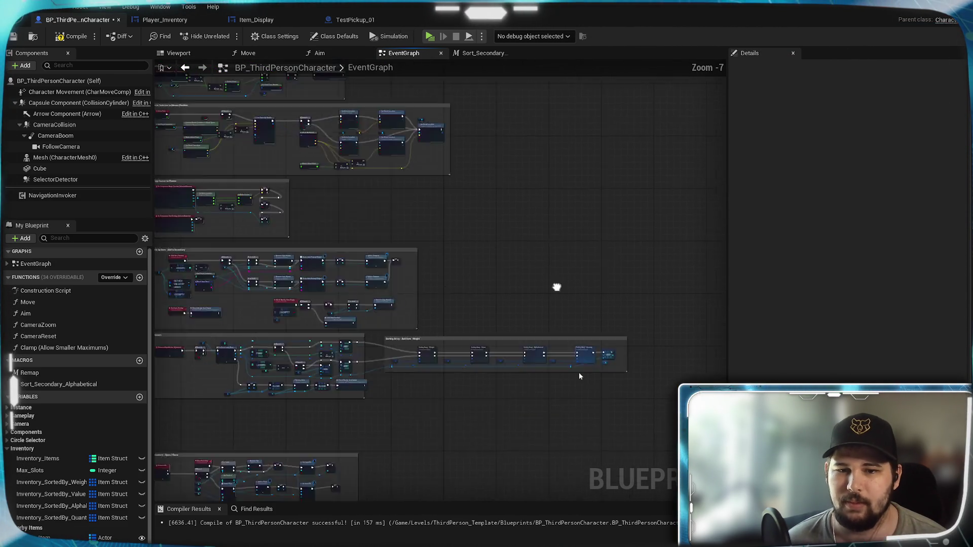
double_click(541, 234)
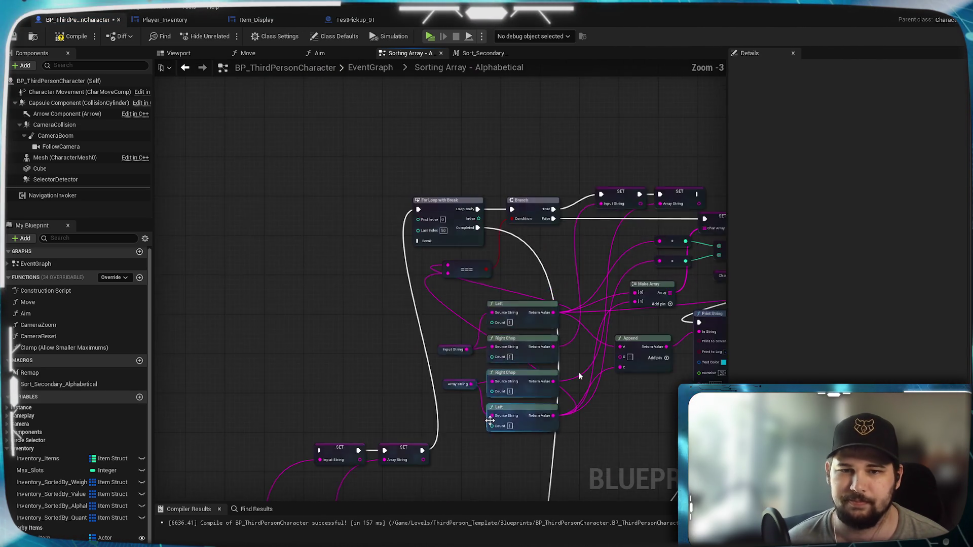
mouse_move(411, 308)
mouse_down()
mouse_move(611, 278)
mouse_move(591, 180)
mouse_up()
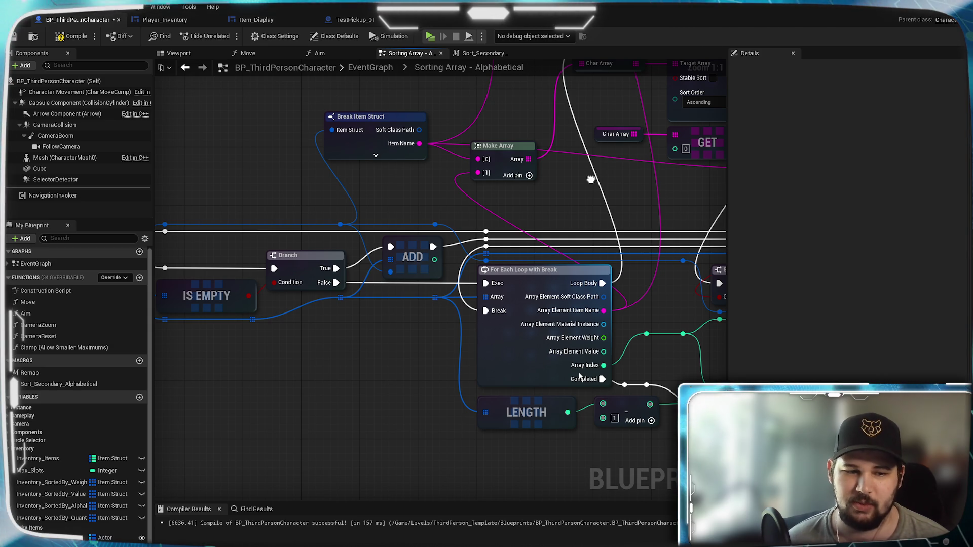
mouse_move(591, 180)
mouse_down()
mouse_move(363, 335)
mouse_move(484, 281)
mouse_up()
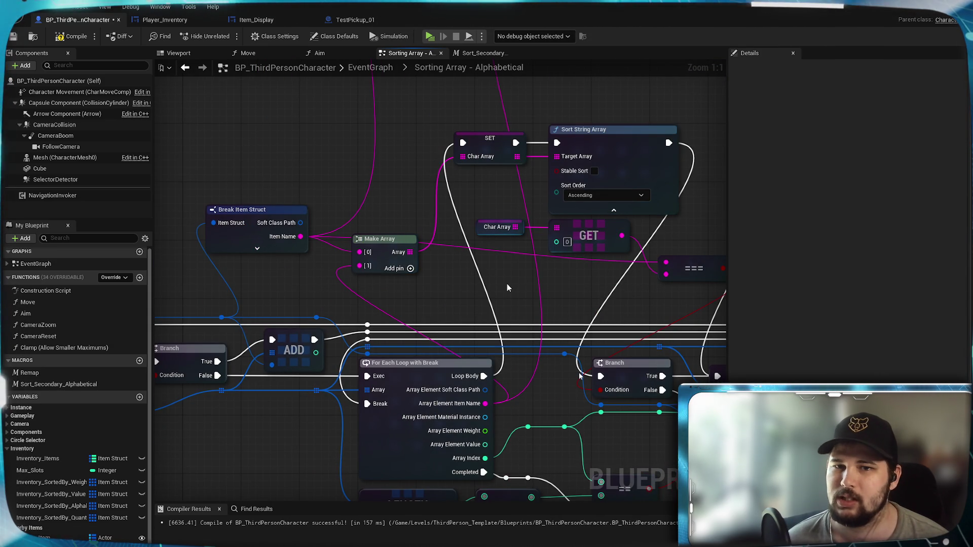
mouse_move(509, 289)
mouse_down()
mouse_move(470, 277)
mouse_move(517, 276)
mouse_move(407, 130)
mouse_move(392, 184)
mouse_move(378, 188)
mouse_move(295, 345)
mouse_move(351, 347)
mouse_move(445, 329)
mouse_up()
mouse_move(349, 141)
mouse_down()
mouse_move(476, 246)
mouse_move(537, 254)
mouse_move(607, 315)
mouse_up()
mouse_move(336, 320)
mouse_down()
mouse_move(599, 285)
mouse_move(286, 298)
mouse_move(279, 343)
mouse_move(434, 292)
mouse_move(328, 307)
mouse_up()
click(468, 296)
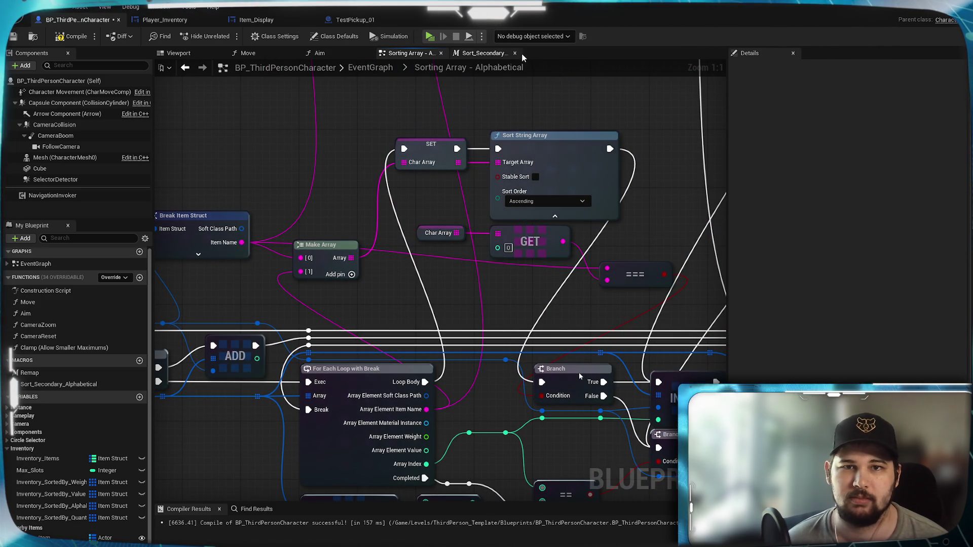
Paste the copied string-sorting nodes into the Sort_Secondary_Alphabetical macro
click(486, 53)
key(ctrl+v)
click(401, 219)
mouse_move(400, 219)
mouse_down()
mouse_move(430, 159)
mouse_move(461, 178)
mouse_move(363, 180)
mouse_up()
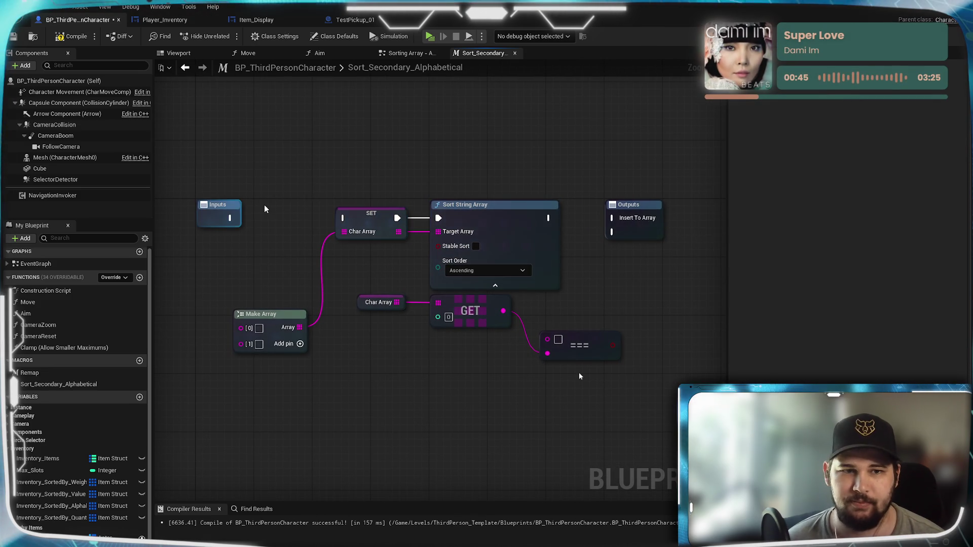
click(405, 53)
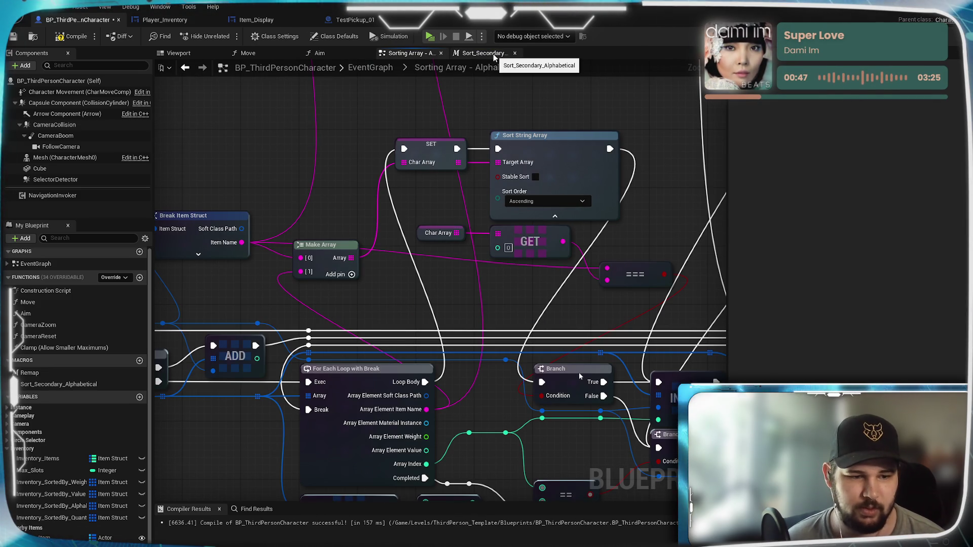
right_click(66, 500)
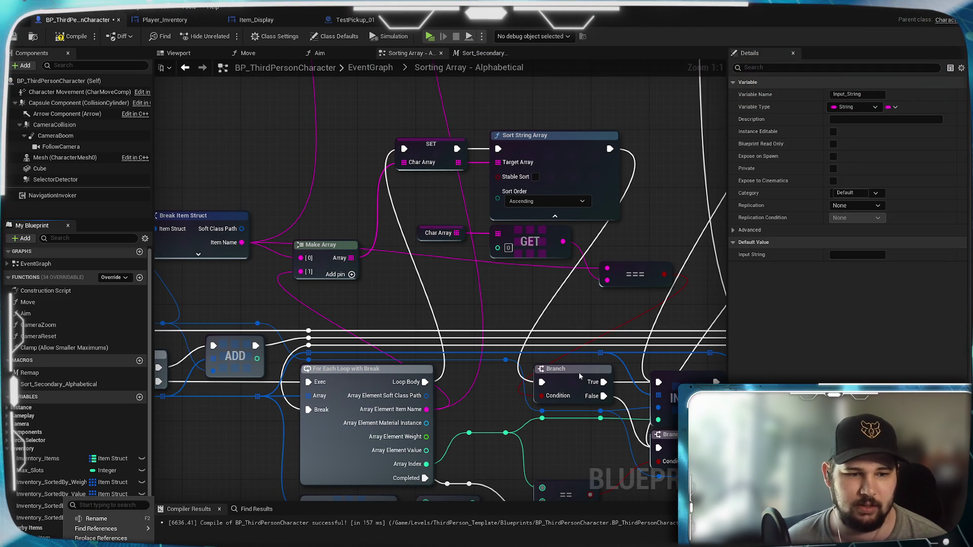
click(484, 52)
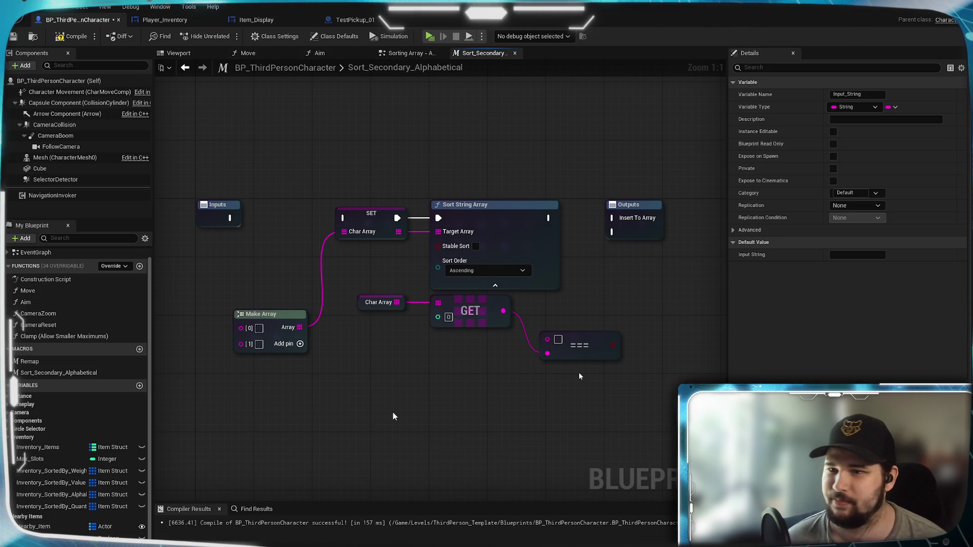
scroll(394, 416, down, 1)
scroll(409, 430, up, 1)
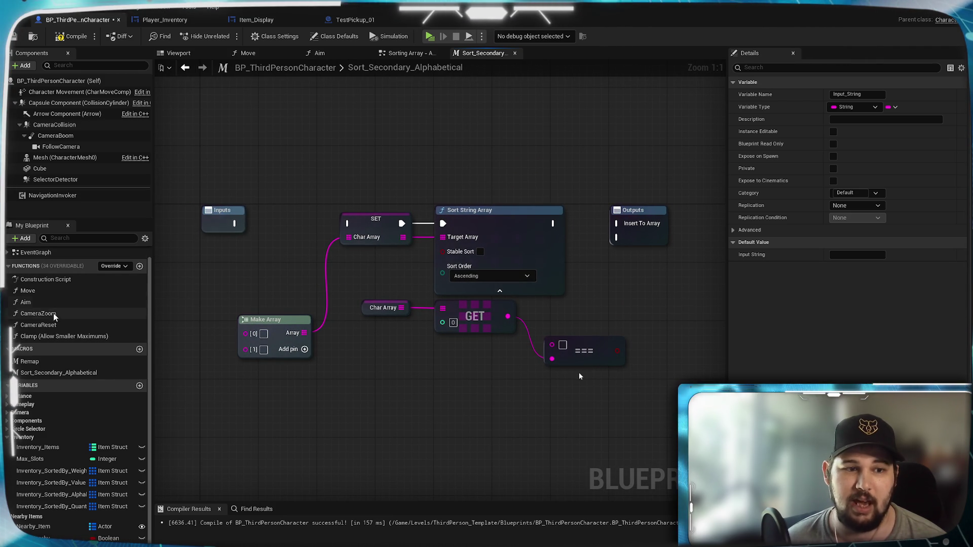
click(140, 266)
text(Sort_Secondary_A)
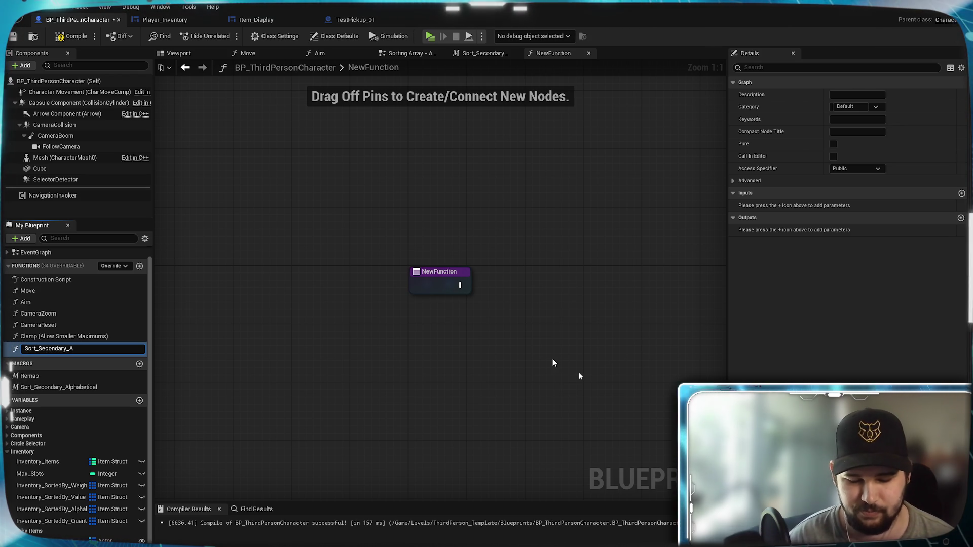
Name the new function Sort_Secondary_ABC
text(lpo)
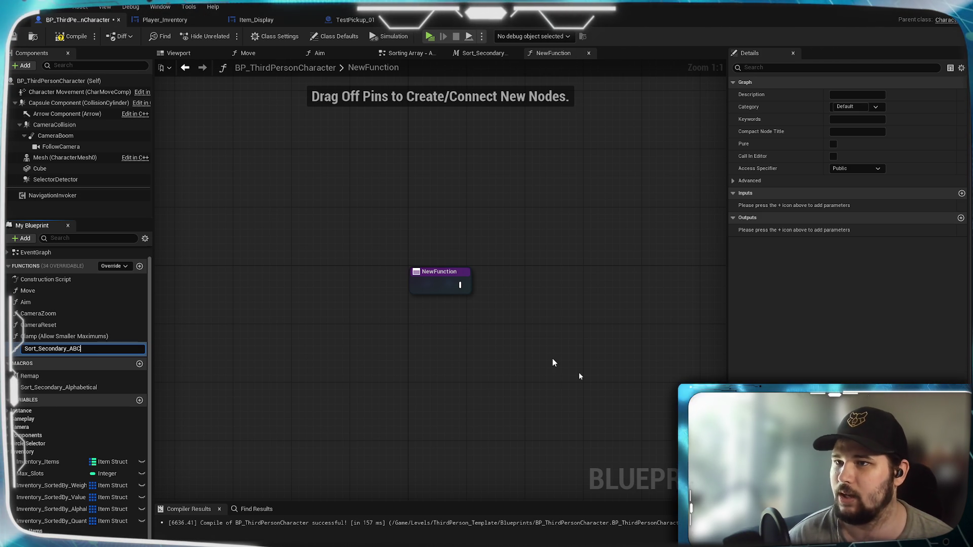
key(Return)
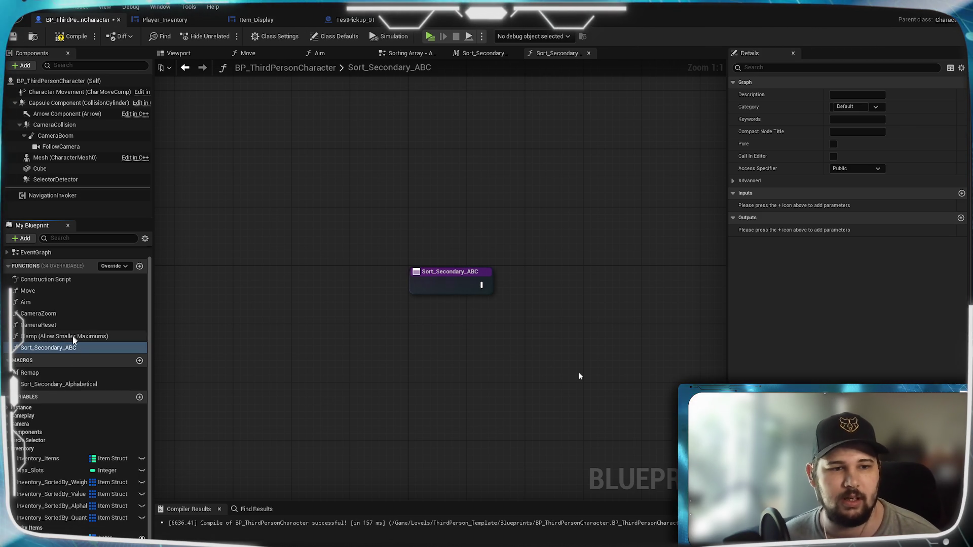
drag(484, 354, 298, 304)
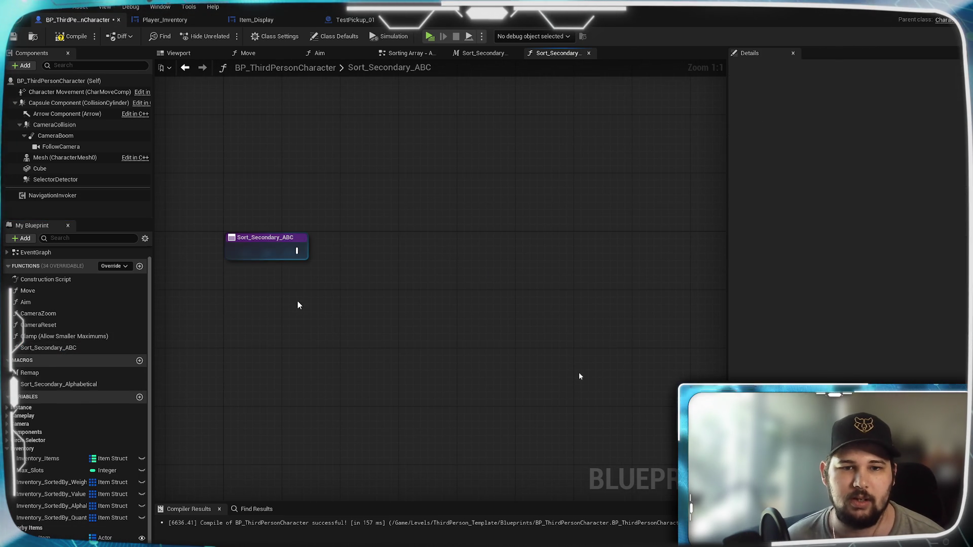
drag(406, 340, 384, 335)
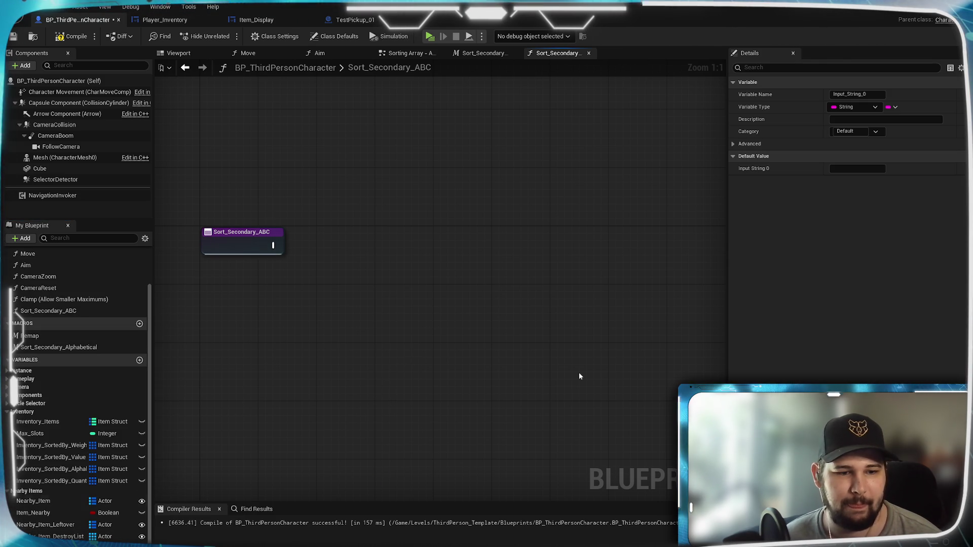
Edit the function's input variable name, then close the Sort_Secondary_ABC graph
click(859, 94)
text(0)
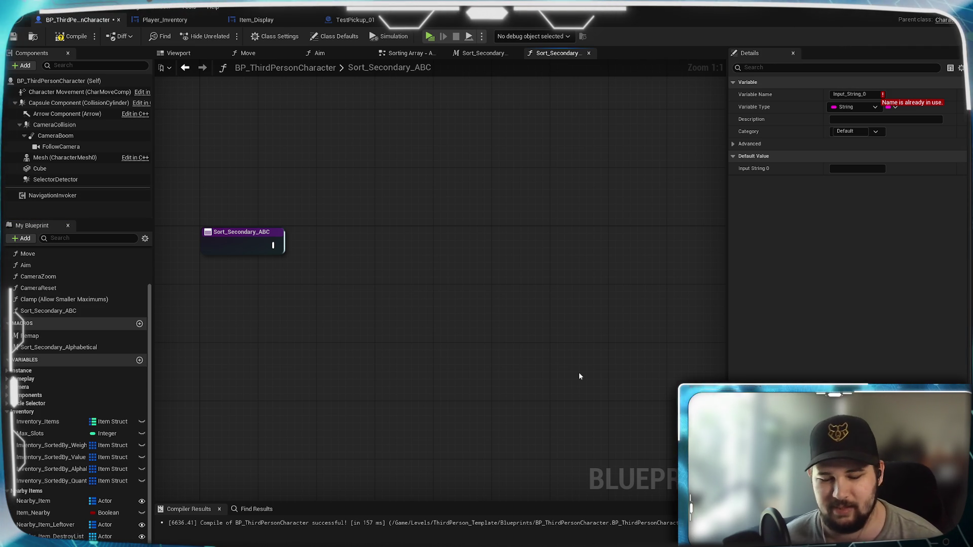
click(374, 417)
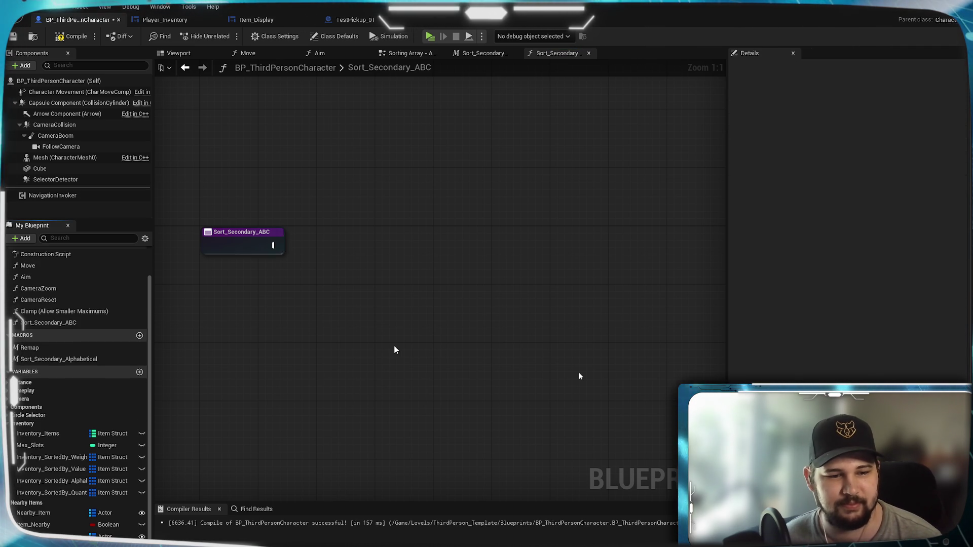
drag(378, 348, 425, 366)
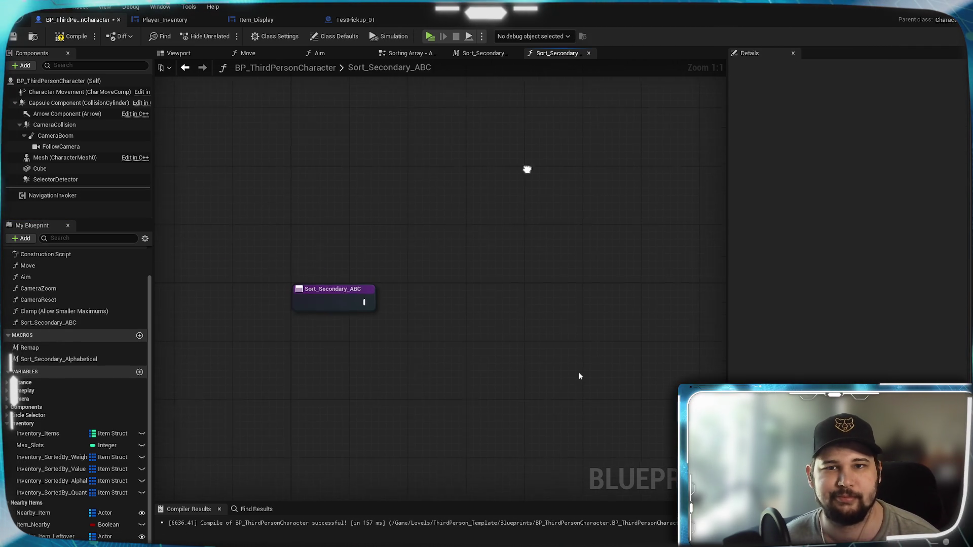
click(589, 53)
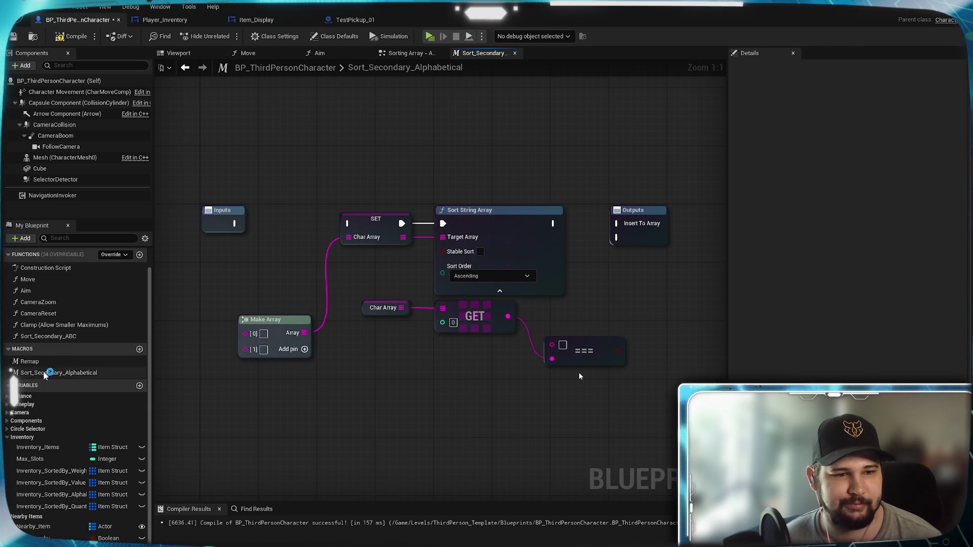
Delete the Sort_Secondary_ABC function
click(49, 336)
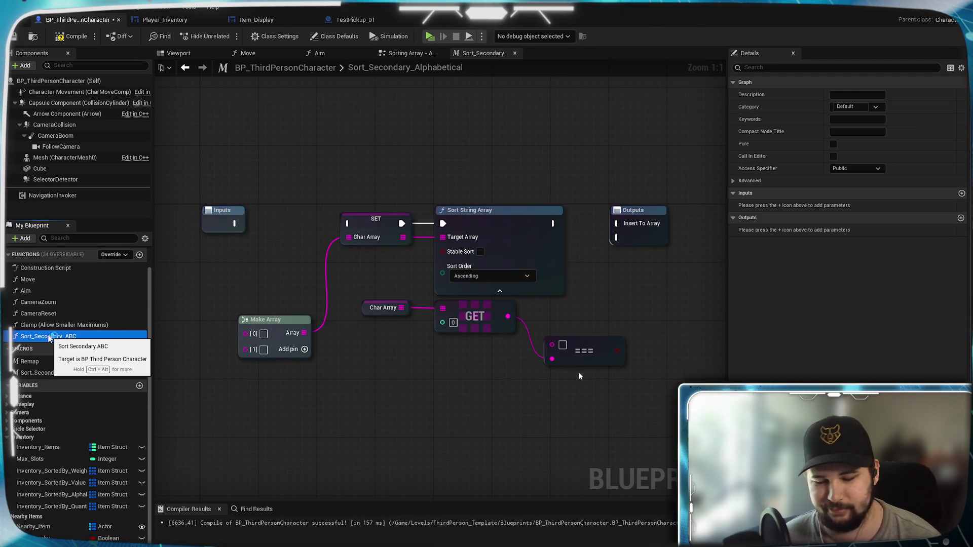
key(Delete)
mouse_move(448, 433)
mouse_down()
mouse_move(291, 453)
mouse_move(284, 444)
mouse_move(384, 421)
mouse_move(457, 365)
mouse_move(443, 426)
mouse_move(488, 422)
mouse_up()
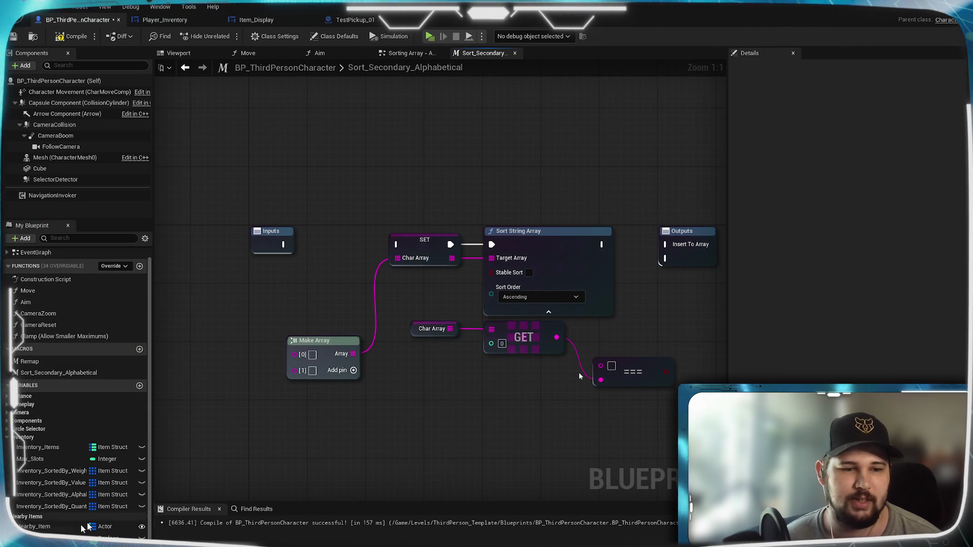
Add Input String and Array String getters to the macro graph, stacked vertically
mouse_move(147, 525)
mouse_down()
mouse_move(222, 347)
mouse_move(199, 336)
mouse_up()
mouse_move(50, 532)
mouse_down()
mouse_move(202, 387)
mouse_move(223, 380)
mouse_up()
mouse_move(291, 420)
mouse_down()
mouse_move(282, 445)
mouse_move(374, 404)
mouse_move(302, 402)
mouse_move(307, 453)
mouse_move(467, 408)
mouse_up()
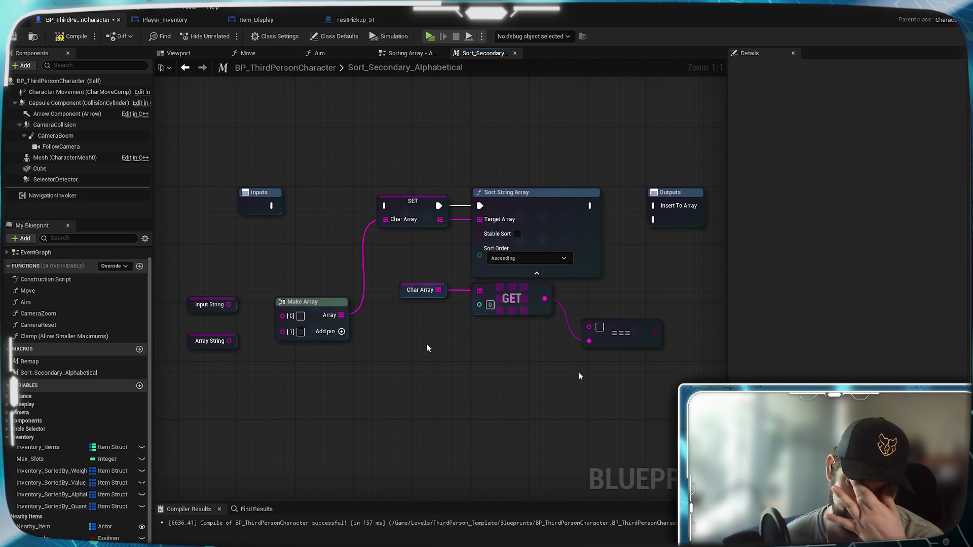
Review the SET Input String and sort nodes in Sorting Array - Alphabetical, then select the macro's new getters
click(407, 53)
mouse_move(390, 296)
mouse_down()
mouse_move(555, 239)
mouse_move(391, 405)
mouse_up()
drag(562, 171, 581, 376)
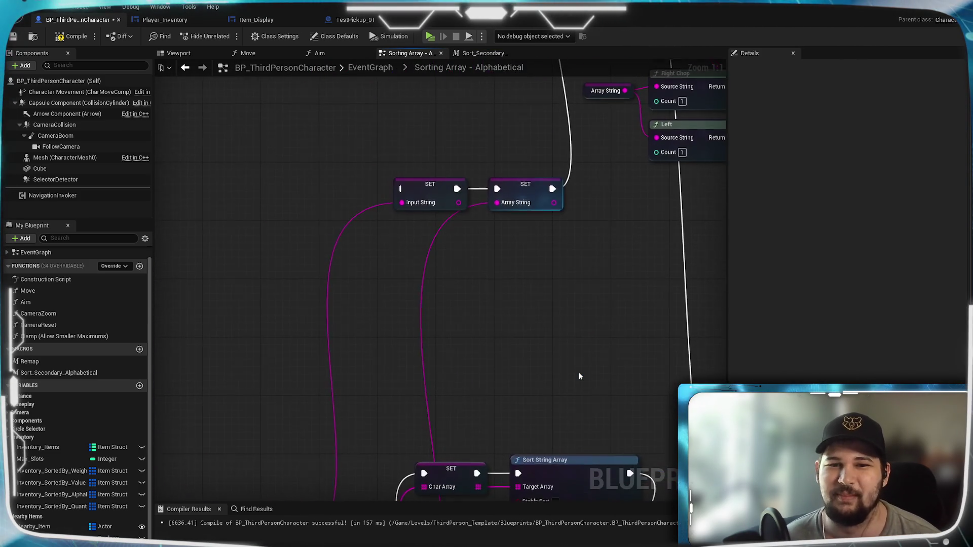
scroll(580, 376, down, 2)
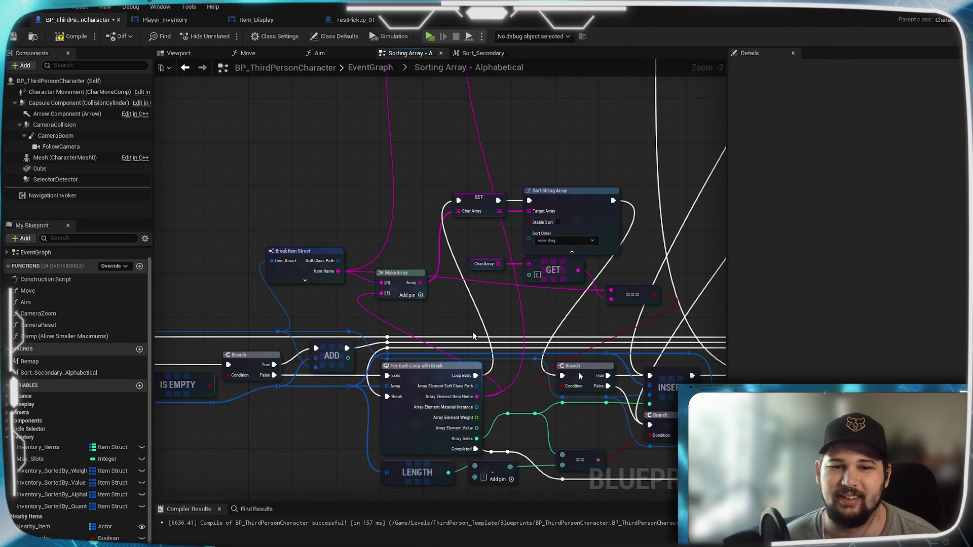
scroll(458, 318, up, 2)
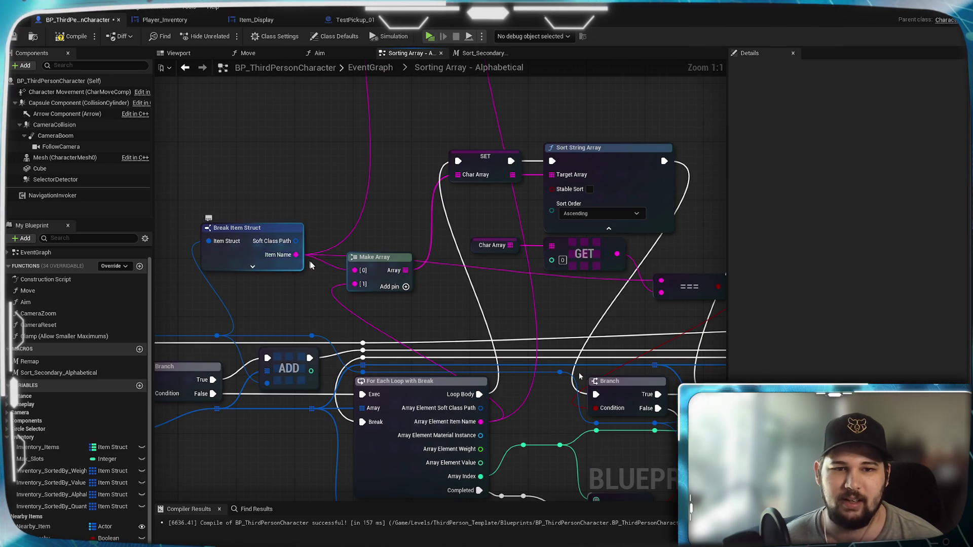
drag(428, 319, 304, 320)
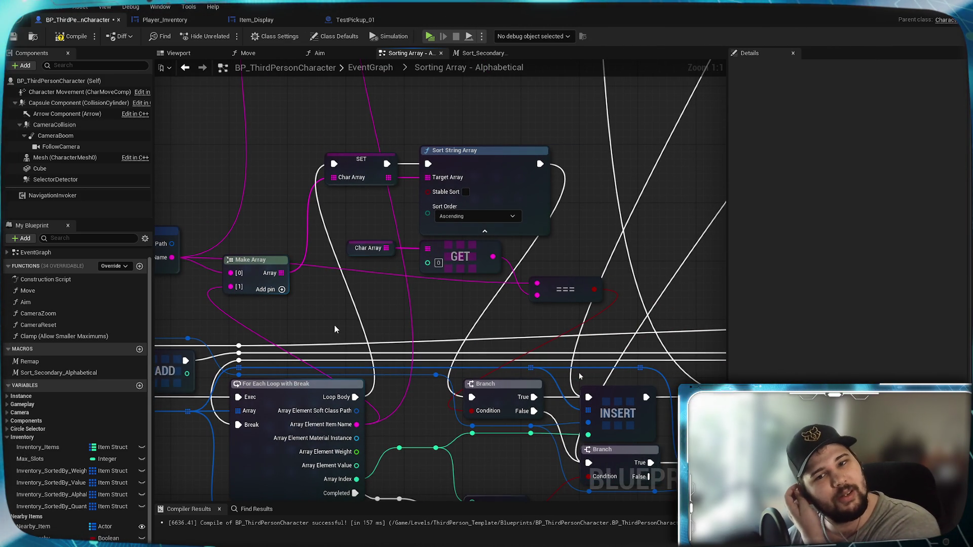
mouse_move(334, 329)
mouse_down()
mouse_move(555, 221)
mouse_move(513, 288)
mouse_move(624, 86)
mouse_up()
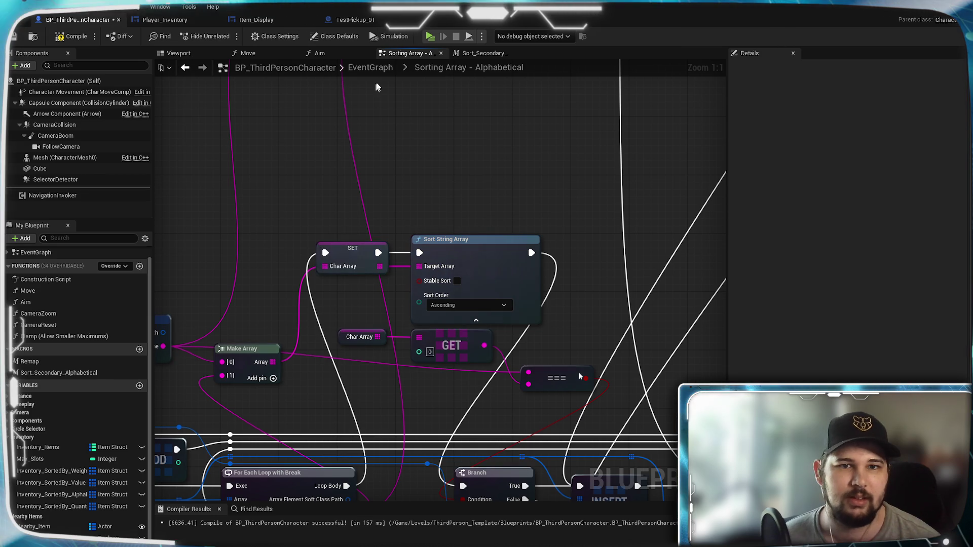
click(483, 57)
drag(196, 285, 235, 349)
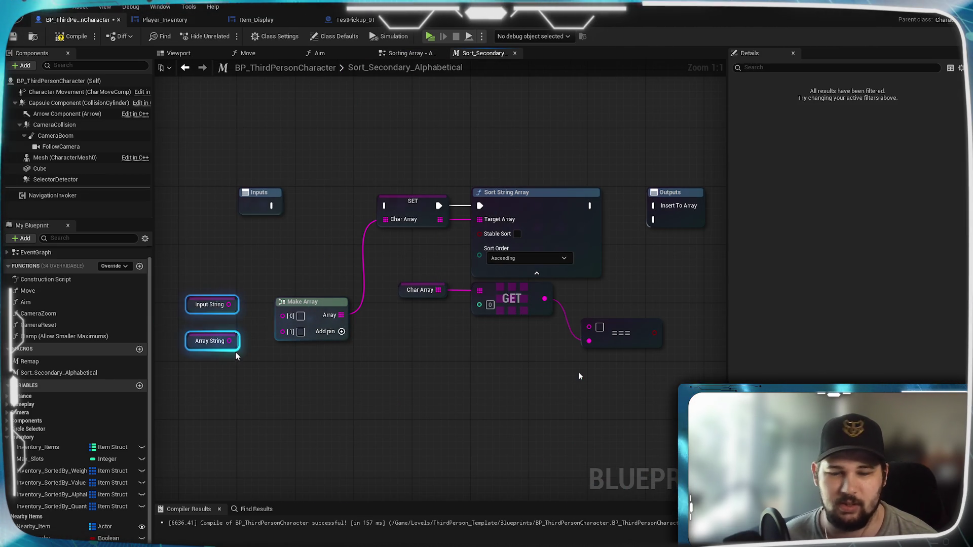
Delete the two getter nodes and add macro inputs named Input Item and Array Item
key(Delete)
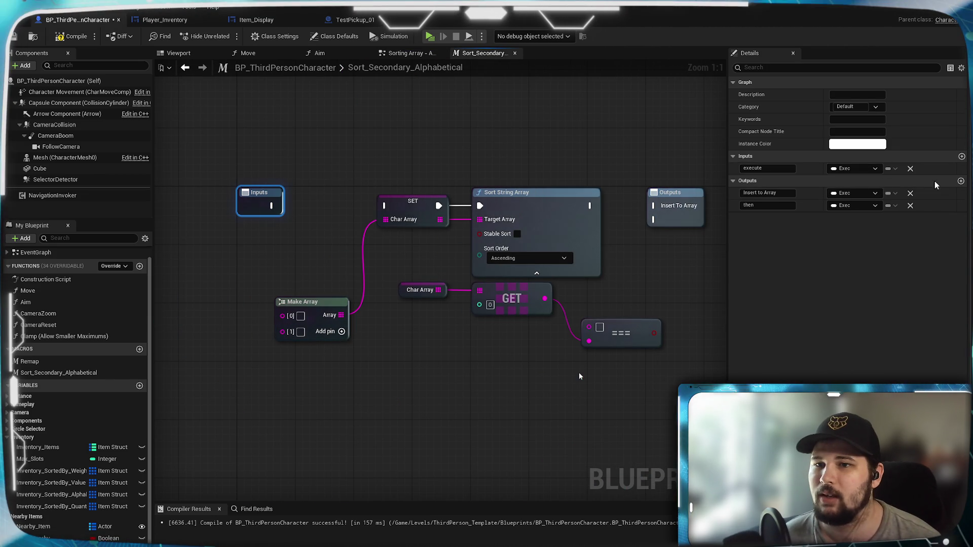
click(962, 157)
click(961, 158)
click(768, 181)
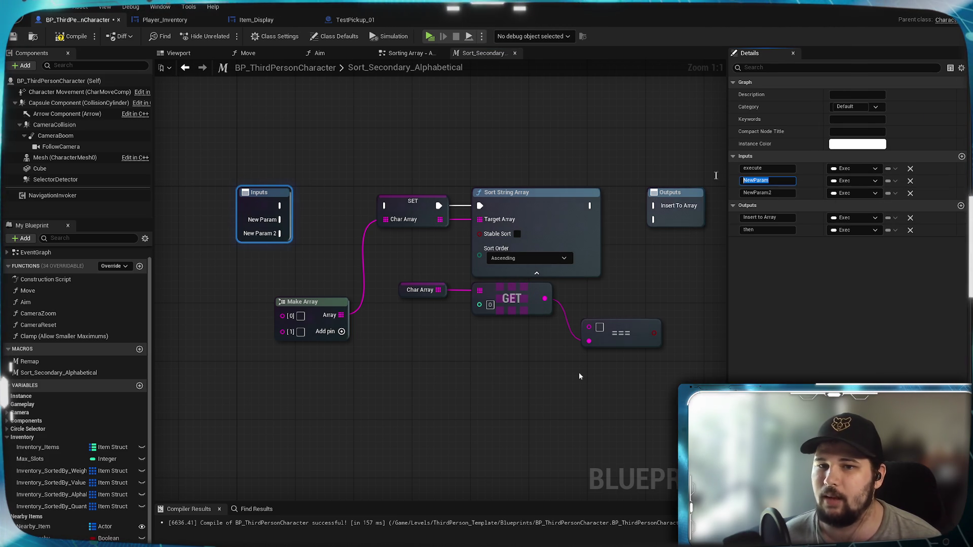
text(Inp)
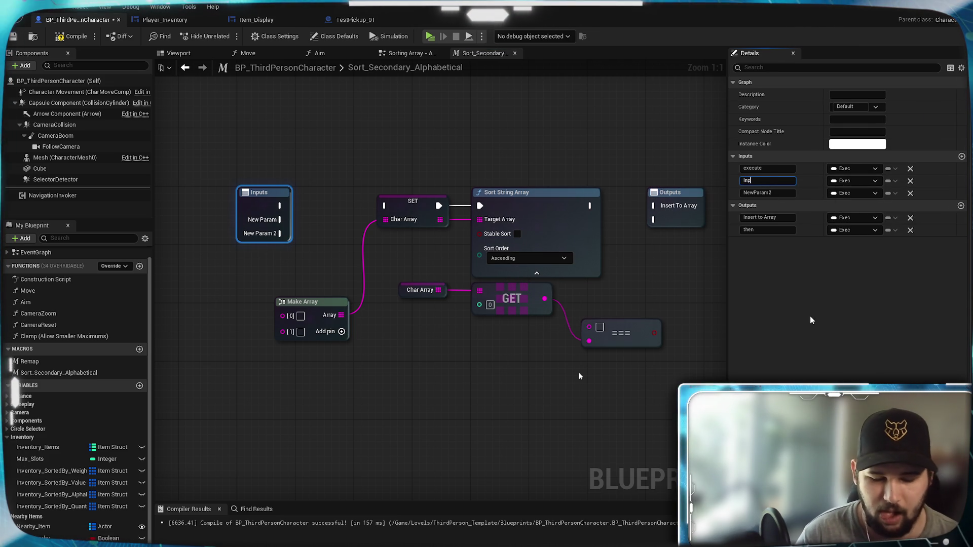
text(ut Item)
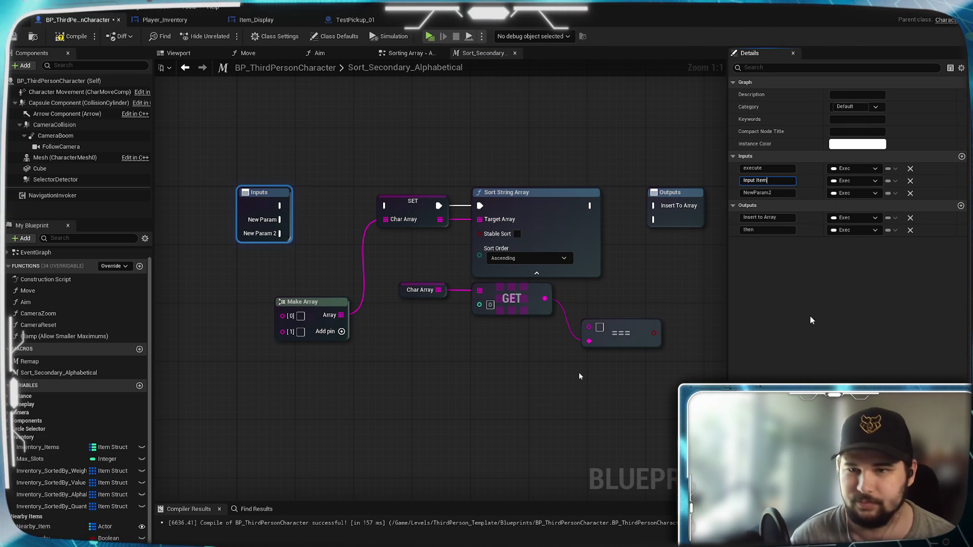
click(778, 193)
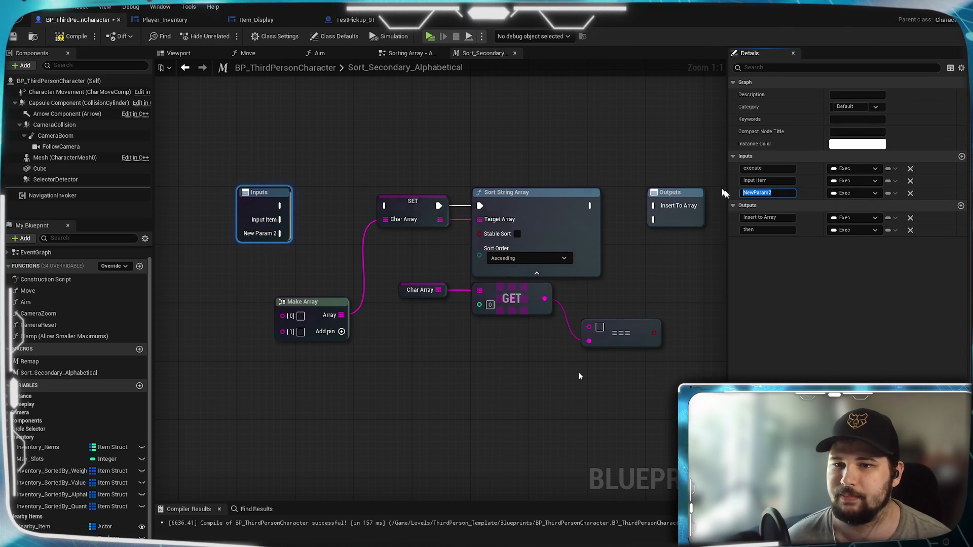
text(Array Item)
key(Return)
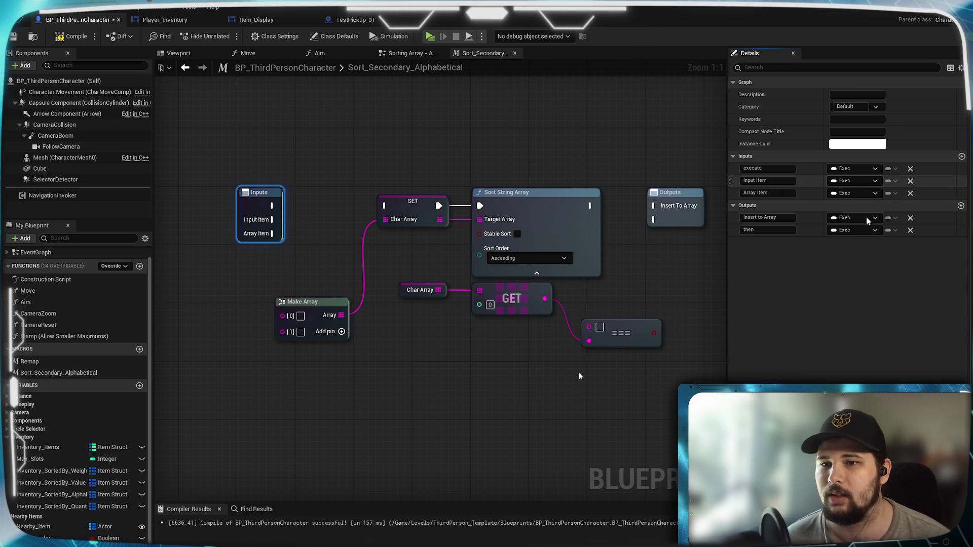
Make both inputs Strings and wire them into Make Array [0] and [1]
click(856, 180)
click(872, 266)
click(865, 193)
click(874, 279)
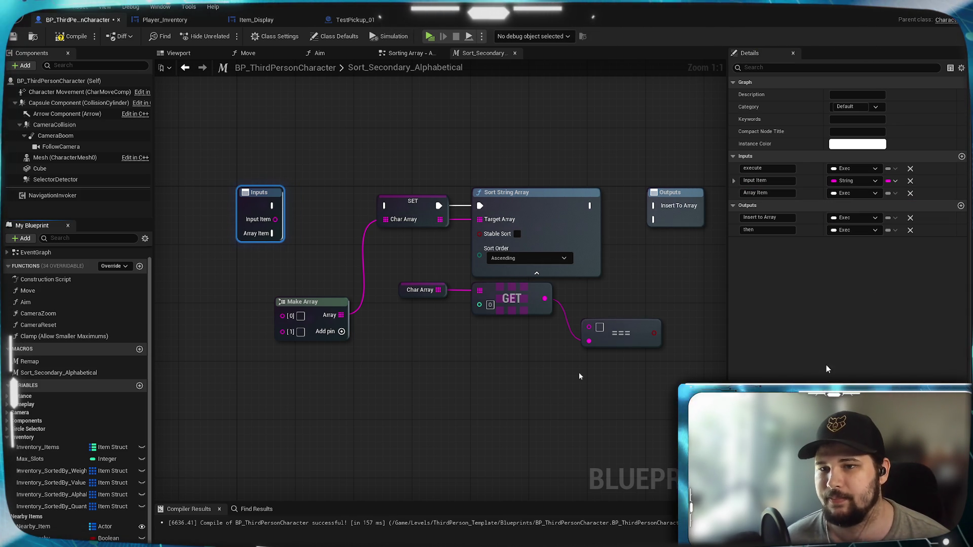
click(336, 418)
mouse_move(275, 219)
mouse_down()
mouse_move(288, 220)
mouse_move(282, 315)
mouse_up()
mouse_move(274, 232)
mouse_down()
mouse_move(282, 330)
mouse_move(326, 228)
mouse_up()
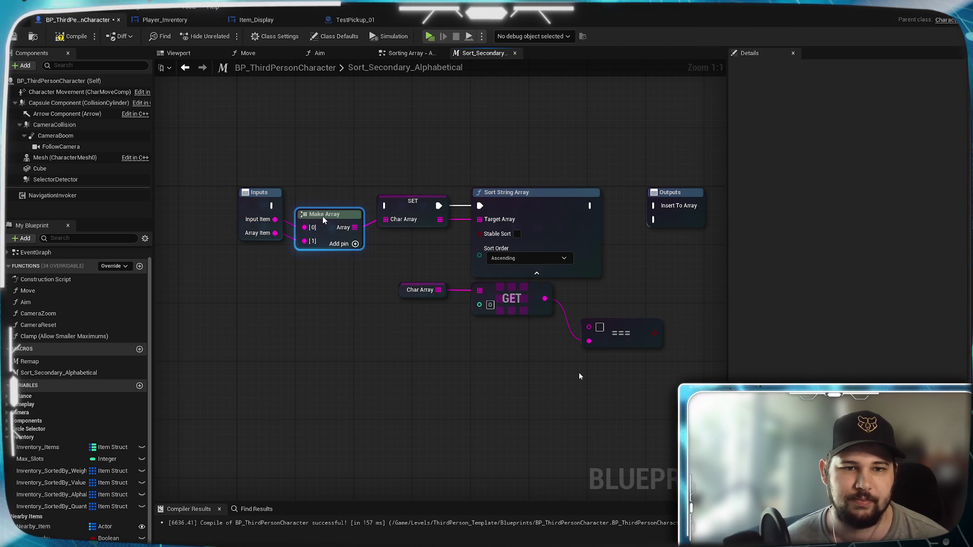
Connect the Inputs execution to SET and route Array Item to the == node via a reroute
drag(271, 206, 389, 206)
drag(538, 365, 529, 365)
mouse_move(194, 267)
mouse_down()
mouse_move(500, 361)
mouse_move(385, 377)
mouse_move(227, 362)
mouse_up()
double_click(462, 357)
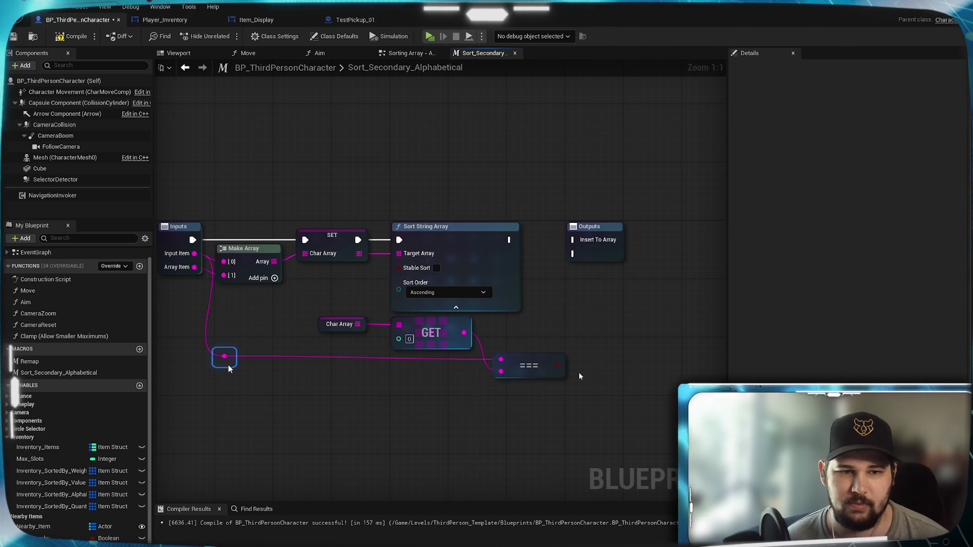
click(525, 363)
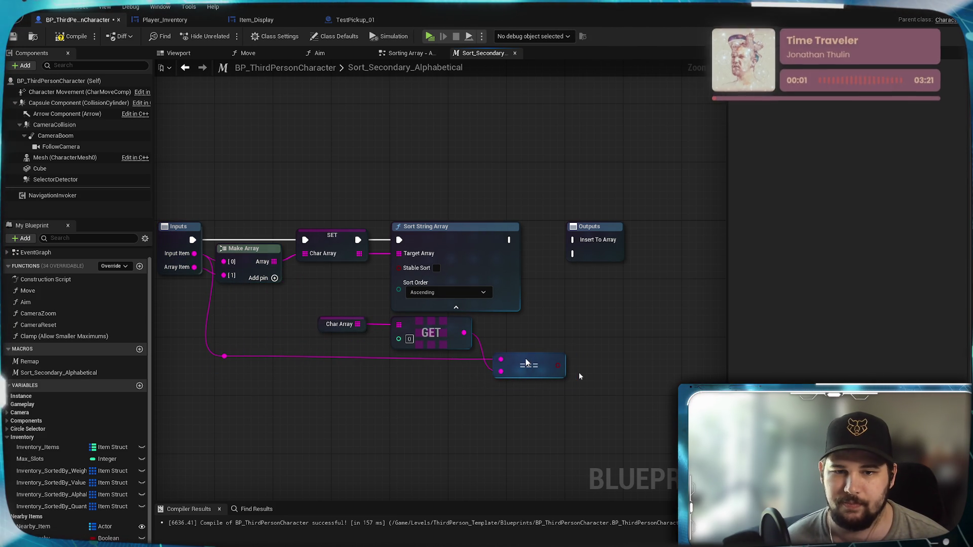
drag(492, 273, 582, 269)
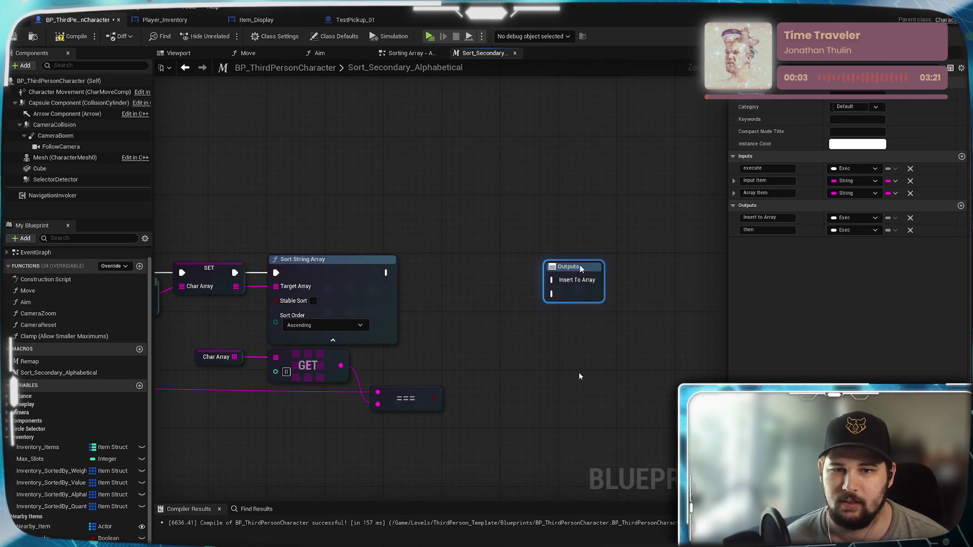
Create a Branch driven by the comparison and wire Sort String Array's execution into it
click(405, 398)
drag(405, 398, 455, 362)
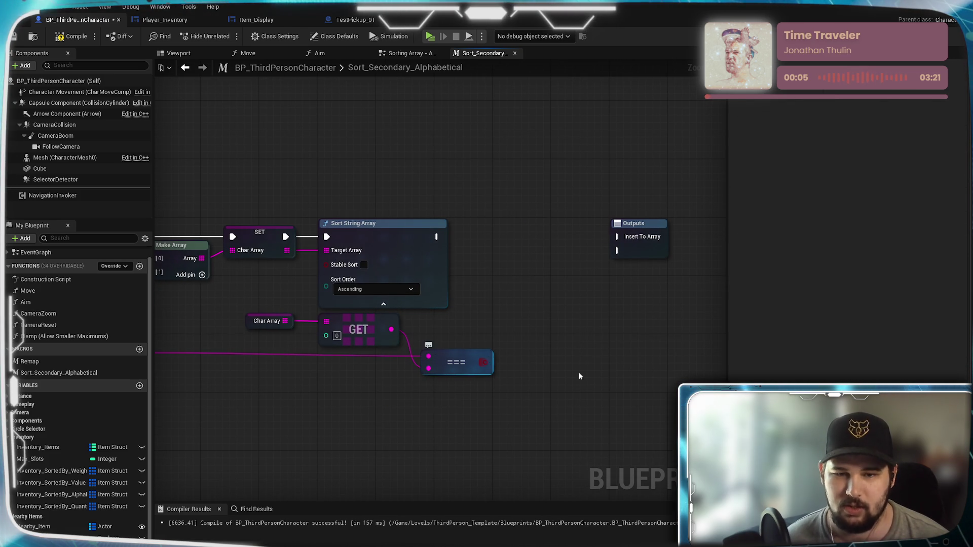
mouse_move(504, 286)
mouse_down()
mouse_move(546, 259)
mouse_move(549, 235)
mouse_move(523, 238)
mouse_up()
click(502, 252)
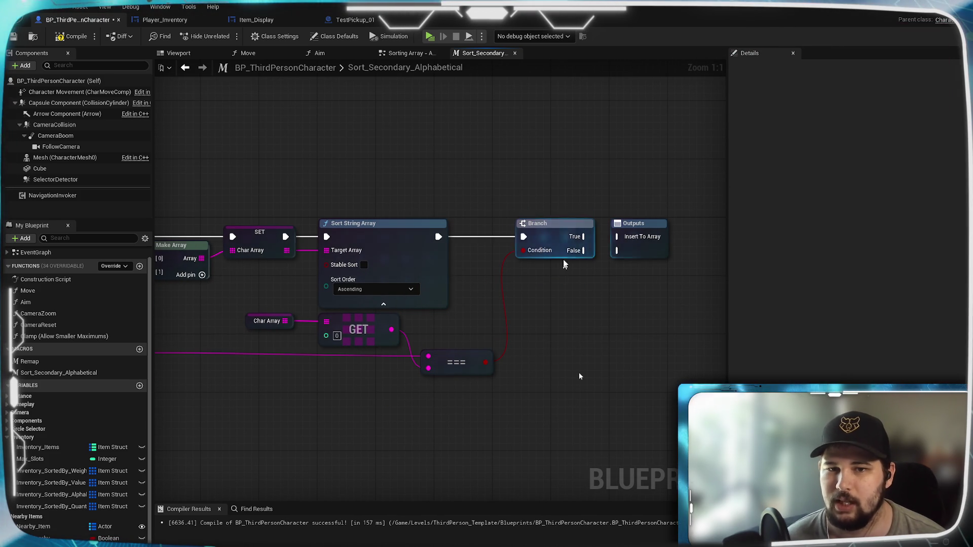
drag(479, 339, 320, 233)
drag(367, 272, 373, 272)
drag(437, 275, 456, 276)
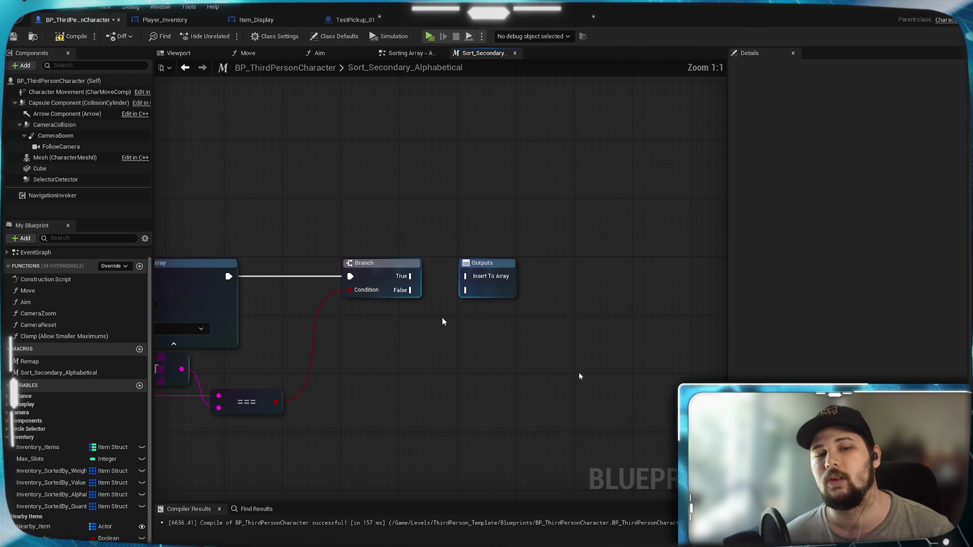
drag(415, 376, 712, 294)
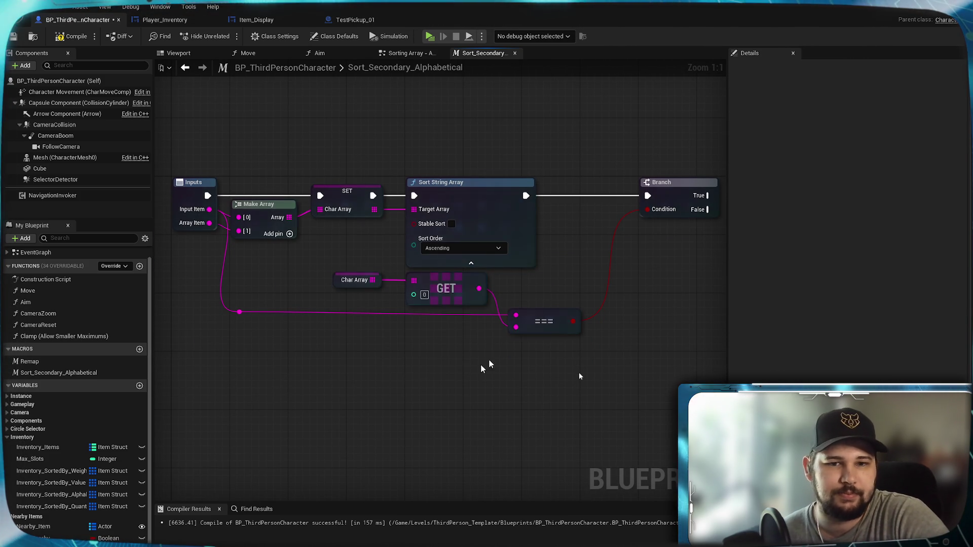
mouse_move(481, 330)
mouse_down()
mouse_move(413, 374)
mouse_move(473, 374)
mouse_move(450, 385)
mouse_move(511, 348)
mouse_move(355, 380)
mouse_move(536, 262)
mouse_move(443, 336)
mouse_move(438, 329)
mouse_up()
mouse_move(361, 428)
mouse_down()
mouse_move(565, 416)
mouse_move(419, 439)
mouse_move(253, 437)
mouse_up()
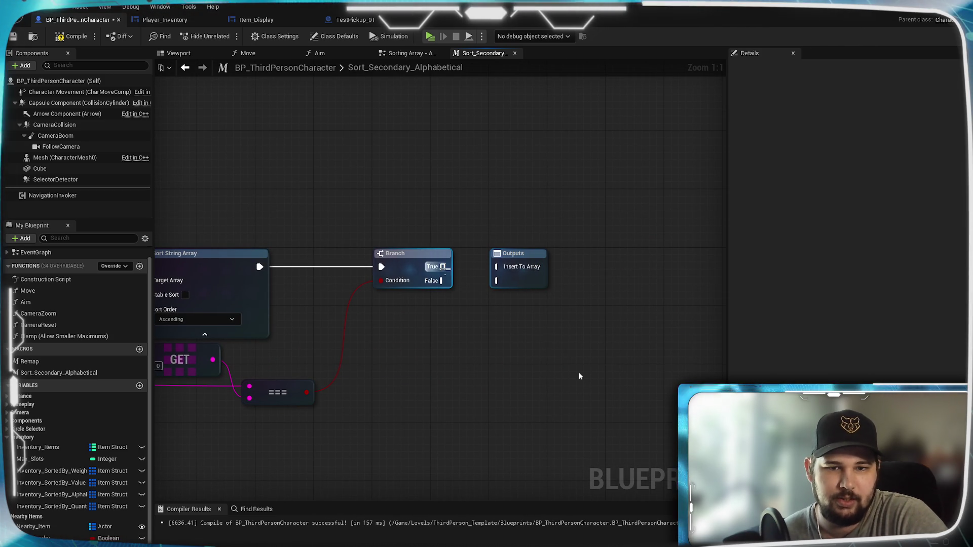
Wire Branch True and False into the macro Outputs, then compile and save the blueprint
mouse_move(489, 273)
mouse_down()
mouse_move(495, 267)
mouse_move(498, 282)
mouse_up()
click(515, 284)
click(527, 314)
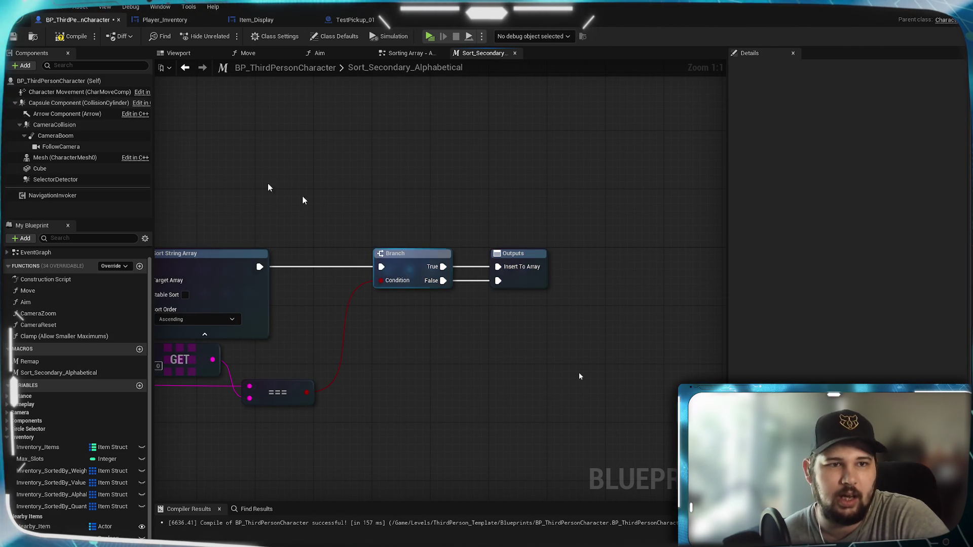
mouse_move(247, 208)
mouse_down()
mouse_move(554, 193)
mouse_move(441, 198)
mouse_move(450, 180)
mouse_up()
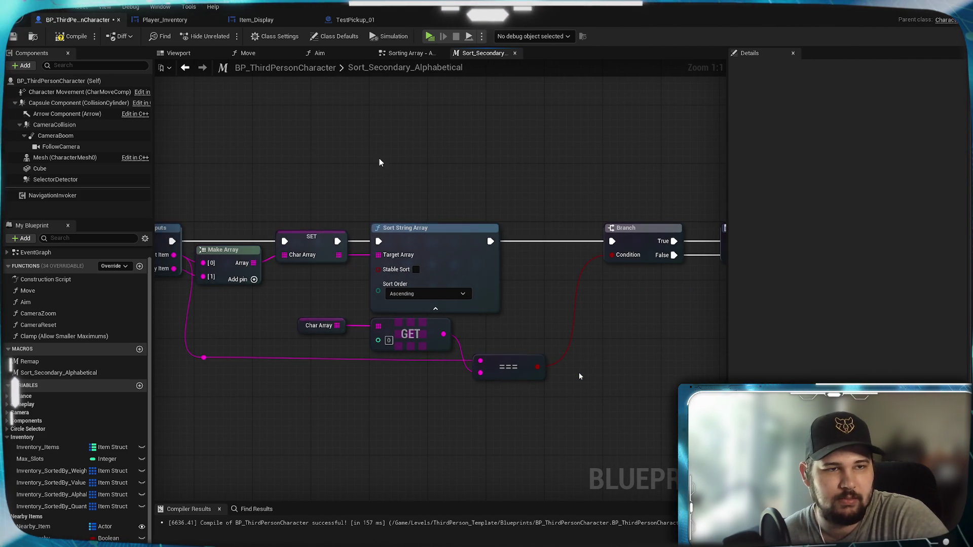
click(68, 39)
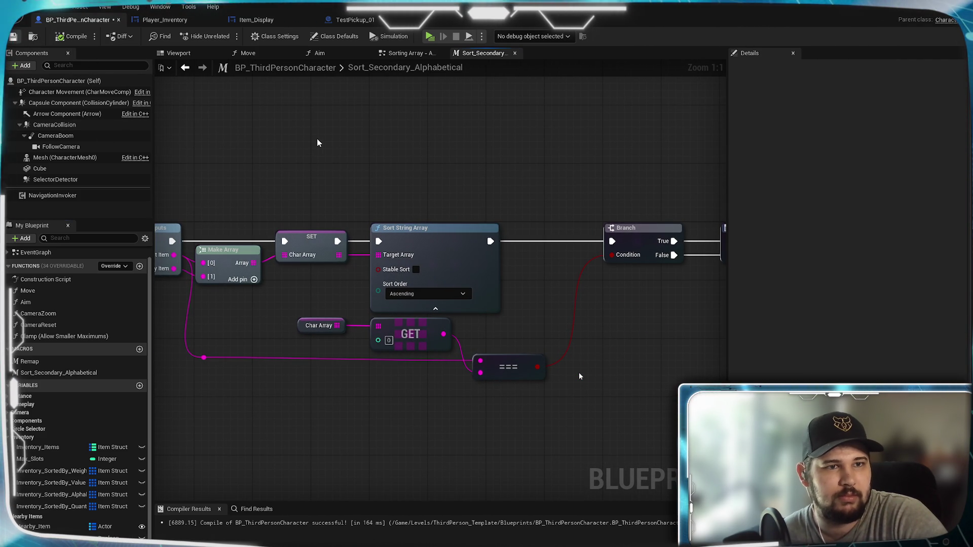
key(Home)
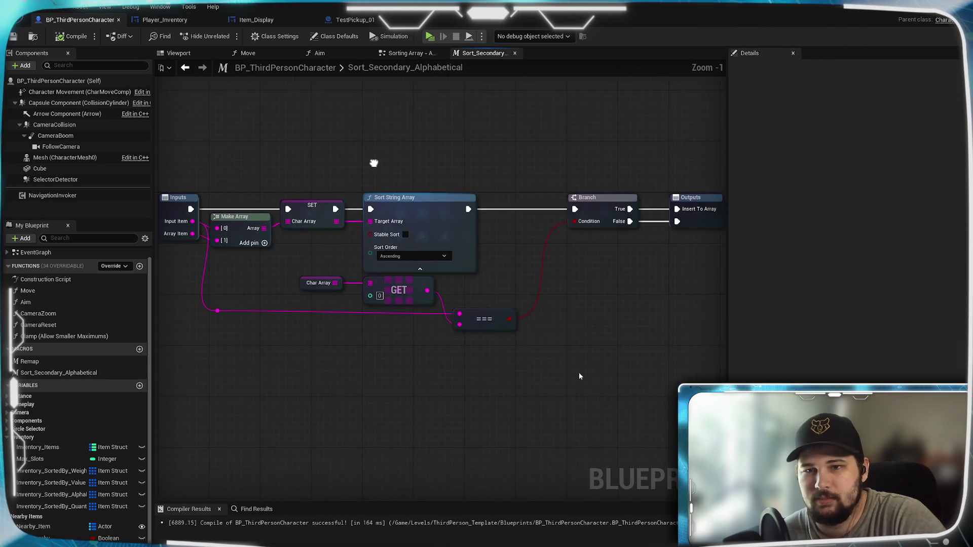
click(408, 52)
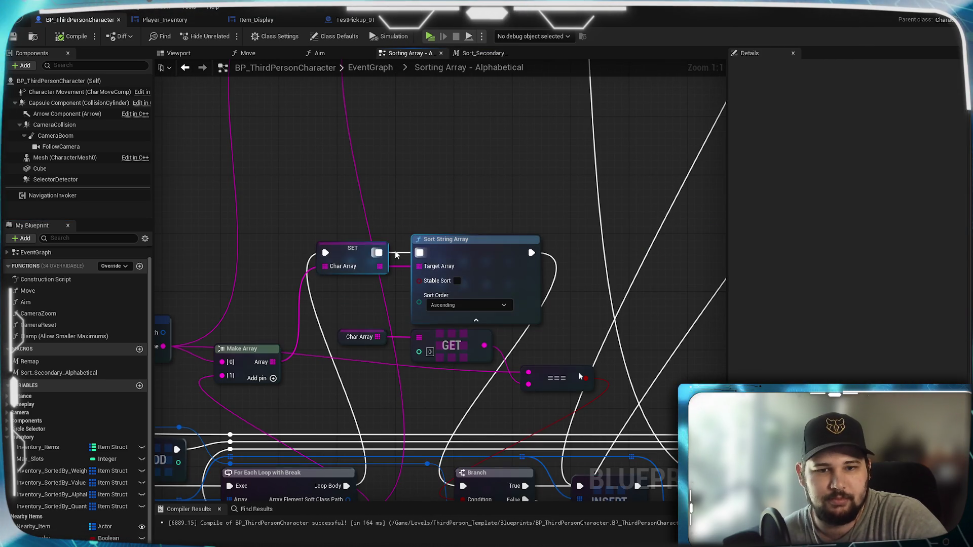
Place Sort_Secondary_Alphabetical in the alphabetical sorting graph and wire the Loop Body into it
scroll(433, 238, down, 2)
scroll(365, 234, up, 1)
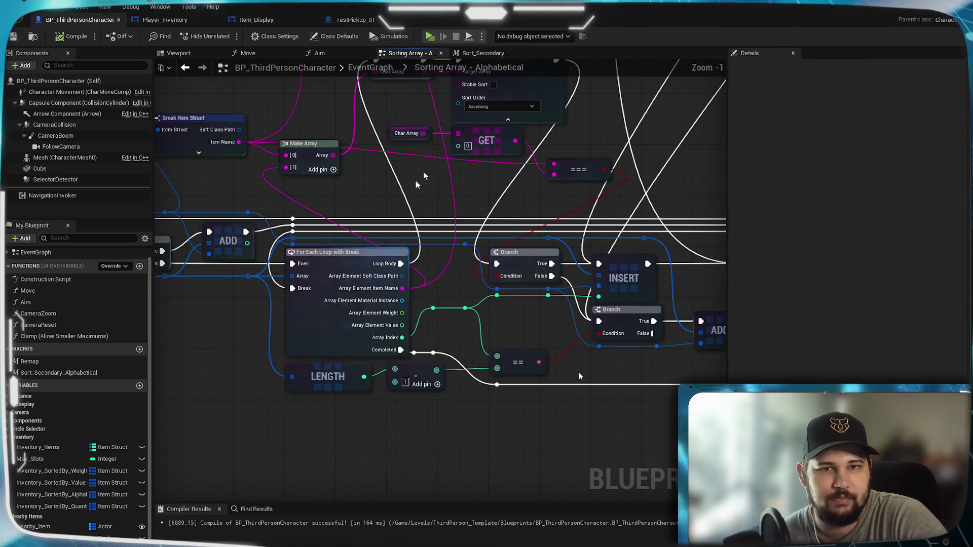
mouse_move(382, 233)
mouse_down()
mouse_move(342, 304)
mouse_move(359, 258)
mouse_up()
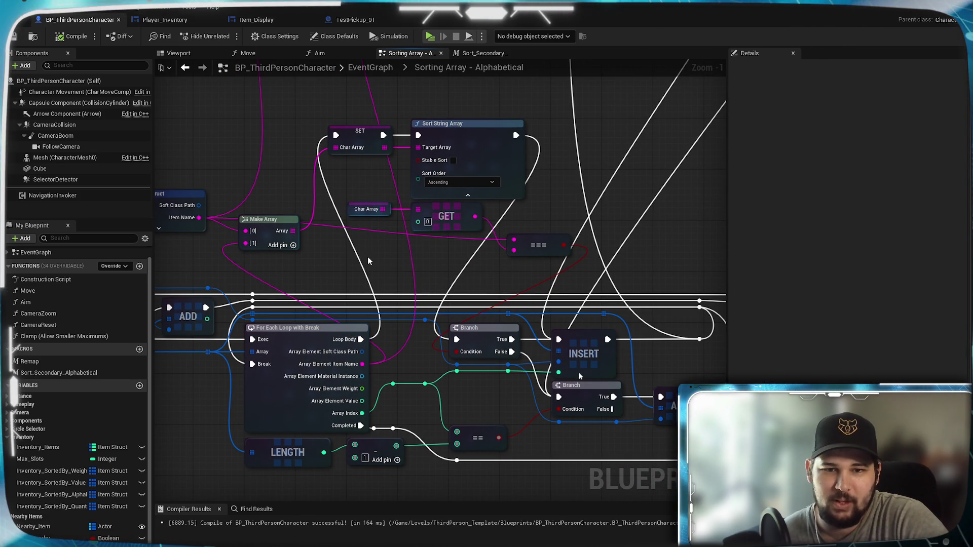
drag(382, 263, 369, 318)
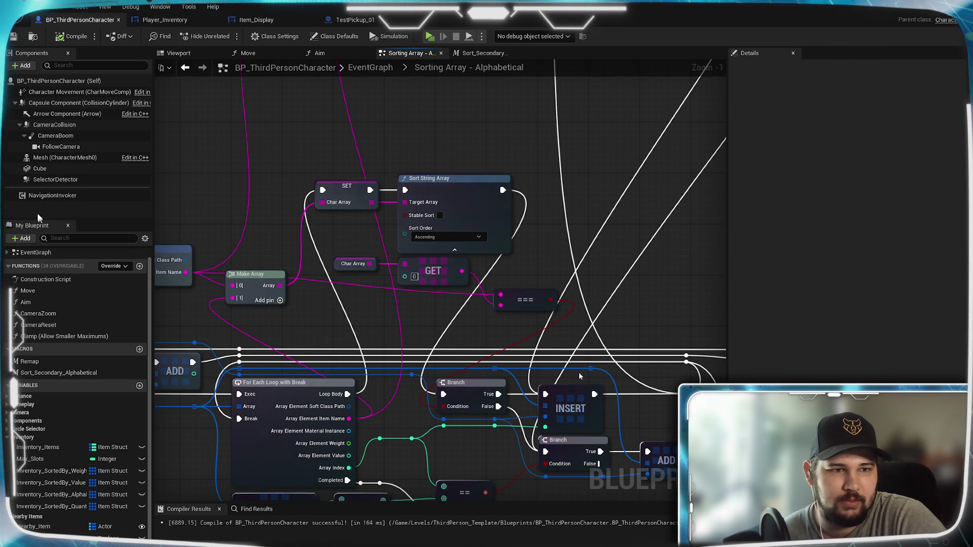
mouse_move(58, 373)
mouse_down()
mouse_move(350, 198)
mouse_move(426, 175)
mouse_up()
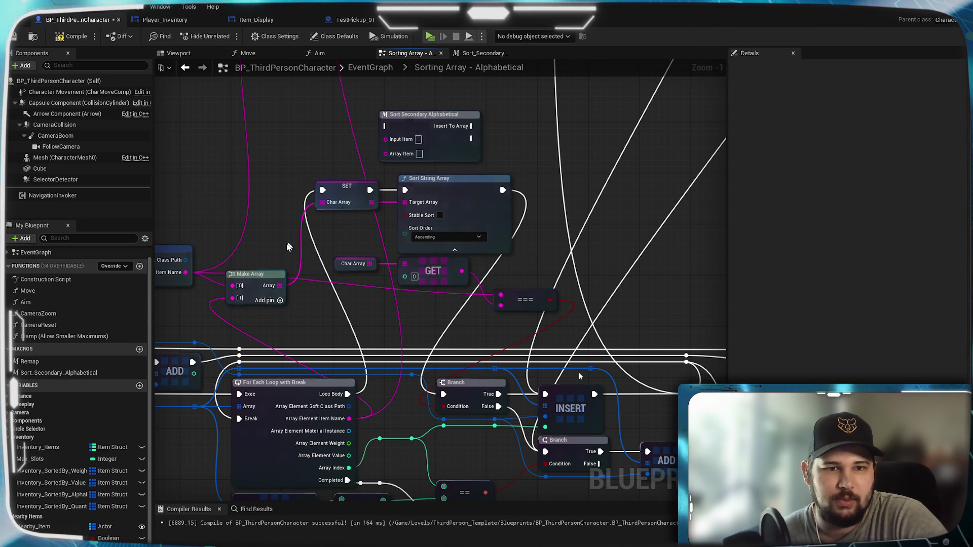
drag(348, 394, 385, 126)
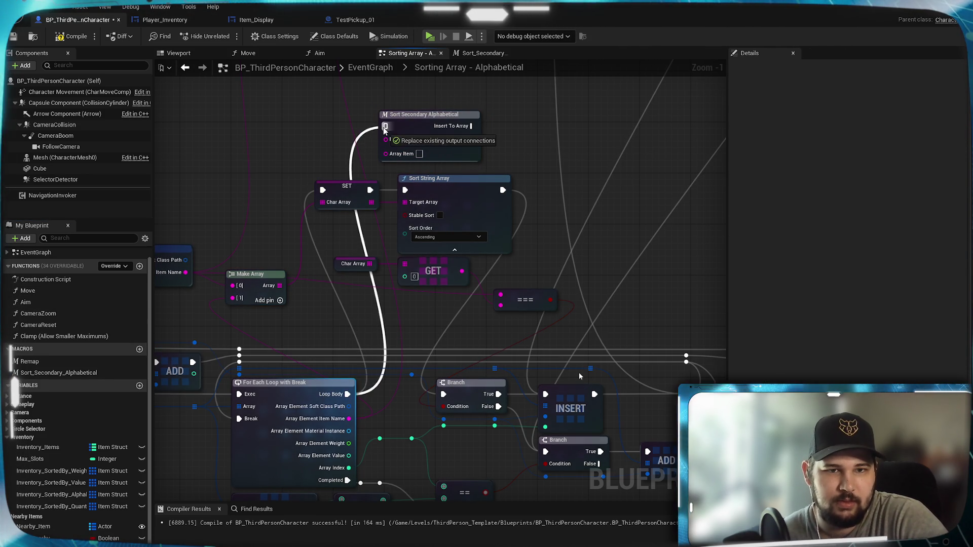
mouse_move(266, 193)
mouse_down()
mouse_move(245, 251)
mouse_move(293, 245)
mouse_up()
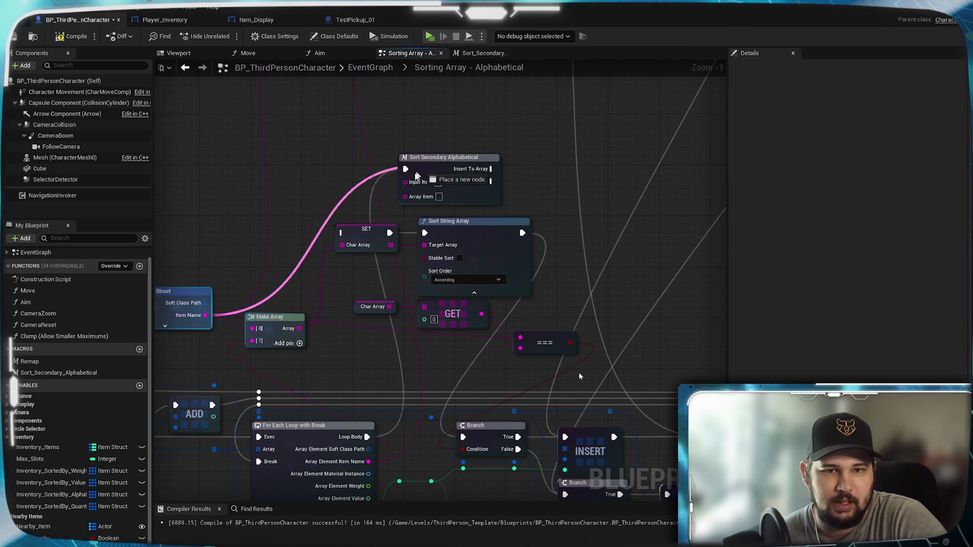
Feed Item Name into Input Item, connect Insert To Array to INSERT, and return to EventGraph
drag(311, 322, 288, 191)
mouse_move(346, 332)
mouse_down()
mouse_move(367, 124)
mouse_move(355, 149)
mouse_move(371, 231)
mouse_move(368, 218)
mouse_up()
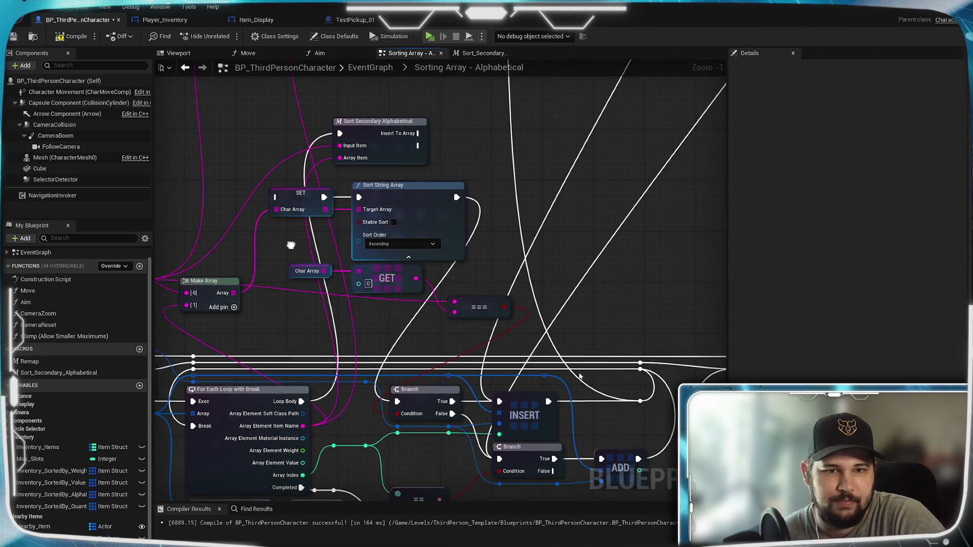
drag(416, 159, 497, 427)
drag(468, 141, 452, 85)
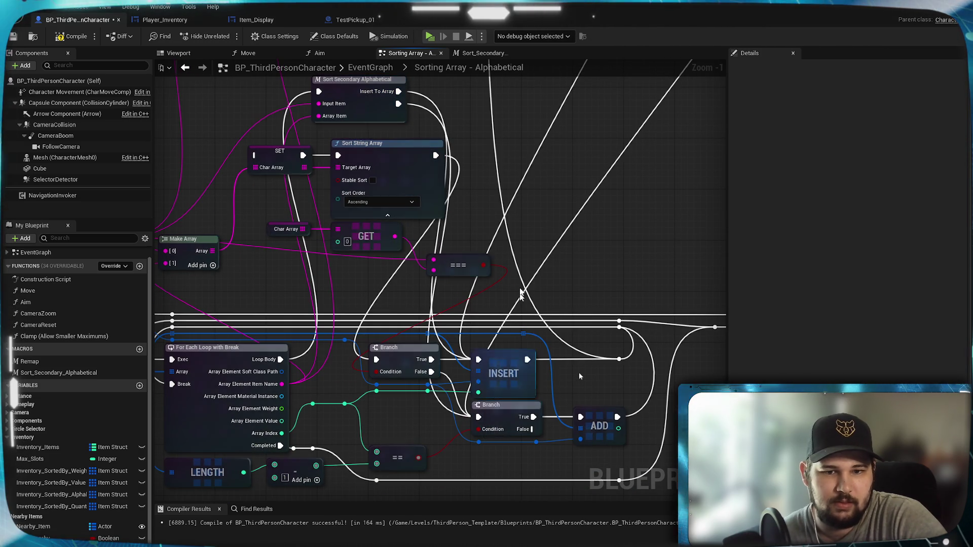
mouse_move(427, 230)
mouse_down()
mouse_move(457, 317)
mouse_move(499, 261)
mouse_up()
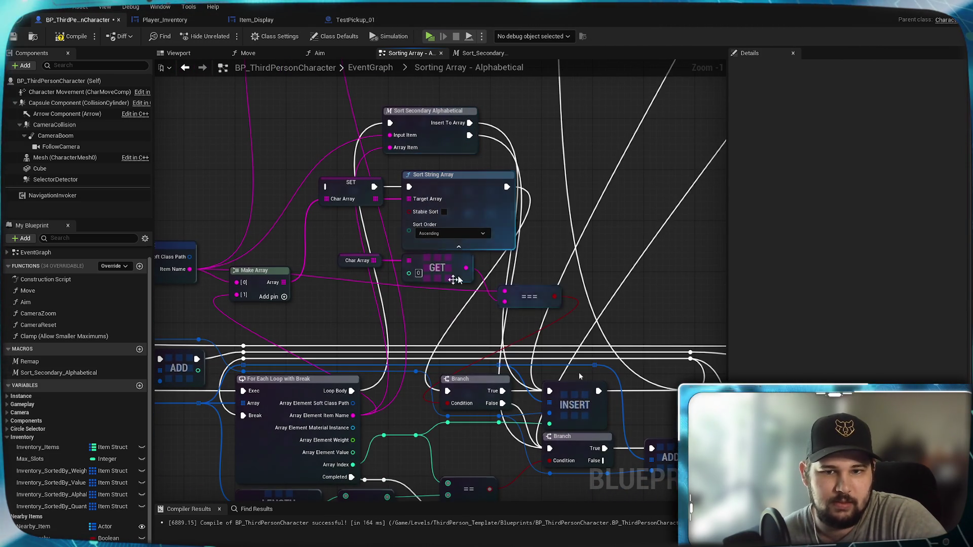
click(520, 301)
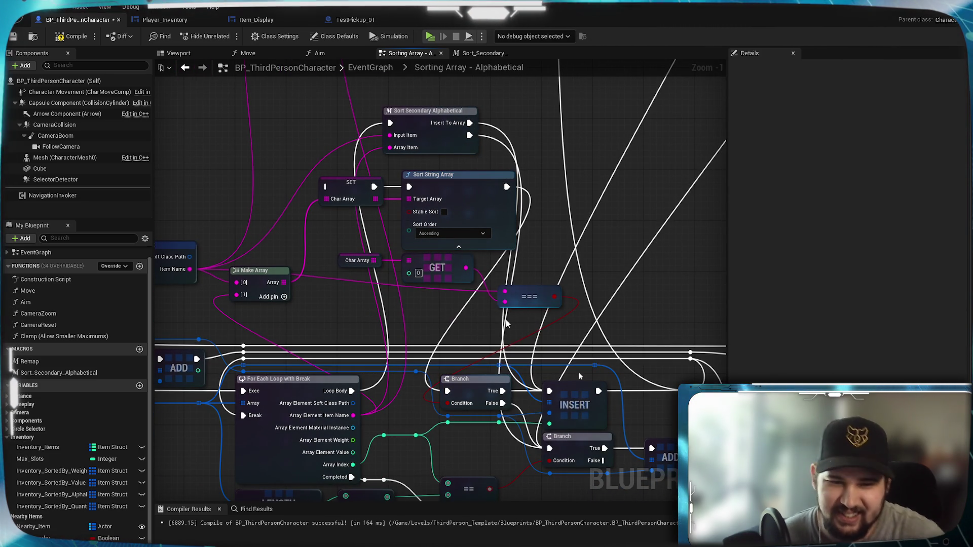
drag(459, 126, 446, 121)
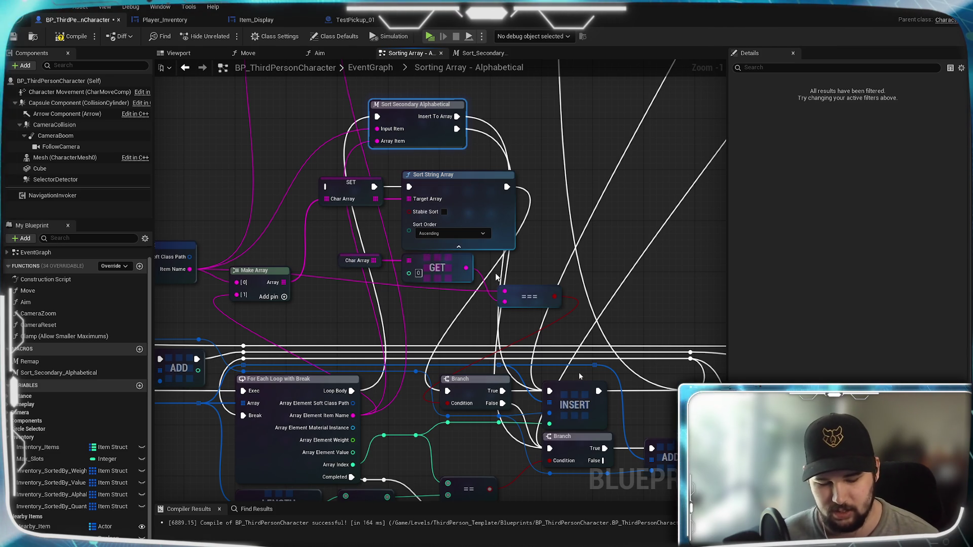
drag(352, 84, 466, 90)
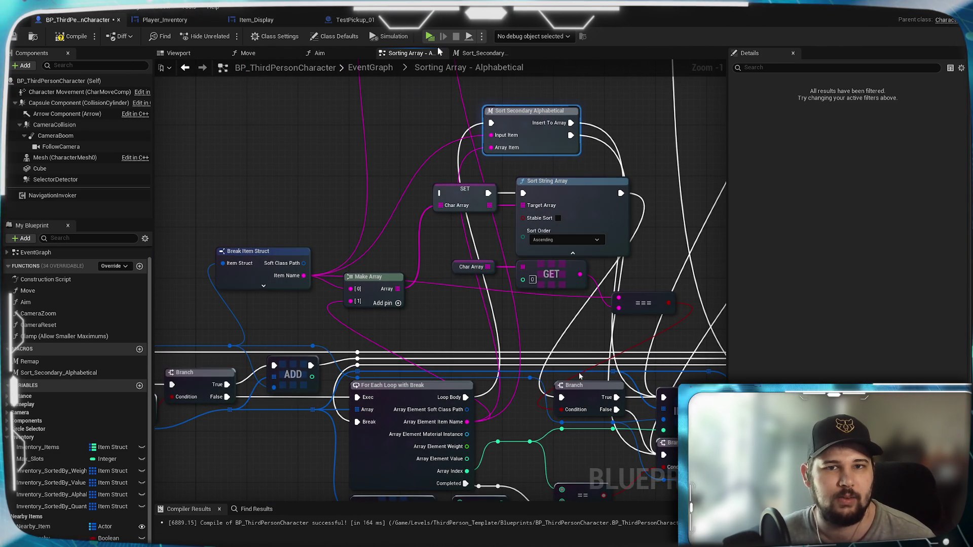
click(395, 69)
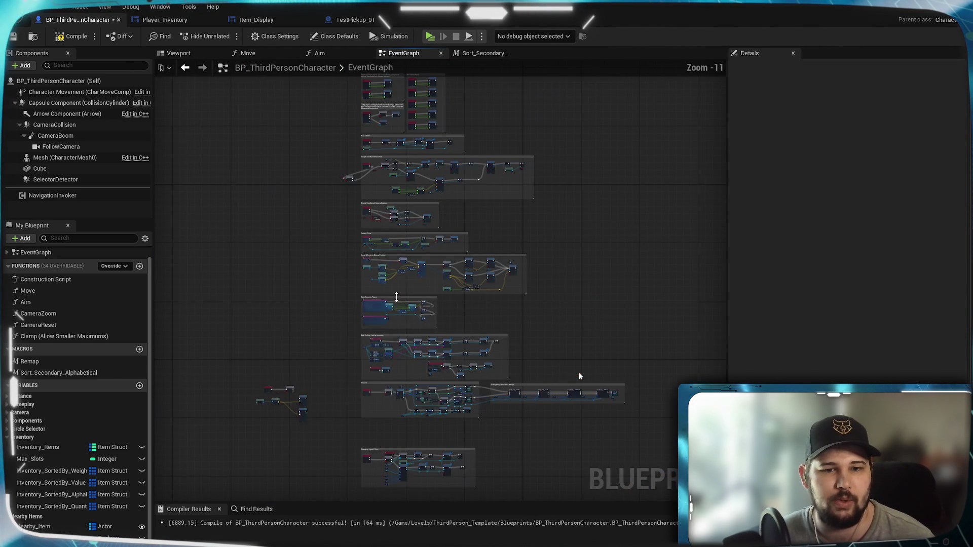
Open the Sorting Array - Weight graph and wire the item names into Input Item and Array Item
scroll(474, 263, up, 10)
double_click(598, 280)
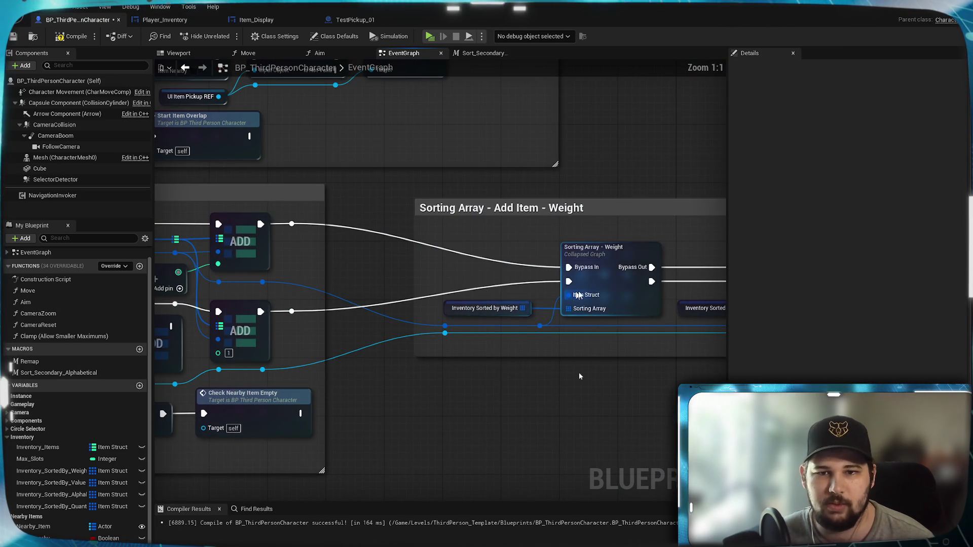
scroll(428, 375, up, 3)
scroll(428, 375, up, 4)
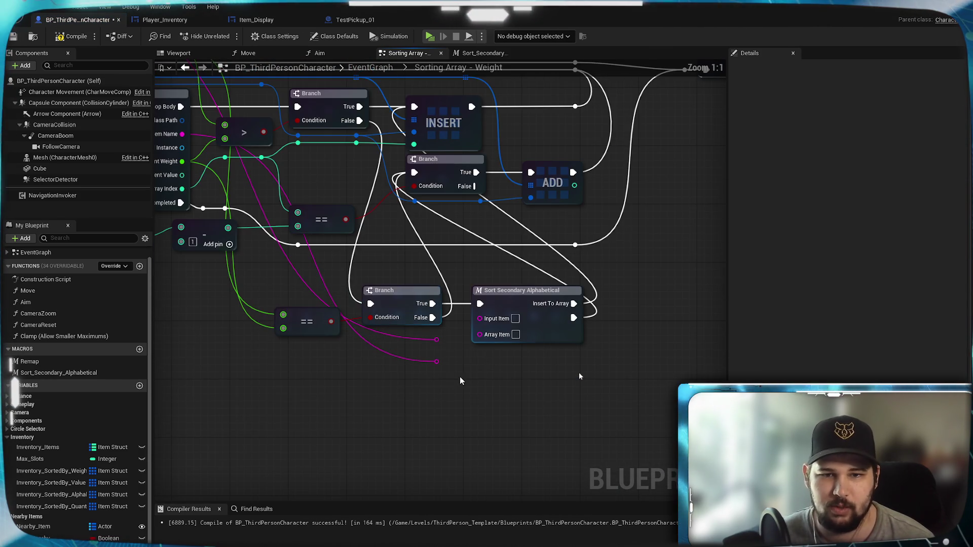
drag(394, 356, 437, 335)
drag(394, 378, 437, 350)
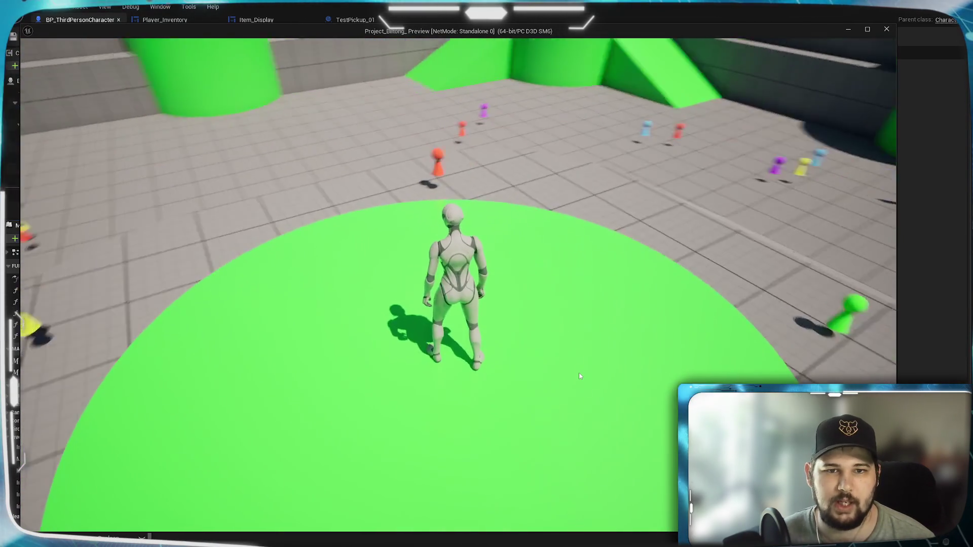
Run the character up the green ramp to the pickups and open the inventory
key(w)
key(w)
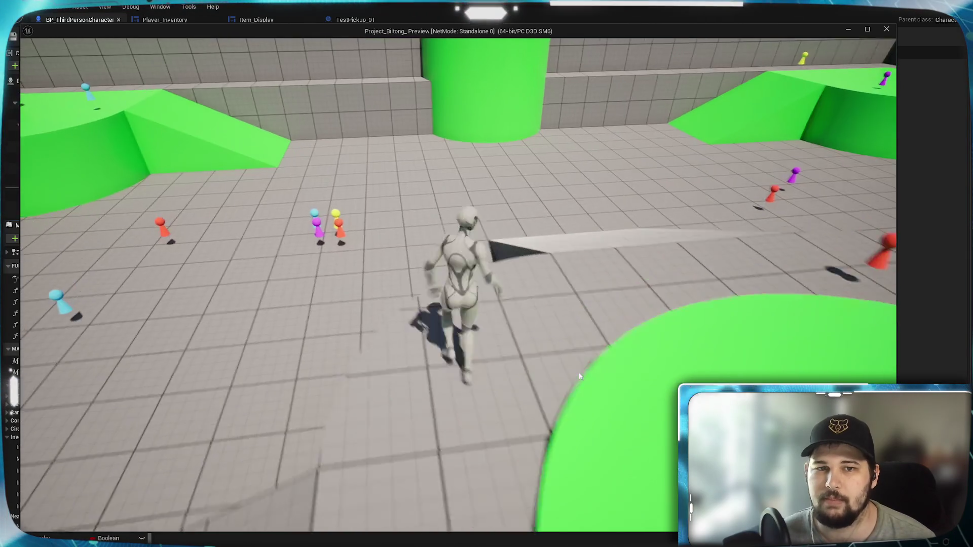
key(w)
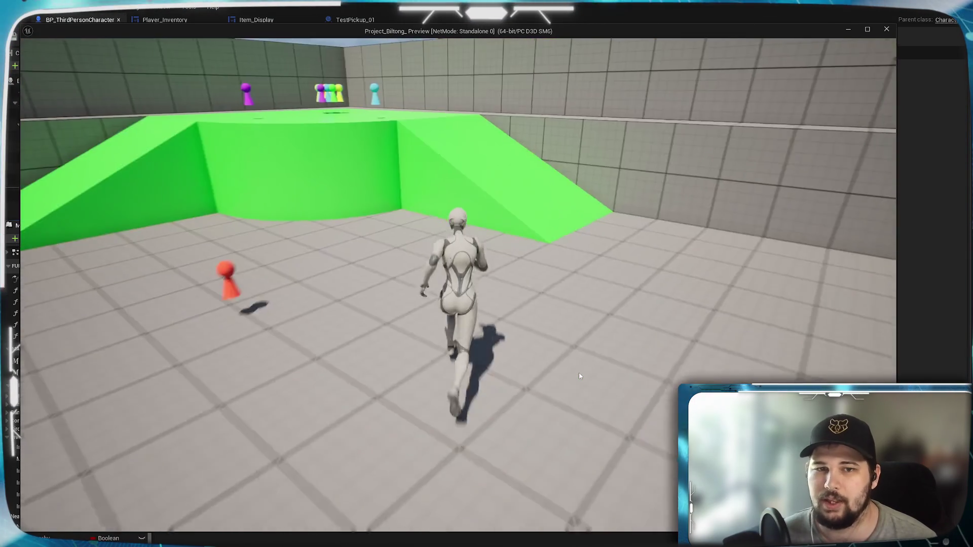
key(w)
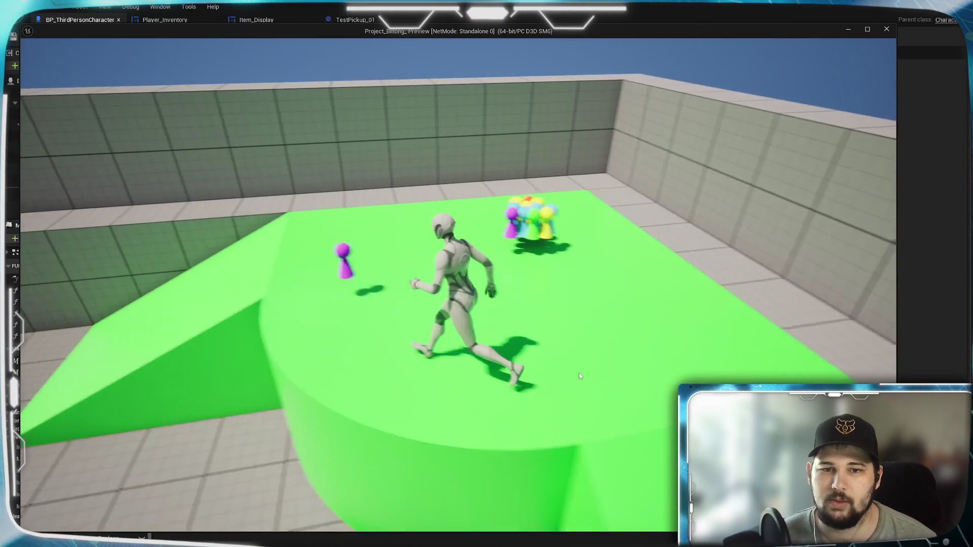
key(w)
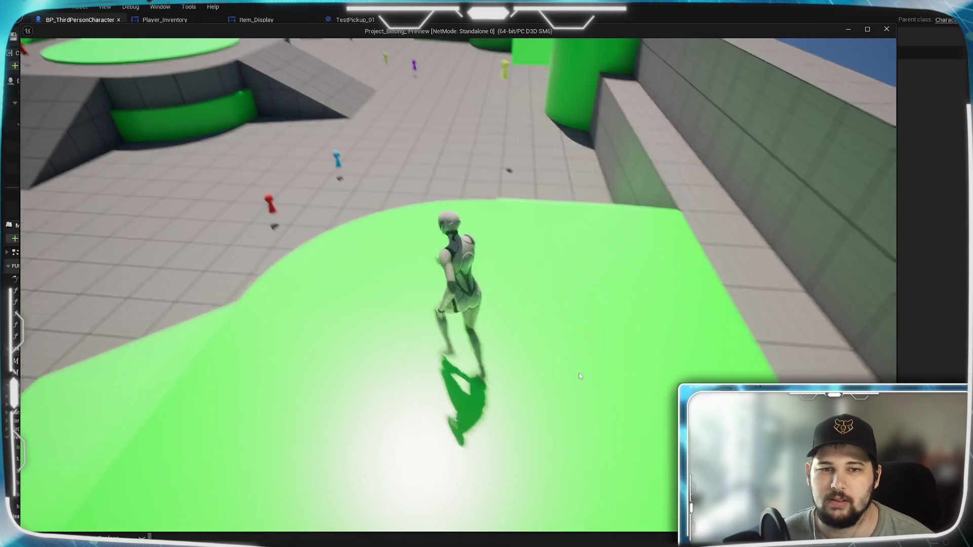
key(i)
Sort the inventory Alphabetical, then by Weight, and stop the play-mode preview
click(633, 158)
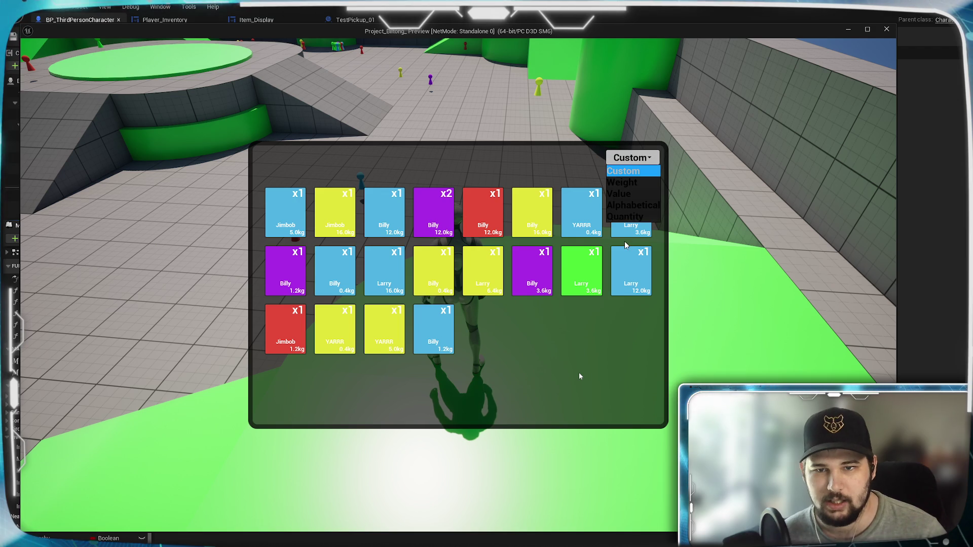
click(633, 205)
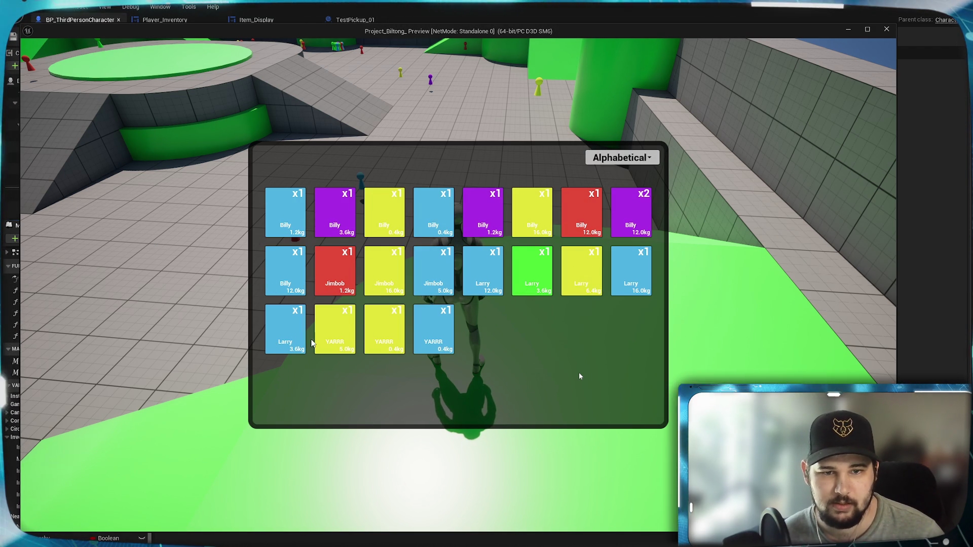
click(637, 159)
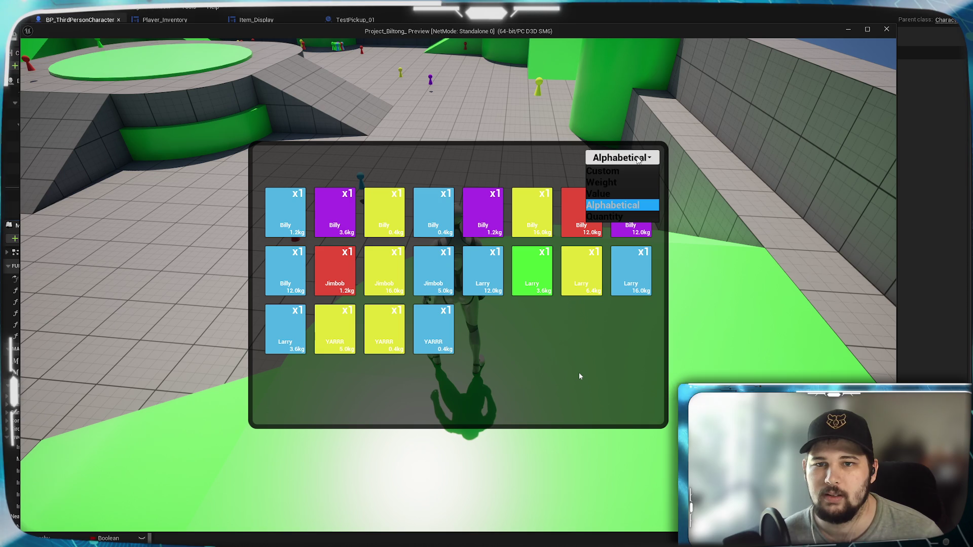
click(603, 184)
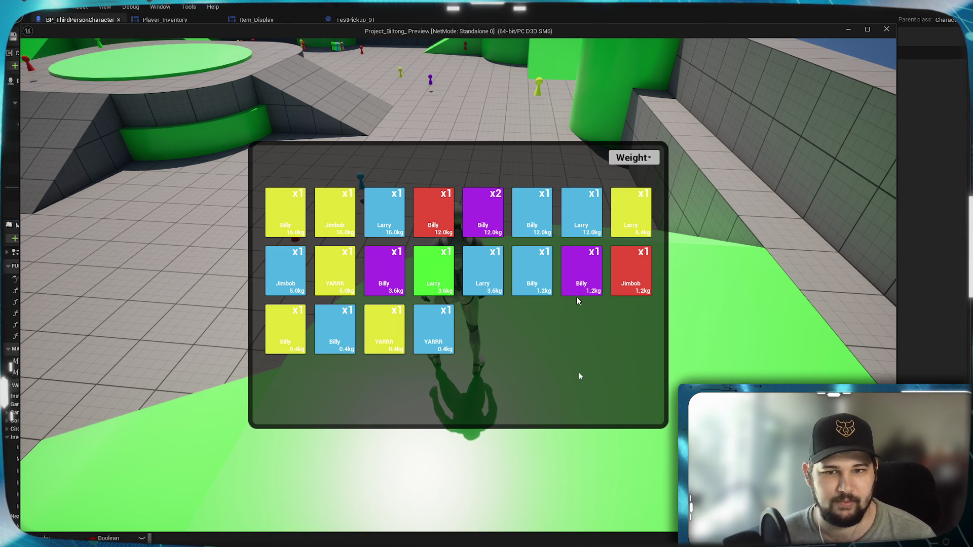
key(Escape)
scroll(537, 284, down, 2)
scroll(515, 277, up, 4)
Select the ==, Branch and Sort Secondary Alphabetical nodes in the weight graph for copying
mouse_move(516, 277)
mouse_down()
mouse_move(522, 201)
mouse_move(544, 242)
mouse_move(556, 364)
mouse_move(688, 412)
mouse_up()
mouse_move(580, 376)
mouse_down()
mouse_move(674, 411)
mouse_move(609, 326)
mouse_move(474, 267)
mouse_move(495, 258)
mouse_up()
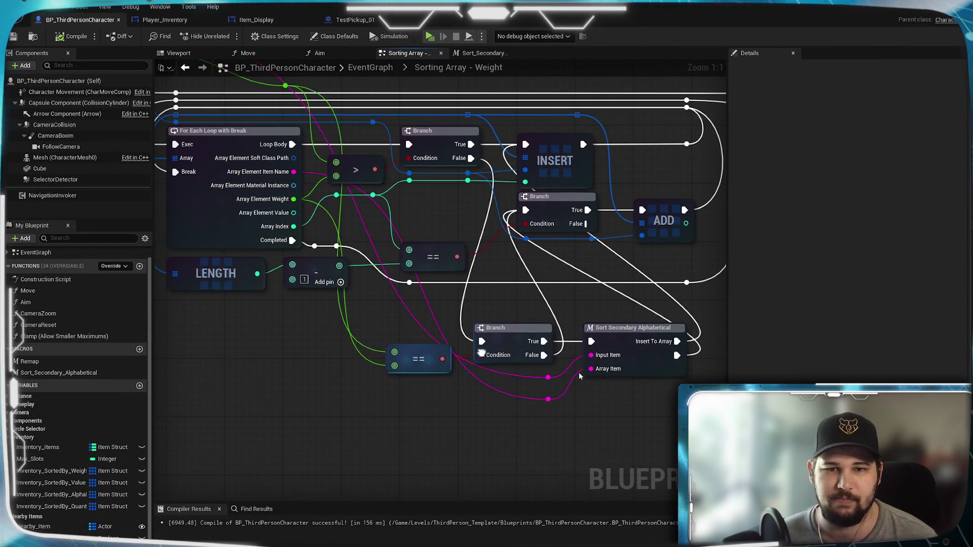
mouse_move(326, 341)
mouse_down()
mouse_move(374, 341)
mouse_move(362, 356)
mouse_move(534, 344)
mouse_move(443, 354)
mouse_move(383, 317)
mouse_up()
drag(643, 407, 339, 310)
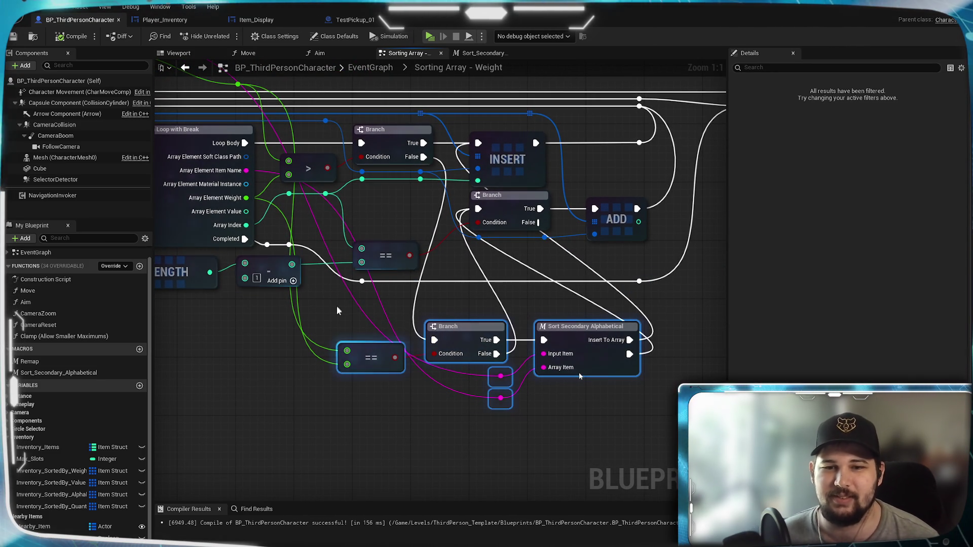
click(431, 397)
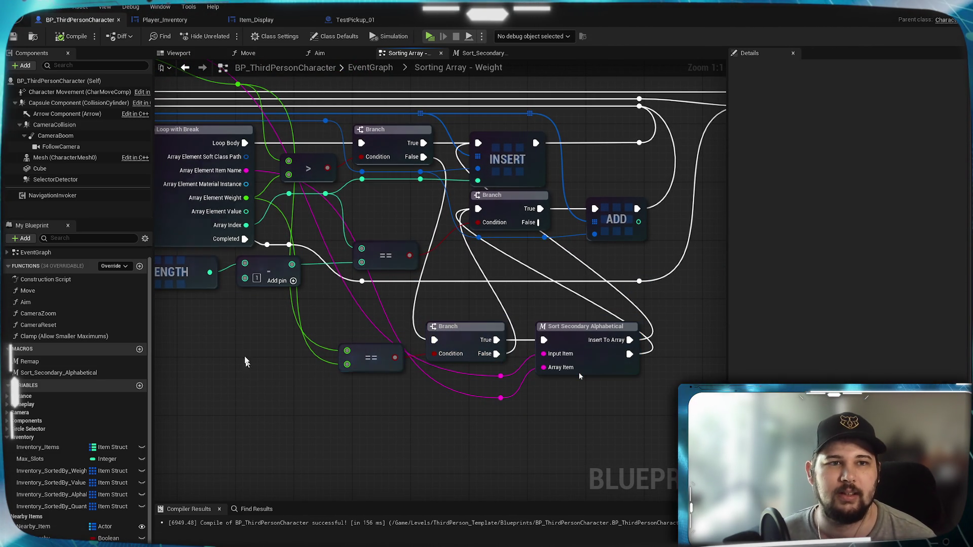
click(373, 77)
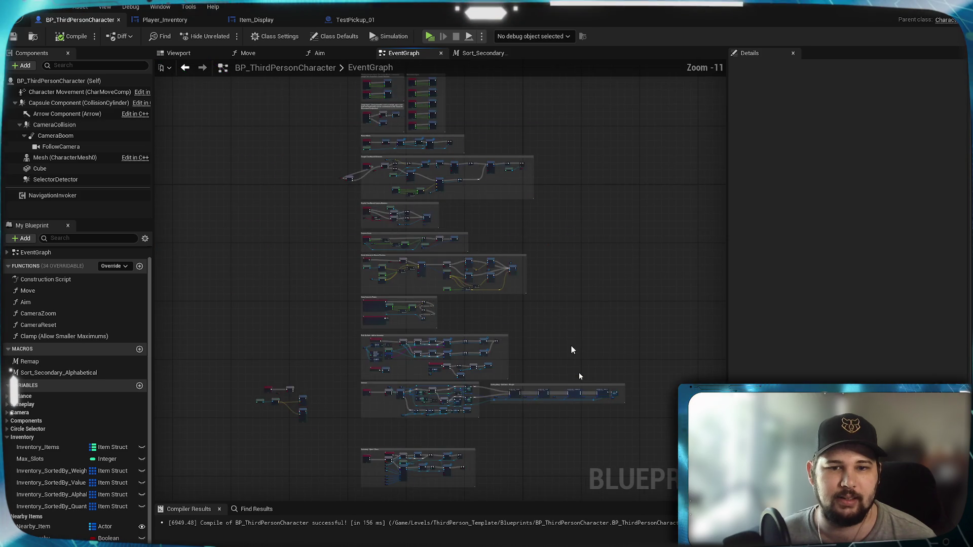
Open the Sorting Array - Value graph and paste the secondary sort nodes
double_click(457, 236)
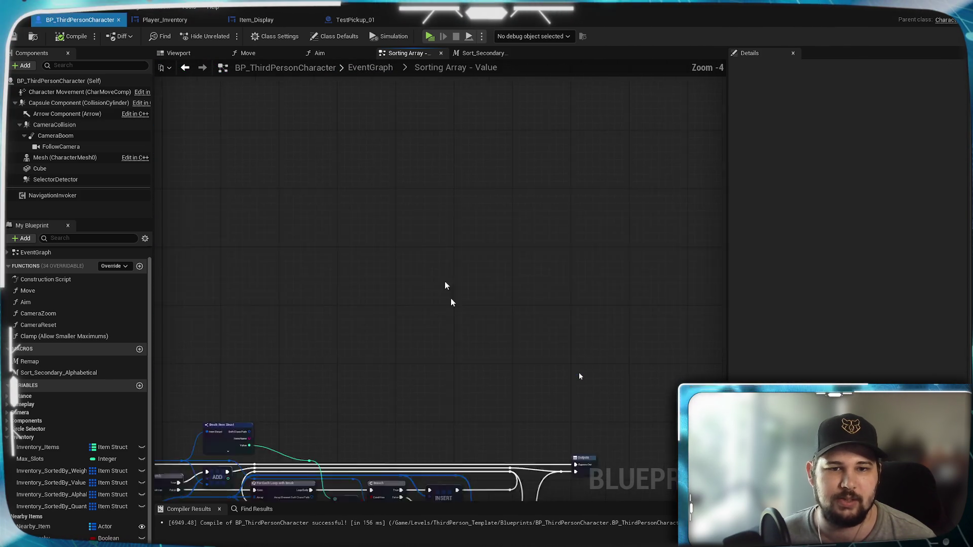
key(ctrl+v)
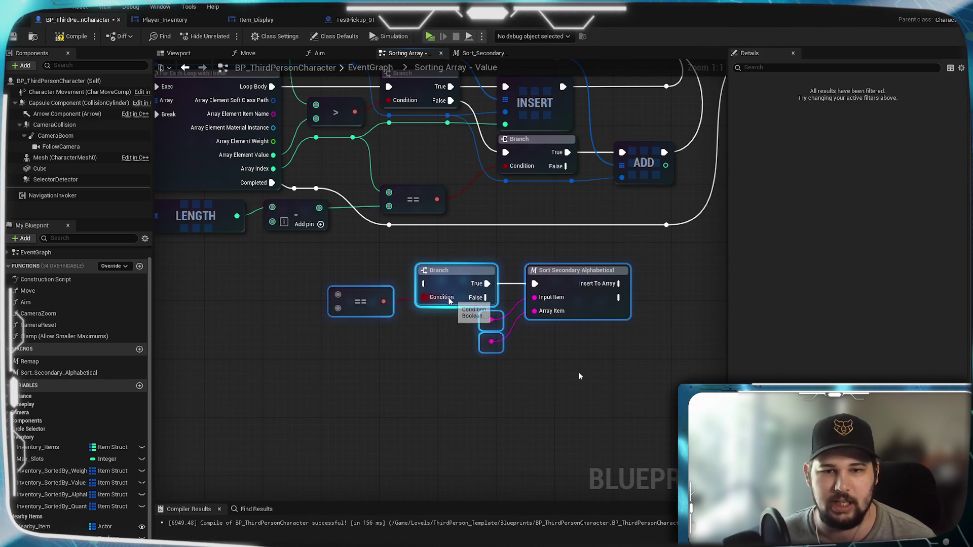
right_click(411, 364)
click(304, 275)
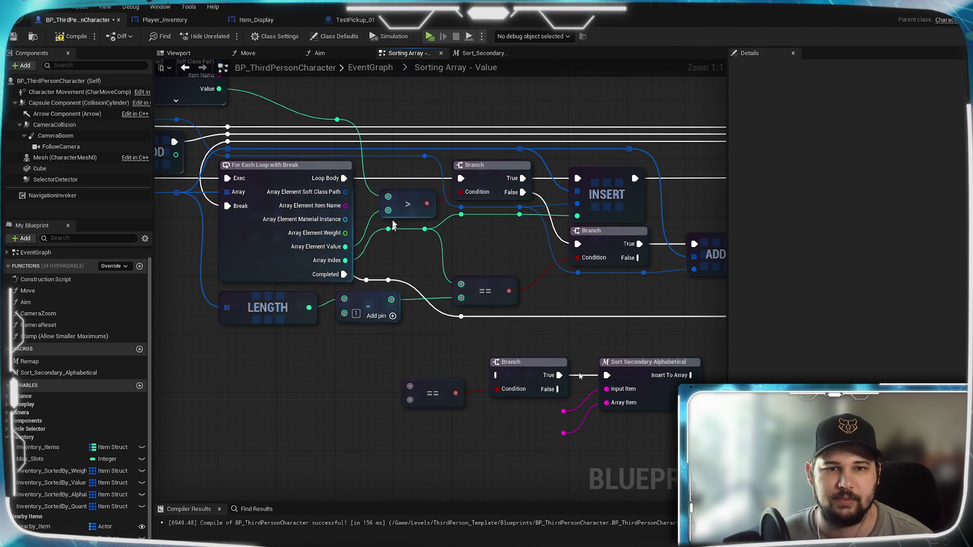
mouse_move(337, 120)
mouse_down()
mouse_move(420, 384)
mouse_move(378, 327)
mouse_move(355, 264)
mouse_move(399, 420)
mouse_move(410, 401)
mouse_up()
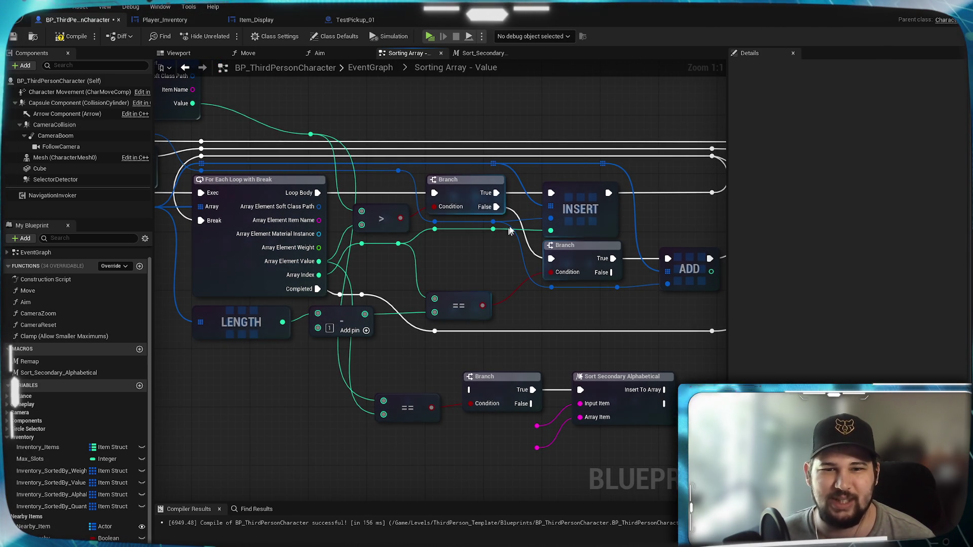
Chain upper Branch False into the pasted Branch, then into the middle Branch with Insert To Array
drag(496, 207, 471, 389)
mouse_move(694, 370)
mouse_down()
mouse_move(581, 376)
mouse_move(432, 206)
mouse_move(437, 199)
mouse_up()
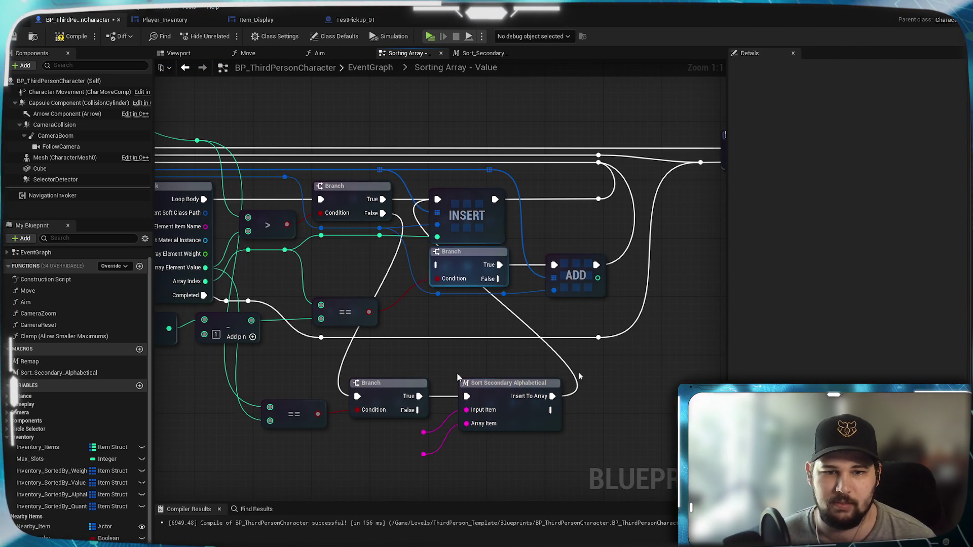
drag(420, 410, 437, 264)
drag(552, 396, 437, 265)
drag(393, 342, 660, 355)
Feed the loop element's Item Name into Array Item and return to the EventGraph
mouse_move(346, 109)
mouse_down()
mouse_move(652, 424)
mouse_move(652, 370)
mouse_up()
drag(504, 401, 465, 428)
mouse_move(330, 168)
mouse_down()
mouse_move(538, 396)
mouse_move(549, 401)
mouse_move(413, 276)
mouse_move(569, 414)
mouse_move(591, 365)
mouse_up()
mouse_move(567, 426)
mouse_down()
mouse_move(506, 425)
mouse_move(651, 450)
mouse_up()
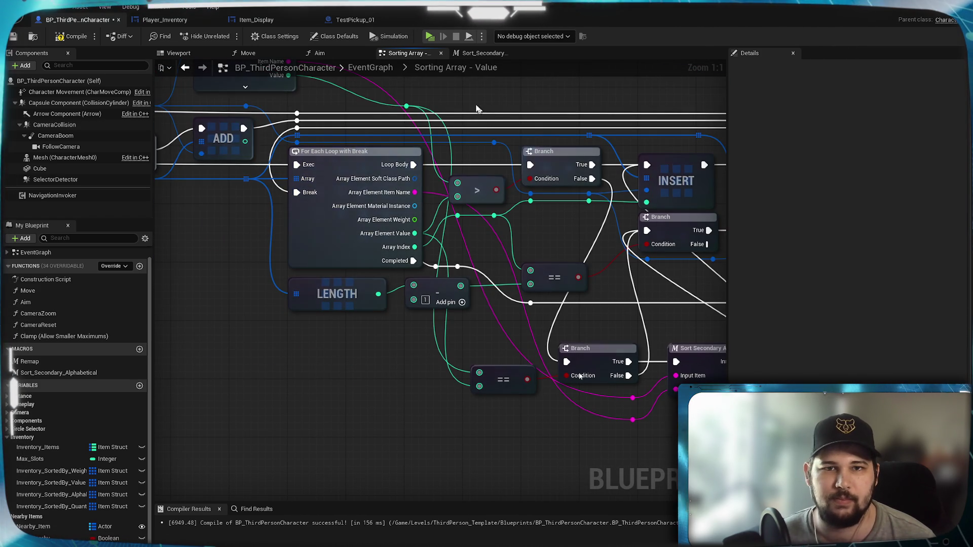
click(370, 68)
scroll(528, 287, up, 6)
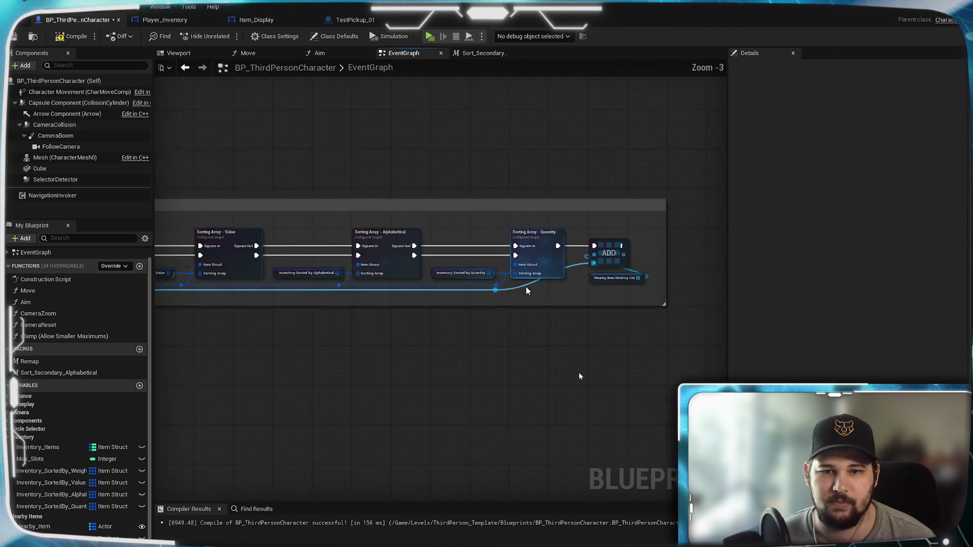
Open the Sorting Array - Quantity graph and paste the secondary alphabetical sort nodes
double_click(549, 216)
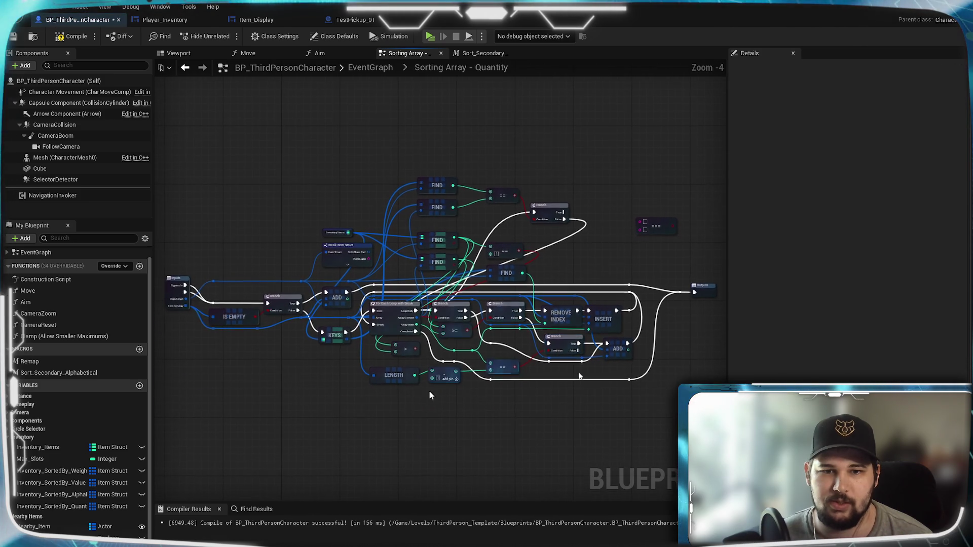
scroll(482, 407, up, 5)
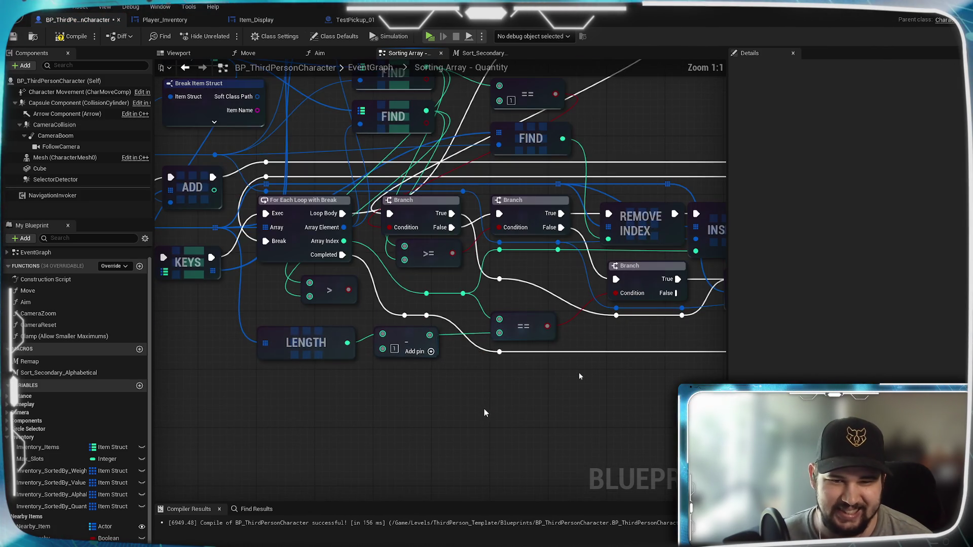
key(ctrl+v)
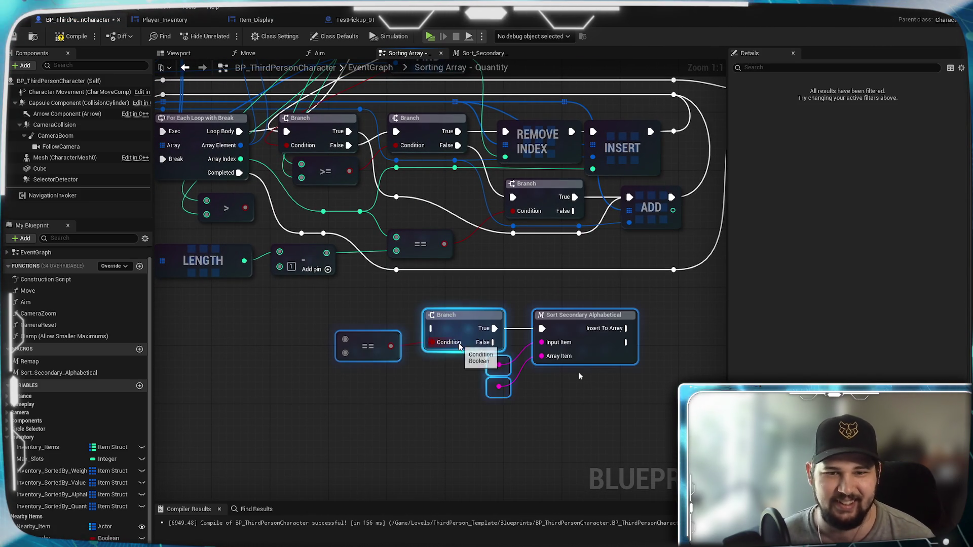
mouse_move(354, 327)
mouse_down()
mouse_move(531, 382)
mouse_move(368, 350)
mouse_move(476, 364)
mouse_move(594, 482)
mouse_move(581, 376)
mouse_move(397, 482)
mouse_up()
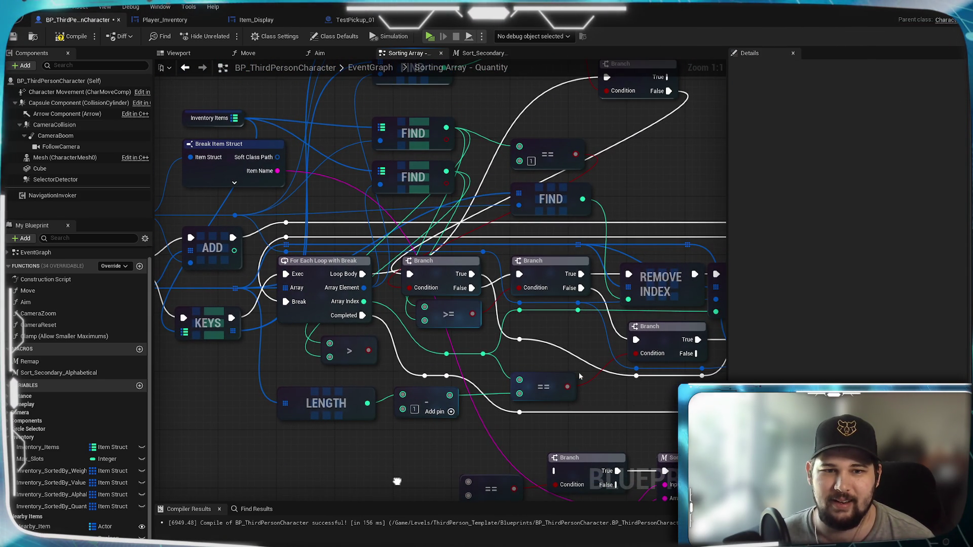
mouse_move(396, 481)
mouse_down()
mouse_move(359, 290)
mouse_move(378, 496)
mouse_up()
Break the loop's Array Element into an Item Struct and feed Item Name into Array Item
mouse_move(428, 141)
mouse_down()
mouse_move(553, 337)
mouse_move(456, 384)
mouse_move(449, 469)
mouse_move(460, 419)
mouse_up()
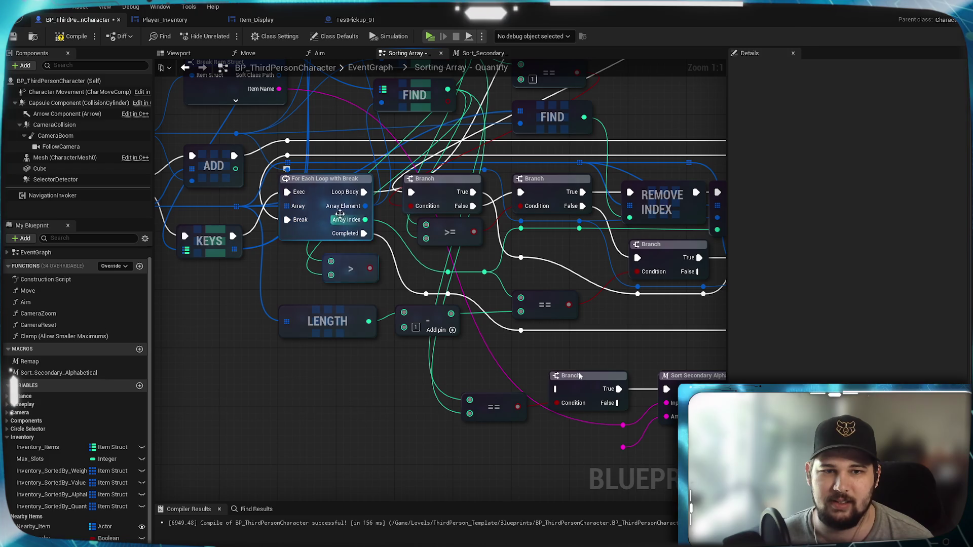
mouse_move(365, 206)
mouse_down()
mouse_move(378, 239)
mouse_move(336, 446)
mouse_move(378, 450)
mouse_up()
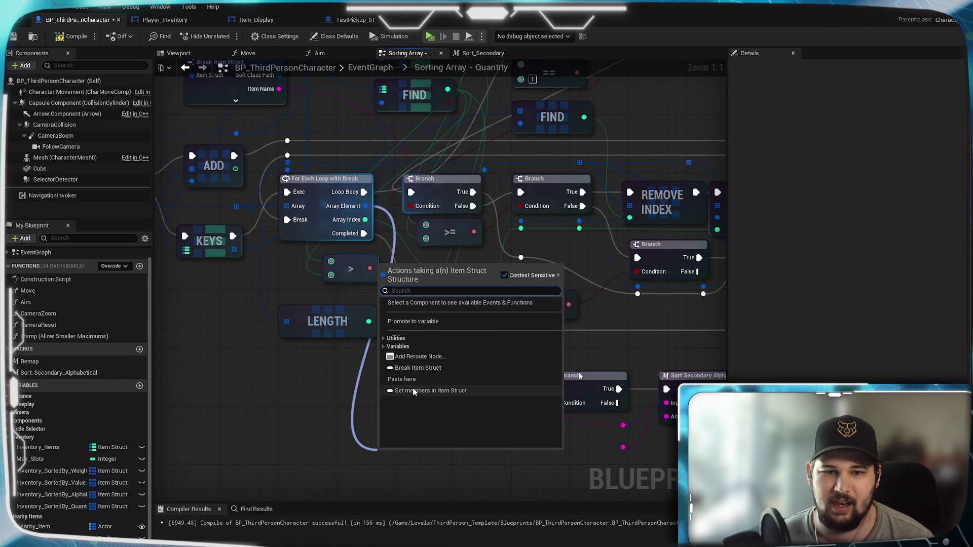
click(412, 369)
mouse_move(520, 472)
mouse_down()
mouse_move(448, 419)
mouse_move(570, 400)
mouse_move(550, 396)
mouse_up()
mouse_move(584, 299)
mouse_down()
mouse_move(454, 356)
mouse_move(504, 380)
mouse_up()
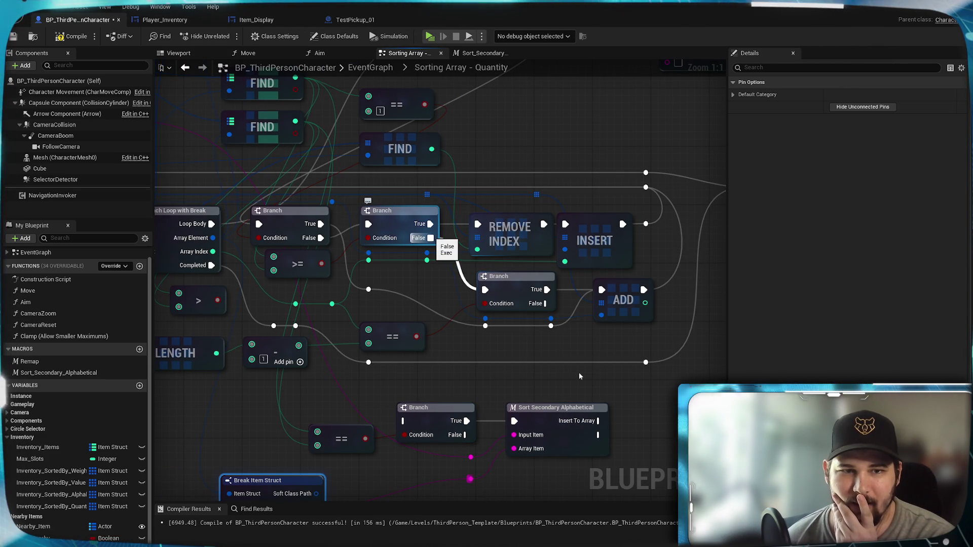
Connect middle Branch False to the pasted Branch and Insert To Array onward, then save
mouse_move(471, 283)
mouse_down()
mouse_move(410, 324)
mouse_move(404, 421)
mouse_up()
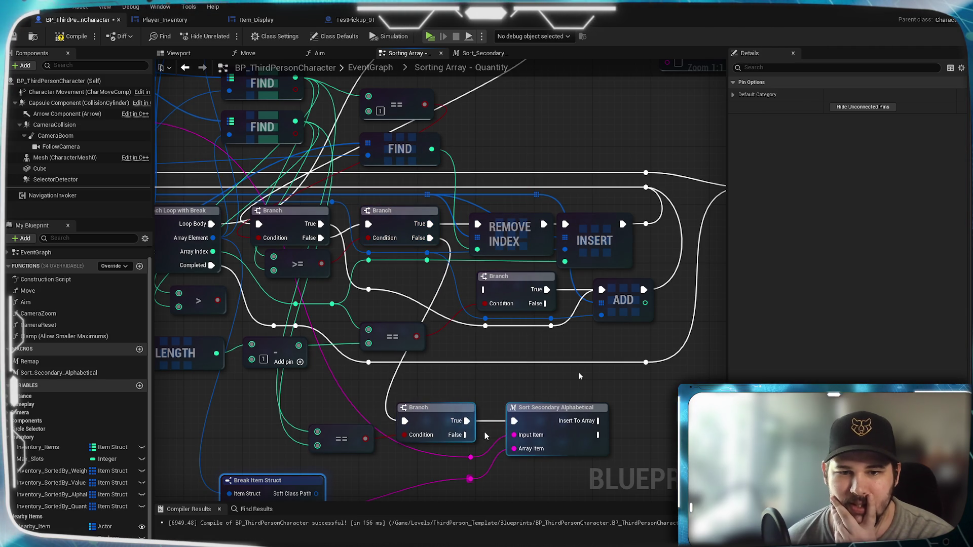
mouse_move(485, 290)
mouse_down()
mouse_move(482, 433)
mouse_move(599, 421)
mouse_move(485, 290)
mouse_up()
mouse_move(598, 421)
mouse_down()
mouse_move(583, 413)
mouse_move(476, 228)
mouse_up()
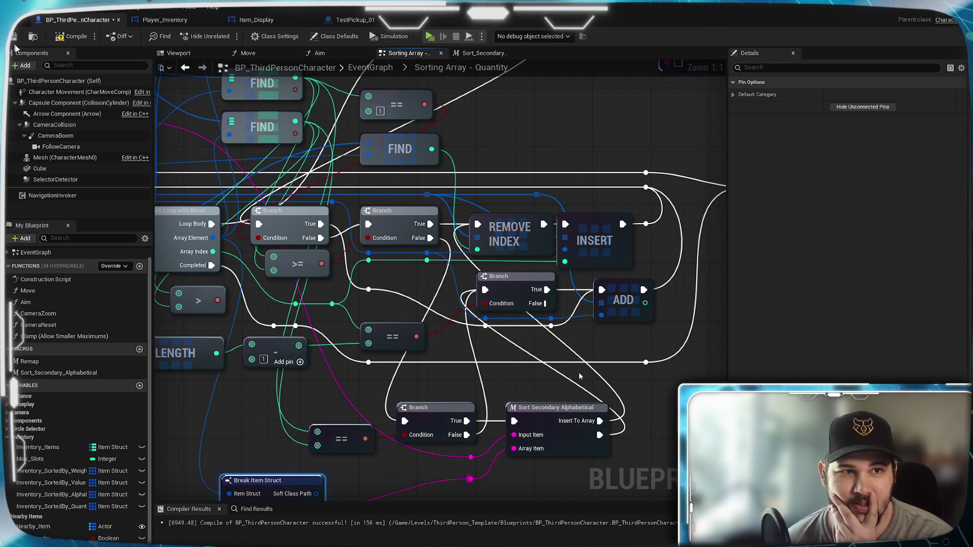
click(14, 39)
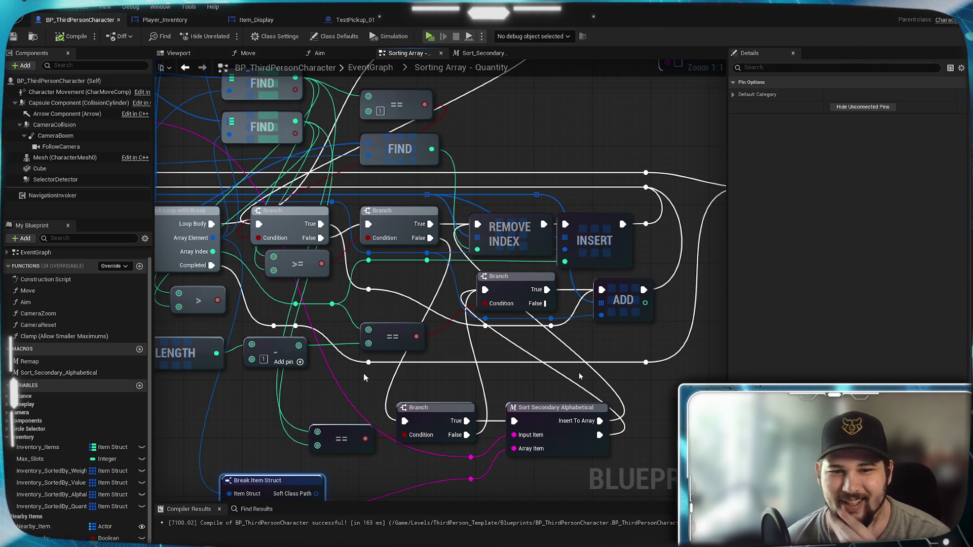
scroll(358, 377, down, 3)
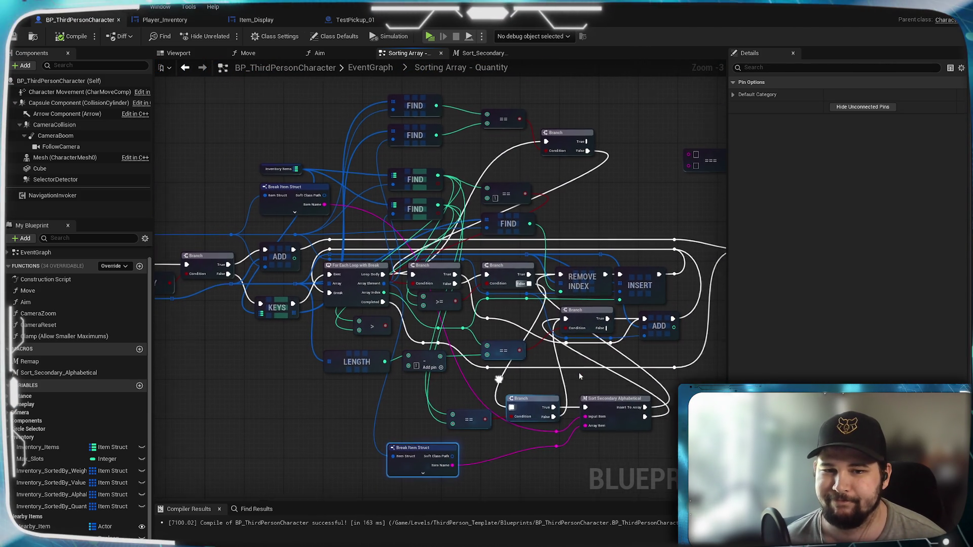
Route the upper Branch False to the pasted Branch and delete the > comparison node
drag(489, 375, 489, 378)
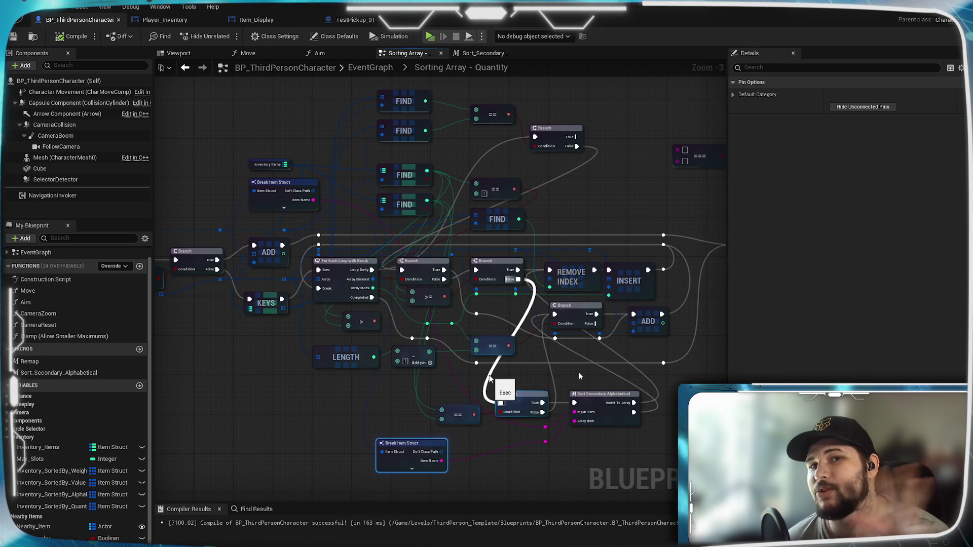
drag(489, 378, 500, 403)
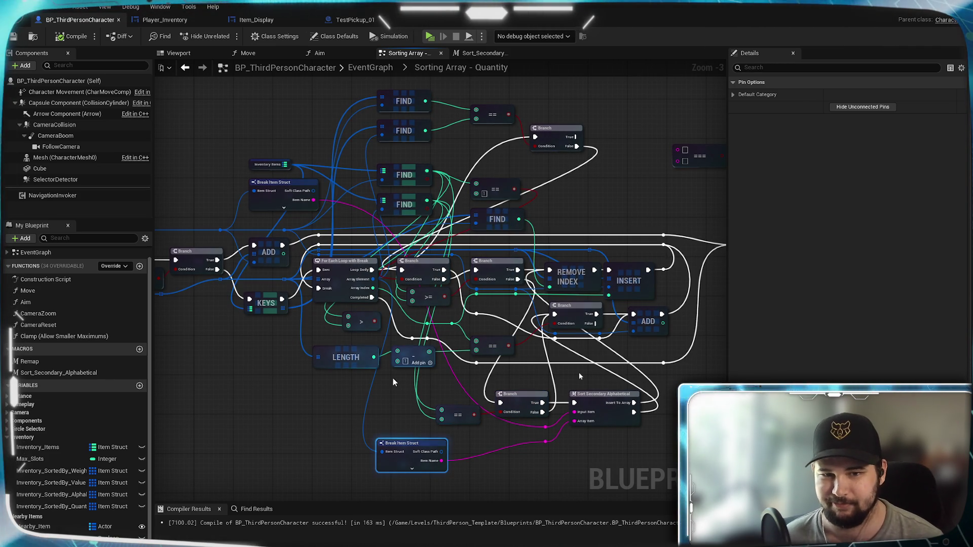
mouse_move(387, 399)
mouse_down()
mouse_move(432, 428)
mouse_move(393, 373)
mouse_up()
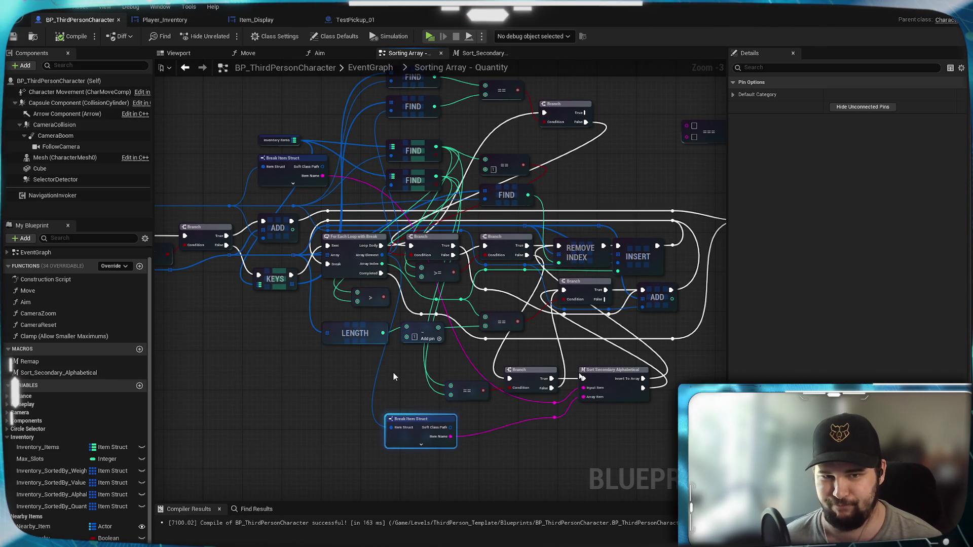
click(374, 304)
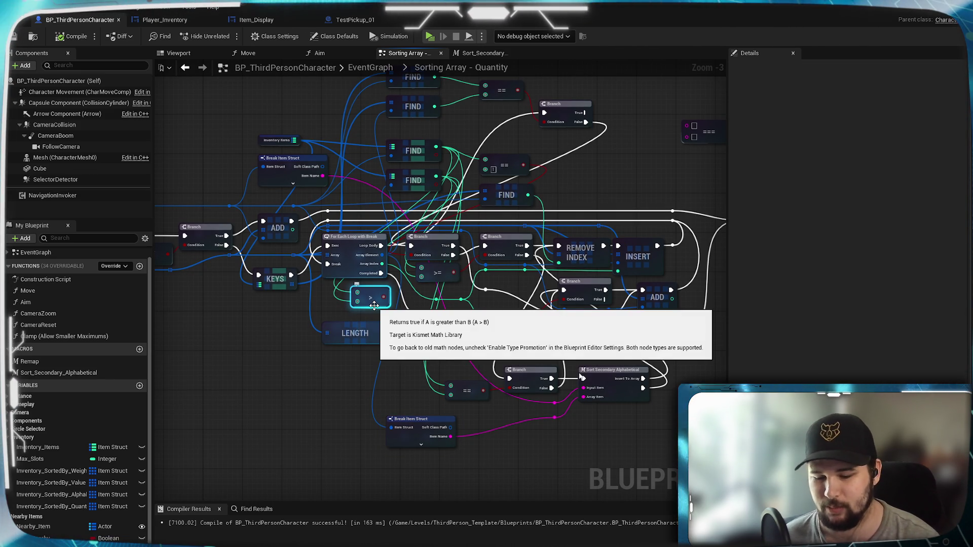
key(Delete)
Delete the unused equality node, then compile and save BP_ThirdPersonCharacter
mouse_move(272, 382)
mouse_down()
mouse_move(495, 382)
mouse_move(235, 391)
mouse_move(387, 381)
mouse_up()
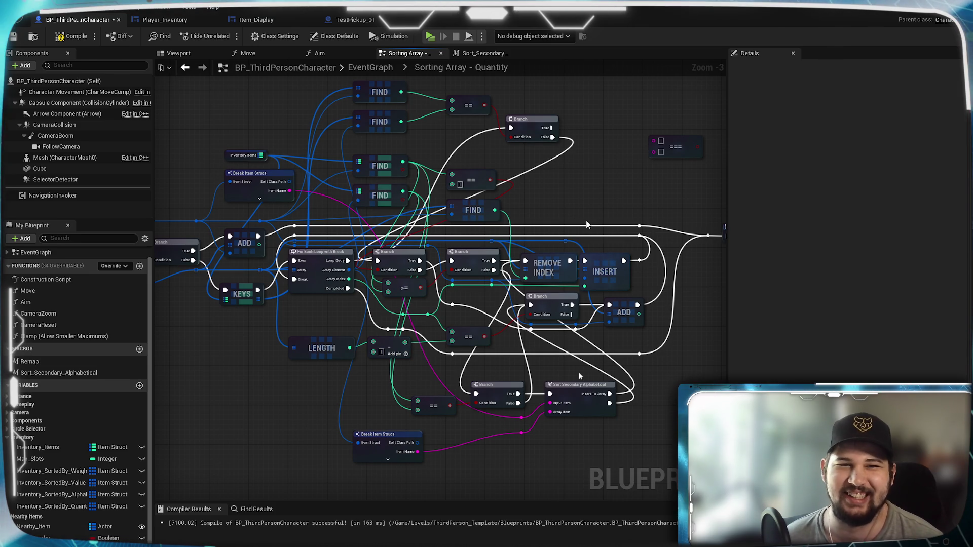
mouse_move(589, 226)
mouse_down()
mouse_move(519, 232)
mouse_move(466, 254)
mouse_move(536, 238)
mouse_move(528, 446)
mouse_move(709, 178)
mouse_move(591, 225)
mouse_up()
key(Delete)
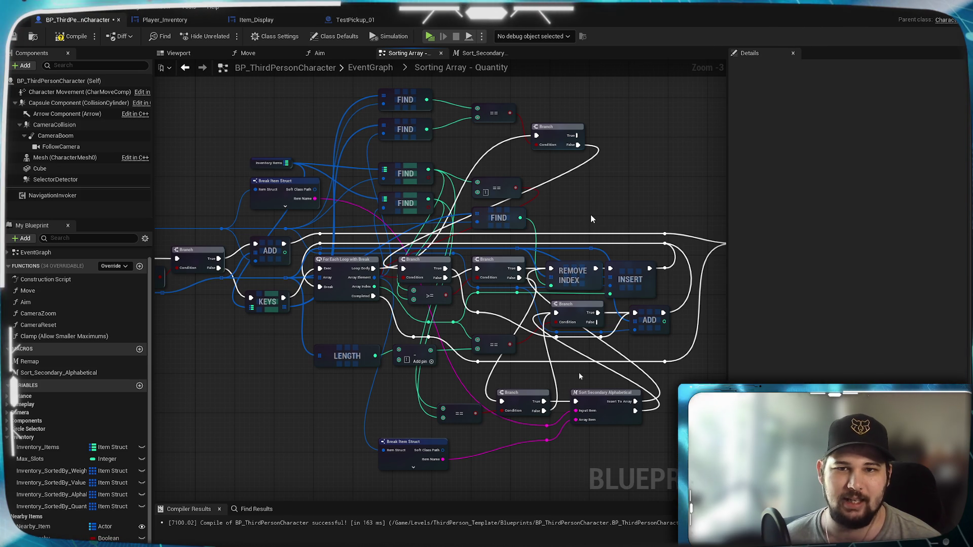
key(F7)
key(ctrl+s)
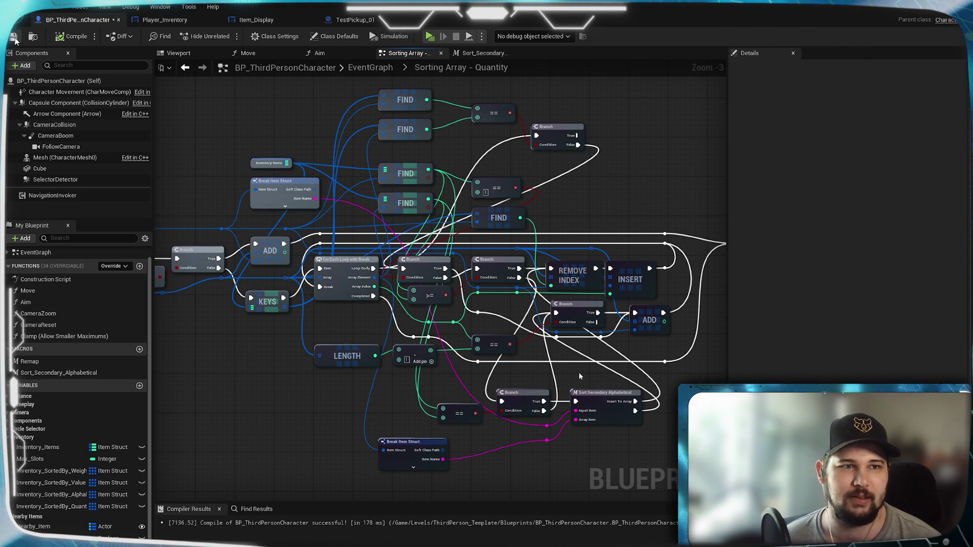
Launch a standalone preview, start a New Game, and run up the ramp collecting pickups
key(alt+p)
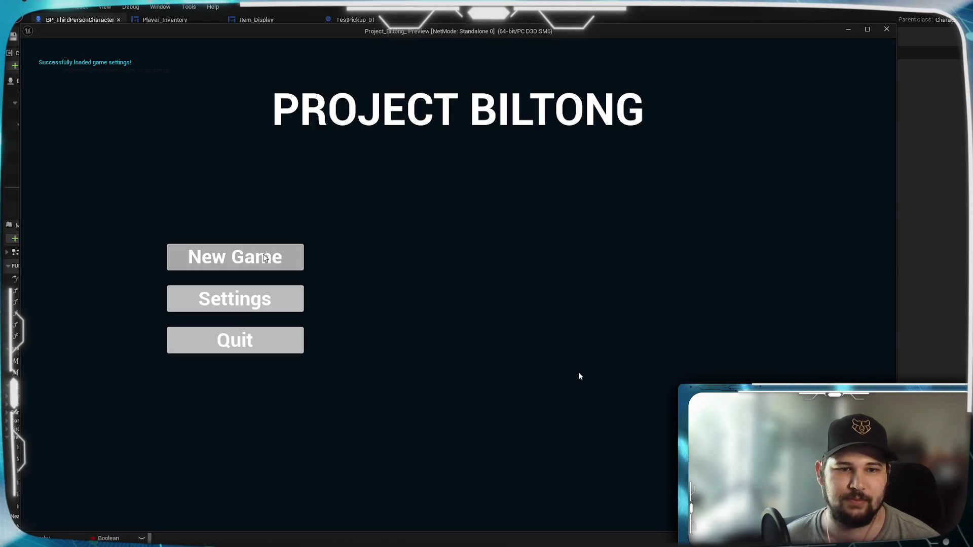
click(580, 376)
key(w)
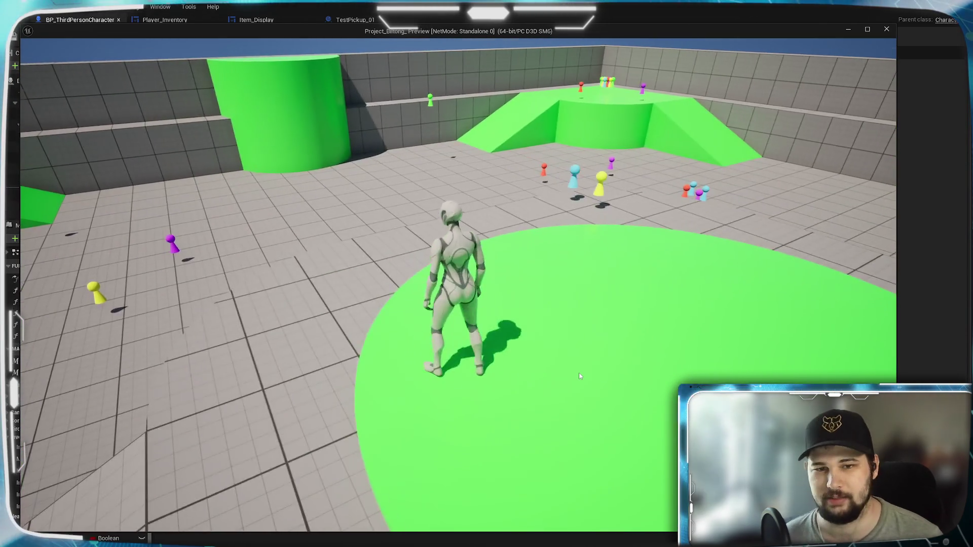
key(w)
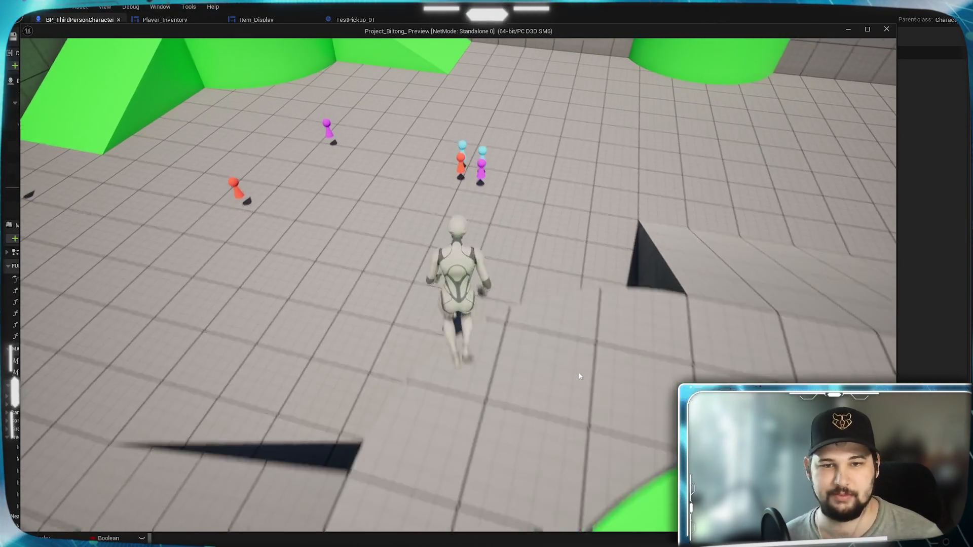
key(w)
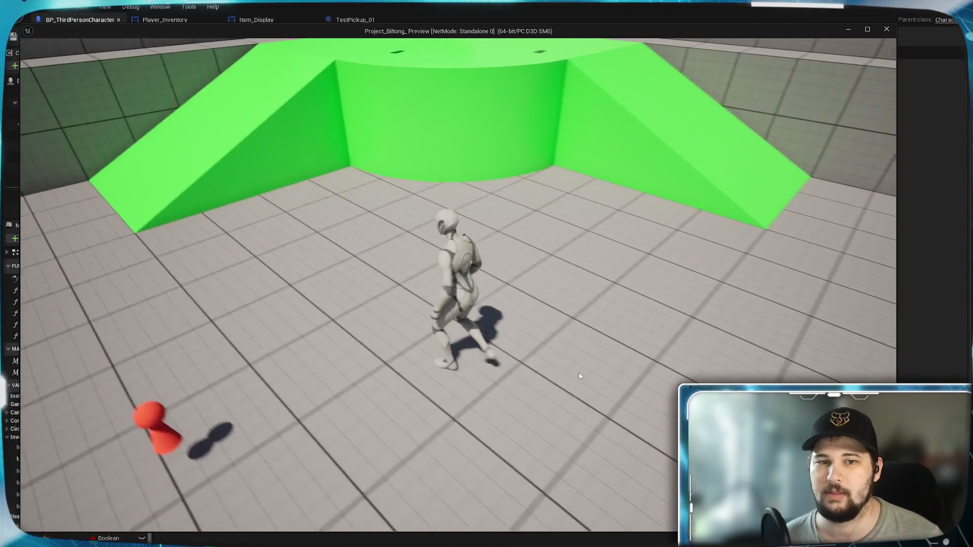
key(w)
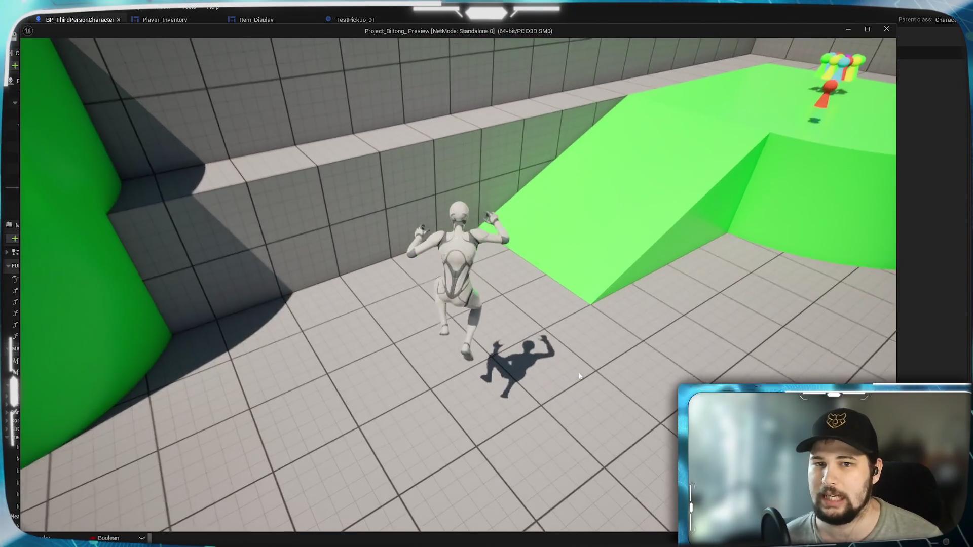
key(w)
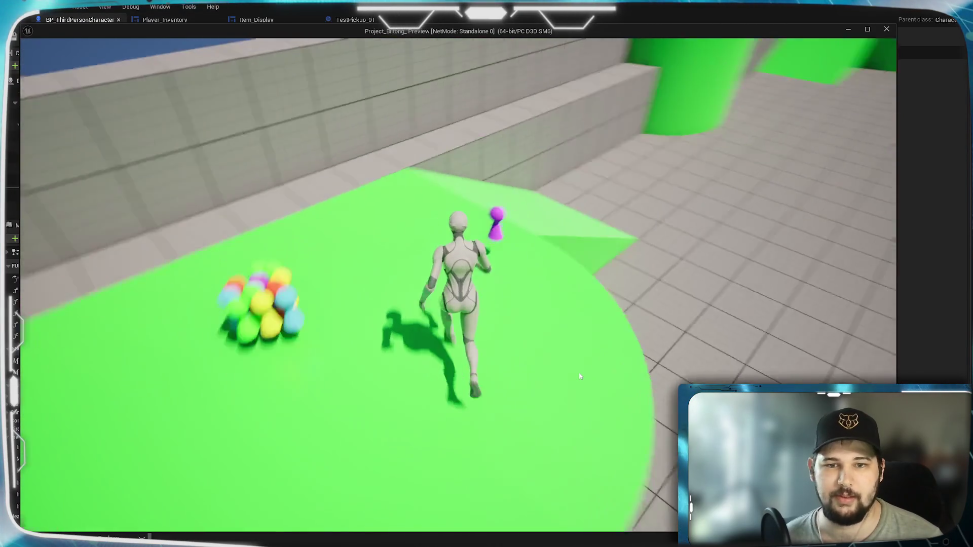
key(w)
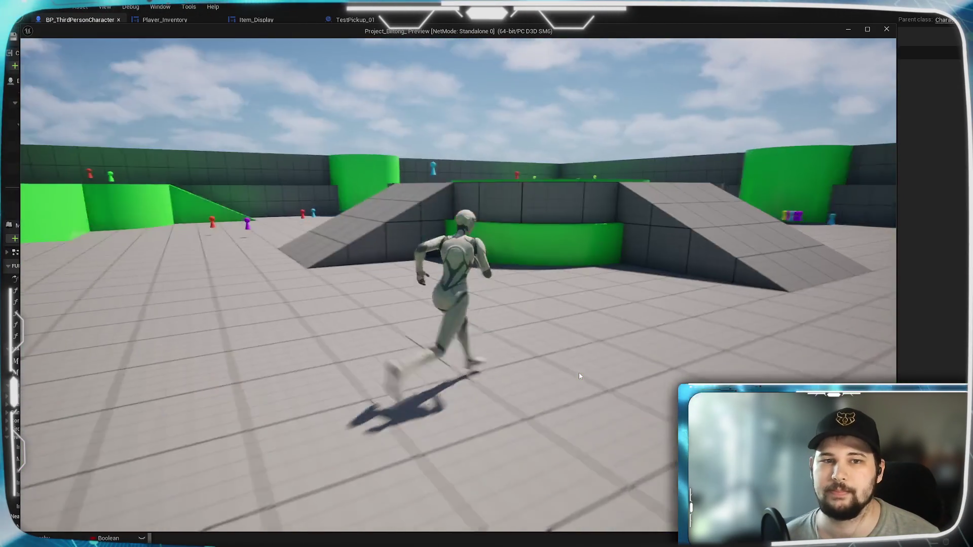
key(w)
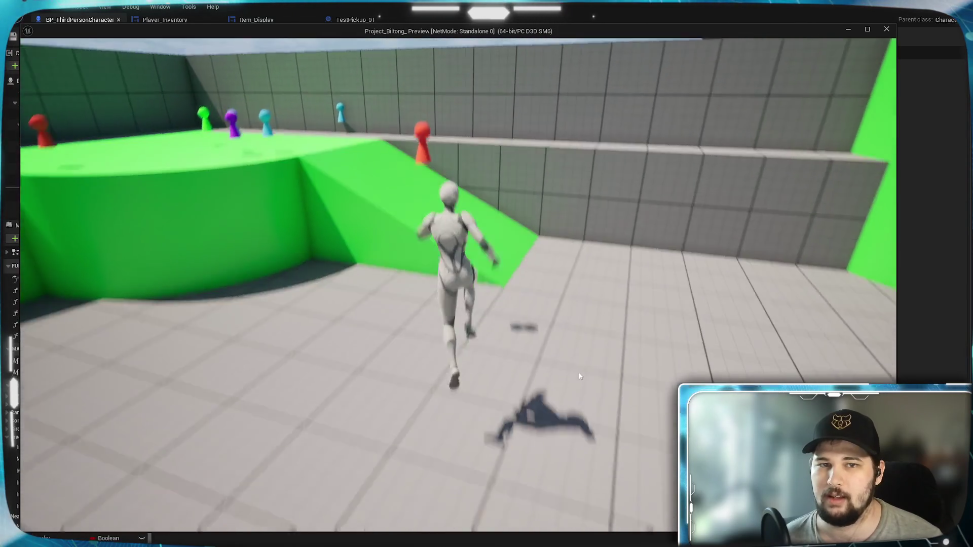
Gather the last pickups, open the inventory, and sort it by Weight
key(w)
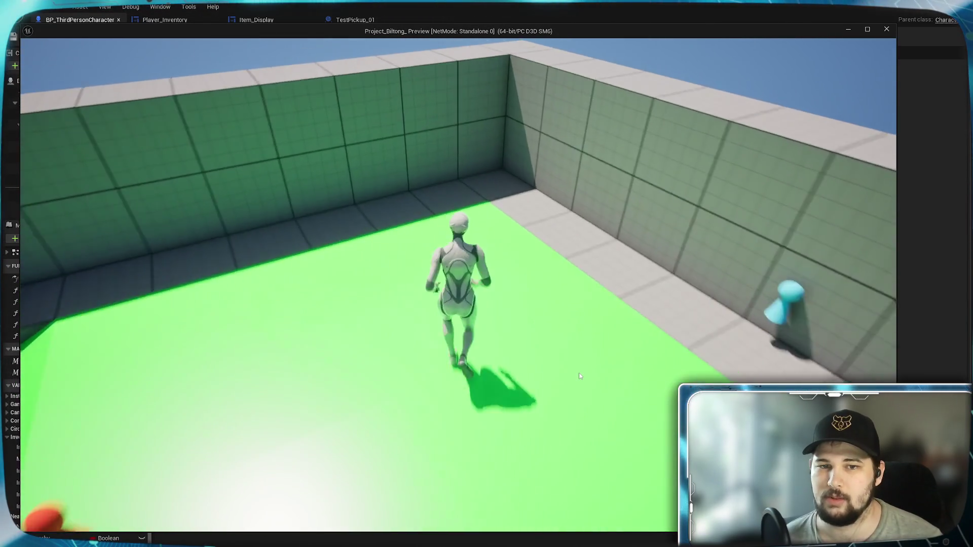
key(w)
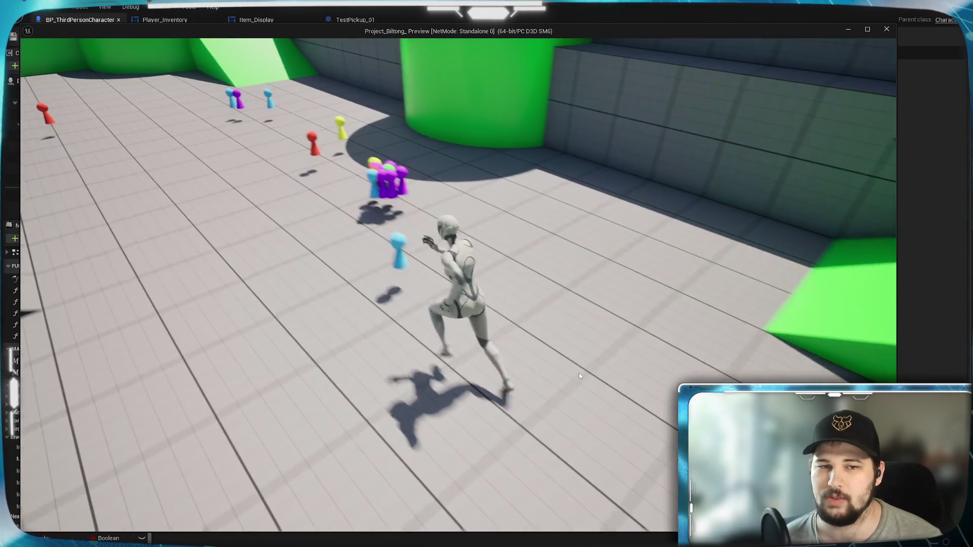
key(w)
key(i)
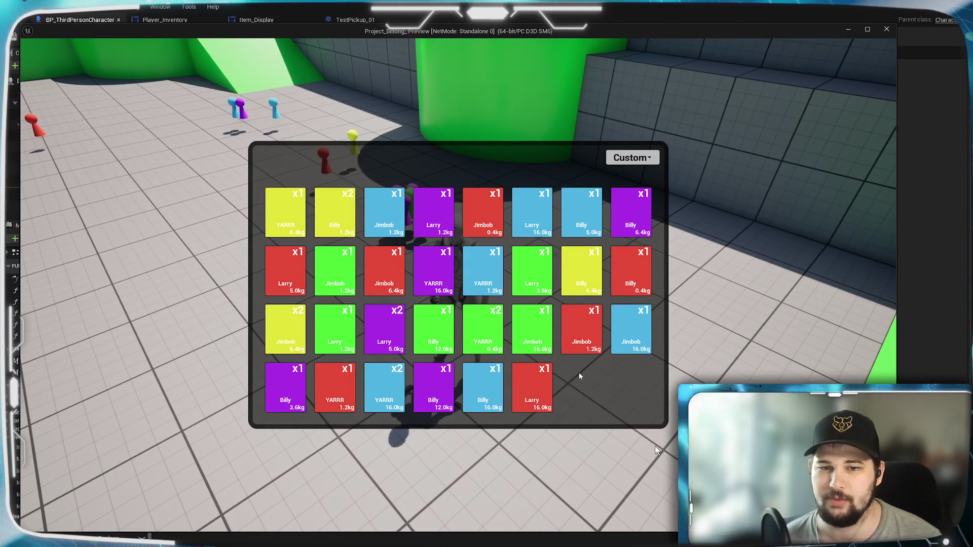
click(632, 158)
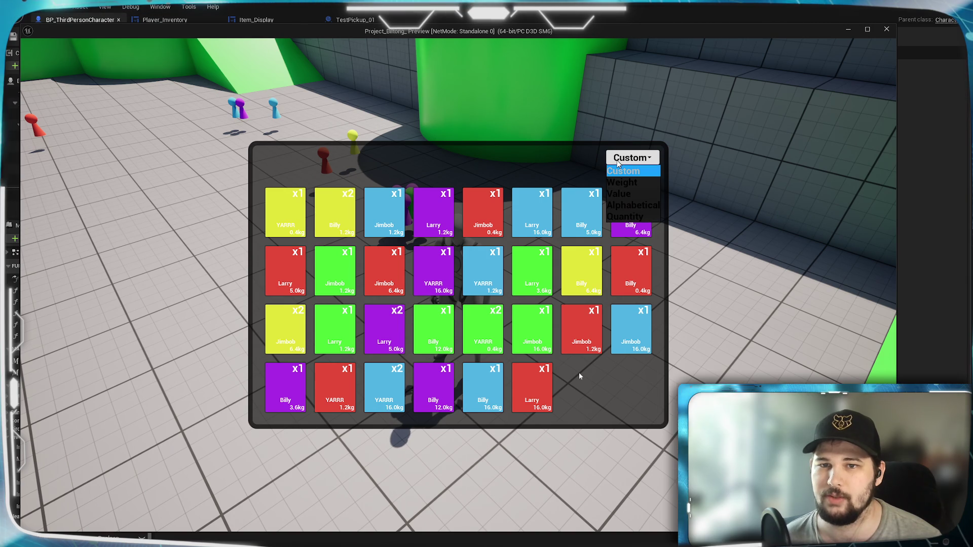
click(635, 185)
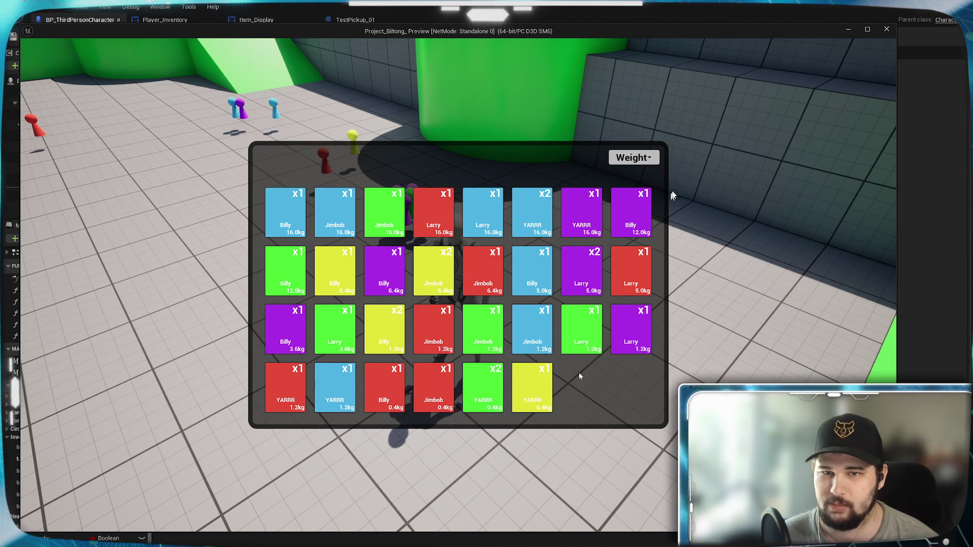
Re-sort by Value, Alphabetical, then Quantity, and close the game preview
click(638, 158)
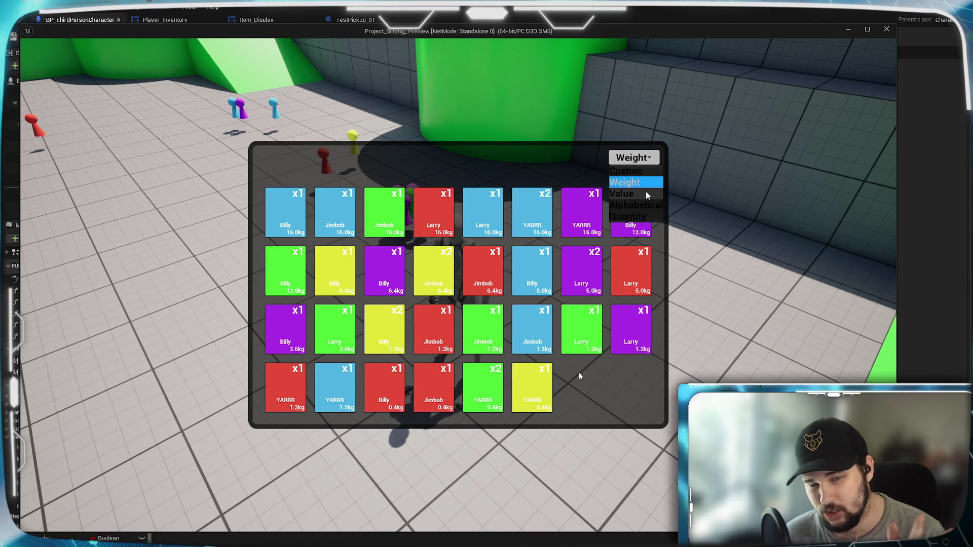
click(646, 194)
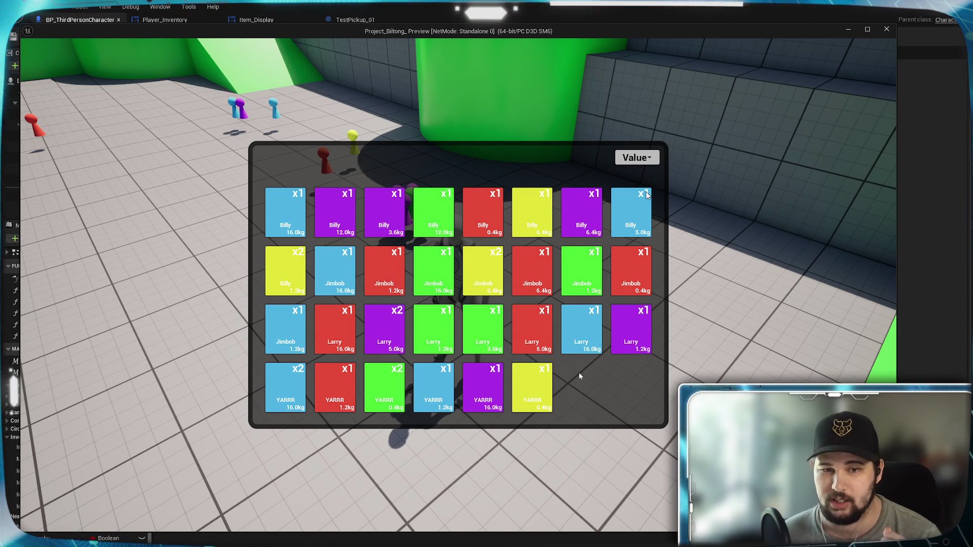
click(637, 158)
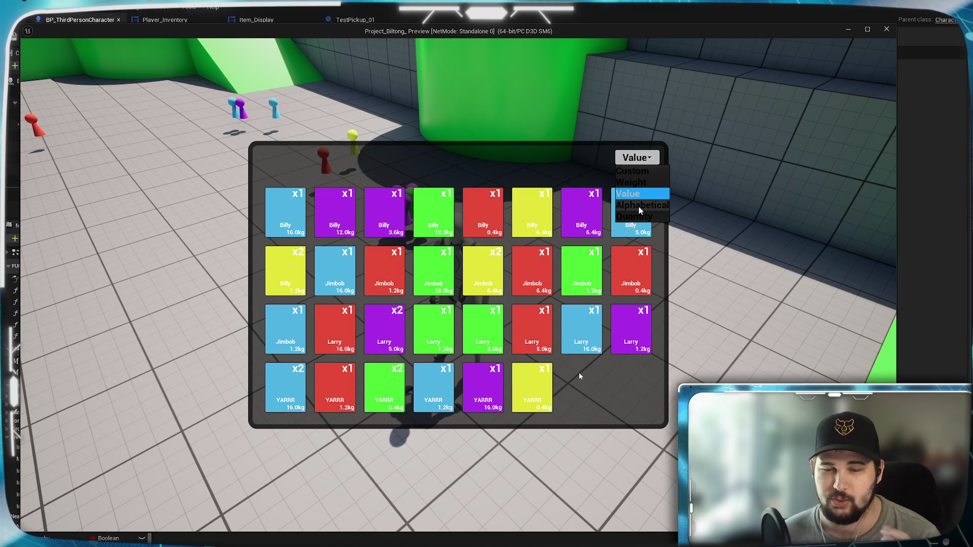
click(640, 206)
click(627, 158)
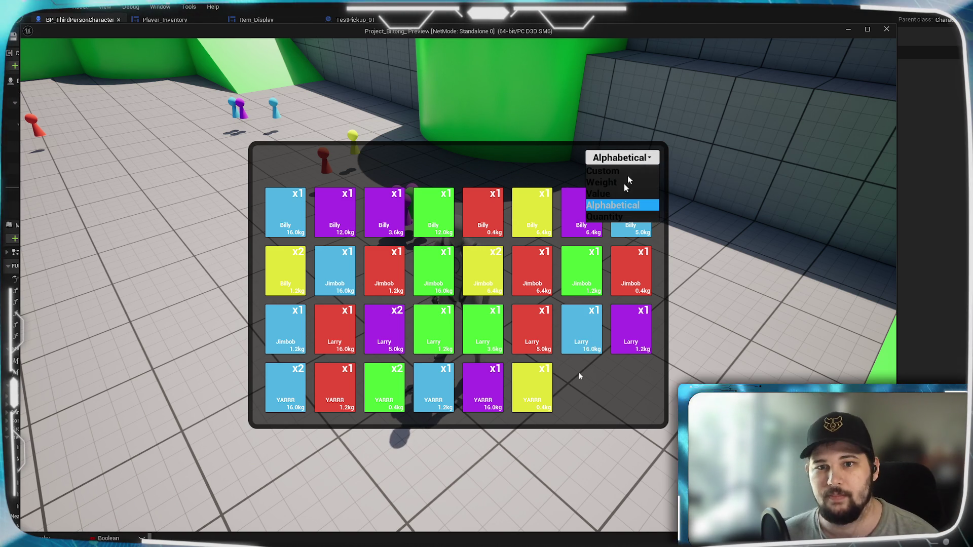
click(622, 218)
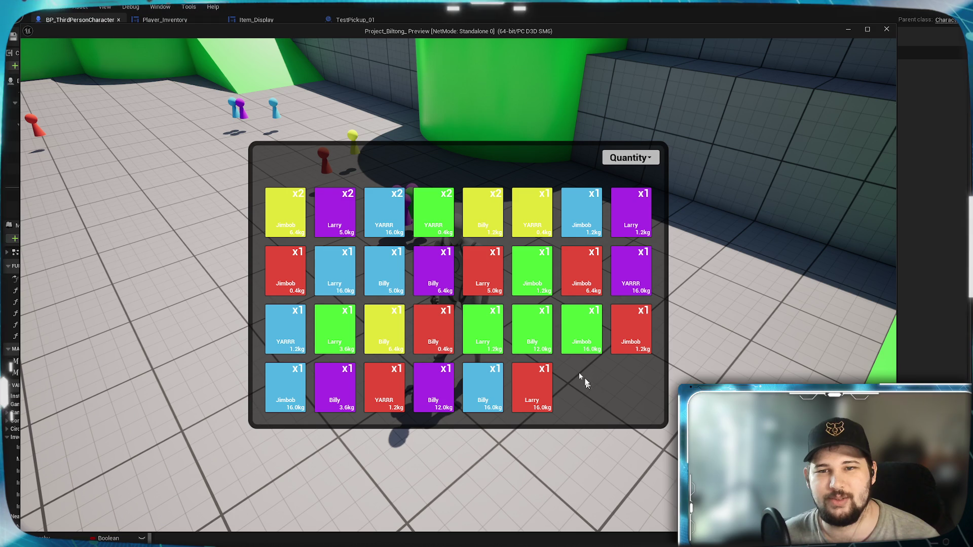
key(Escape)
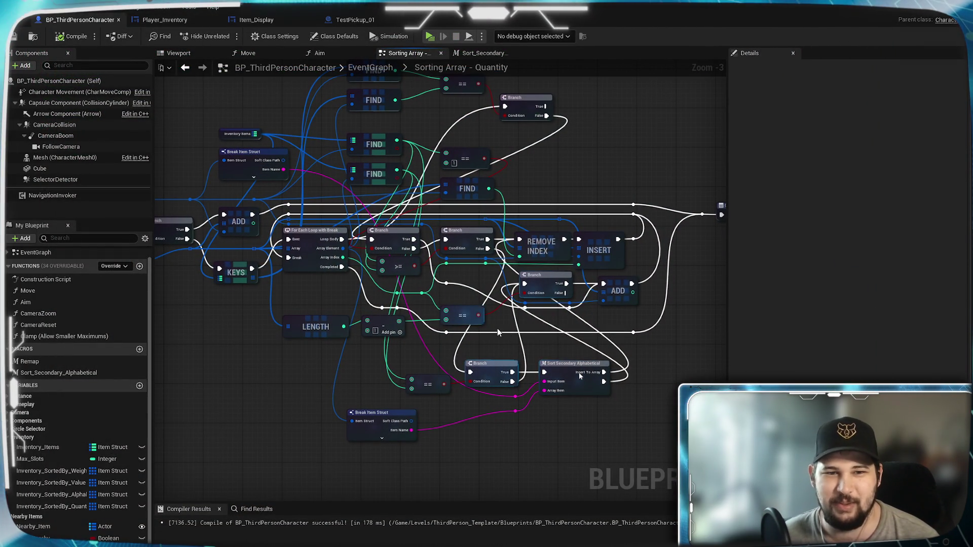
scroll(497, 329, up, 3)
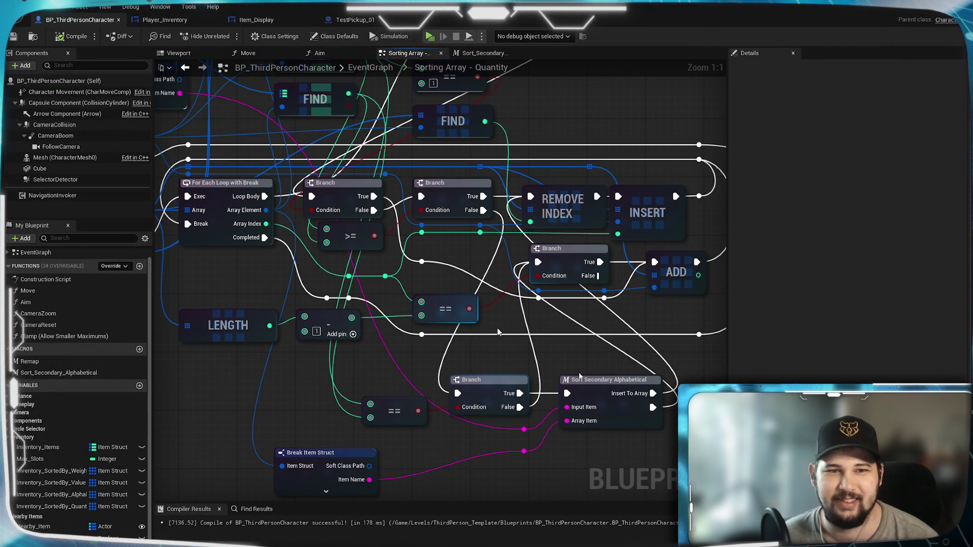
mouse_move(498, 332)
mouse_down()
mouse_move(511, 476)
mouse_move(489, 293)
mouse_move(502, 433)
mouse_move(487, 426)
mouse_move(502, 398)
mouse_up()
drag(560, 187, 567, 247)
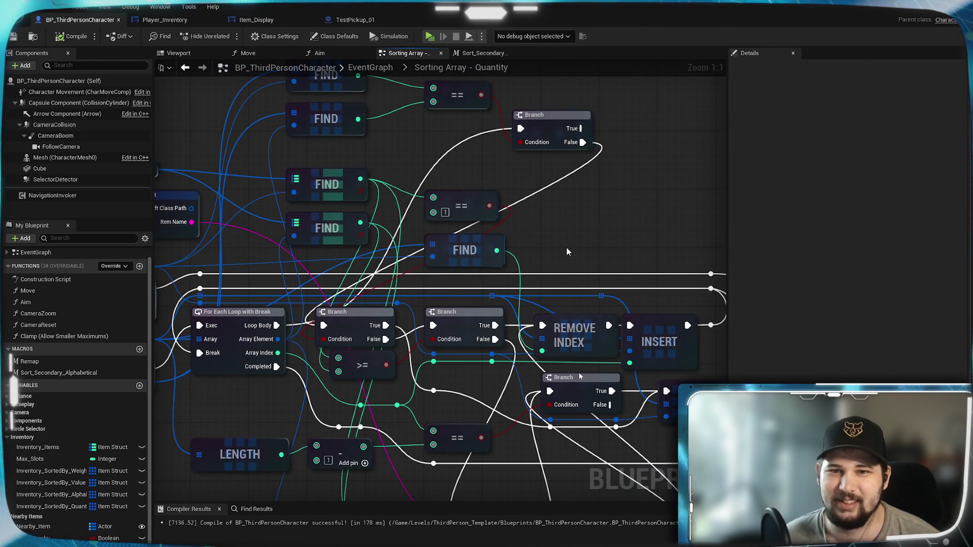
mouse_move(584, 210)
mouse_down()
mouse_move(646, 169)
mouse_move(662, 211)
mouse_up()
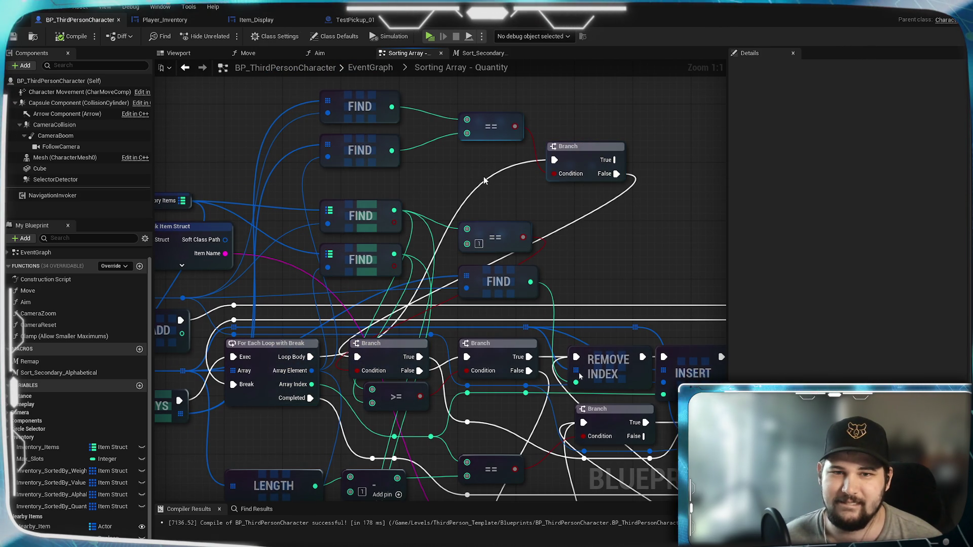
mouse_move(261, 452)
mouse_down()
mouse_move(603, 341)
mouse_move(658, 406)
mouse_move(608, 271)
mouse_move(671, 210)
mouse_up()
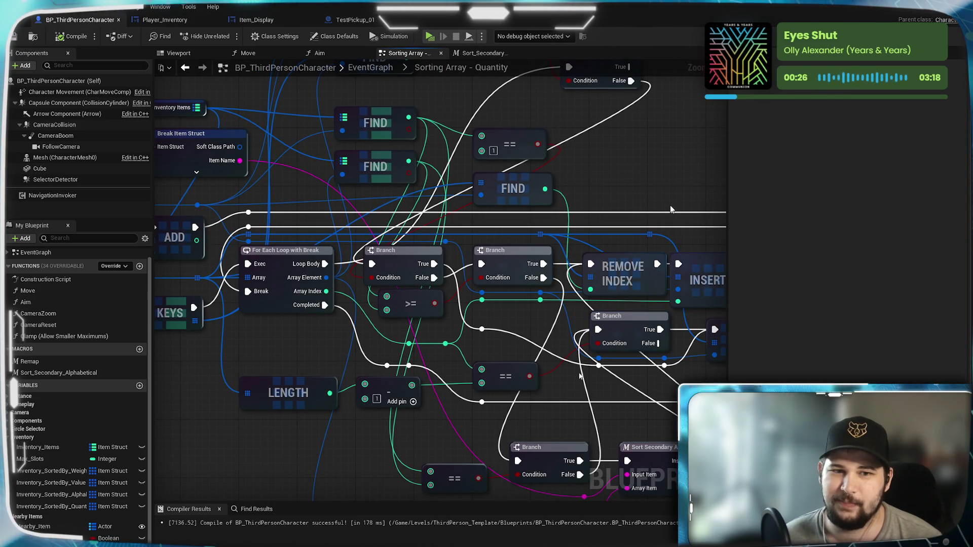
mouse_move(656, 185)
mouse_down()
mouse_move(621, 286)
mouse_move(633, 274)
mouse_move(612, 243)
mouse_up()
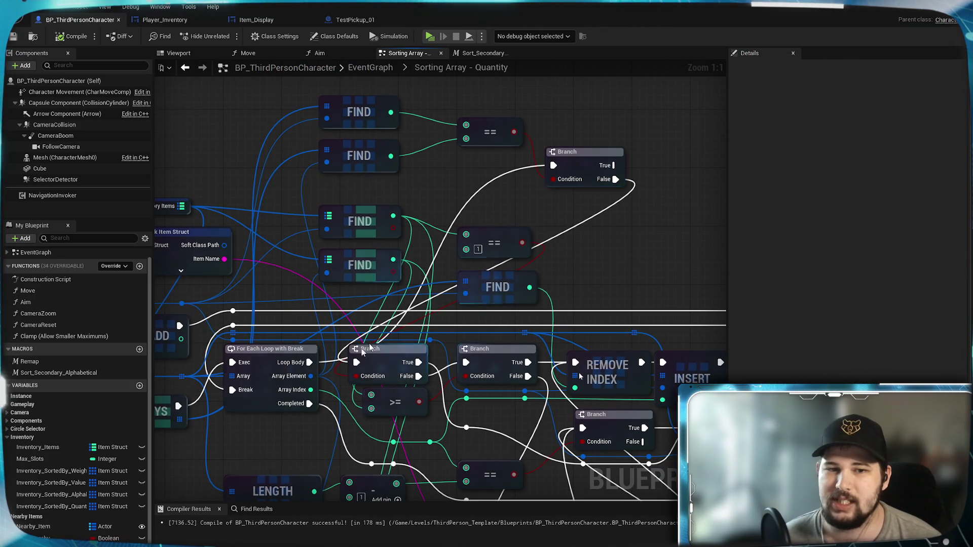
drag(534, 158, 537, 161)
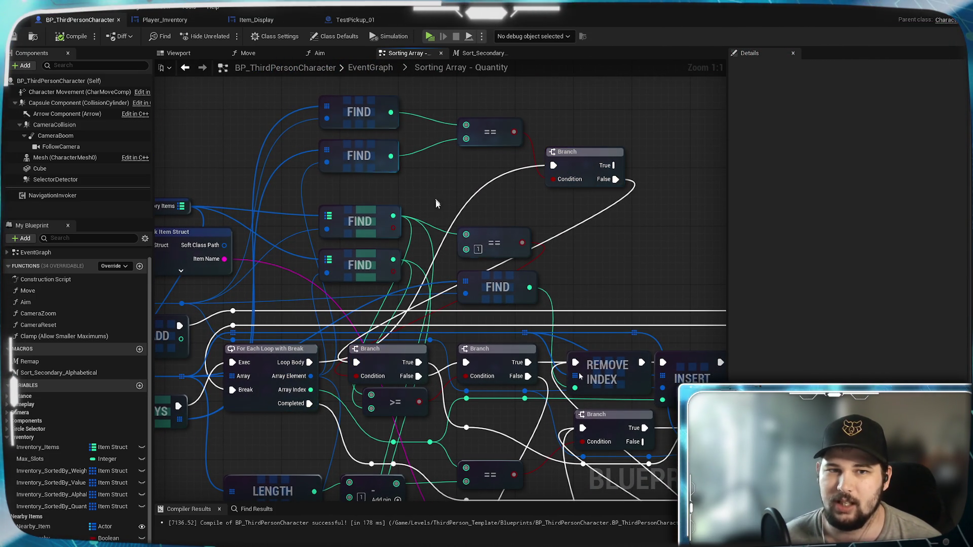
mouse_move(436, 216)
mouse_down()
mouse_move(626, 156)
mouse_move(494, 193)
mouse_move(547, 175)
mouse_up()
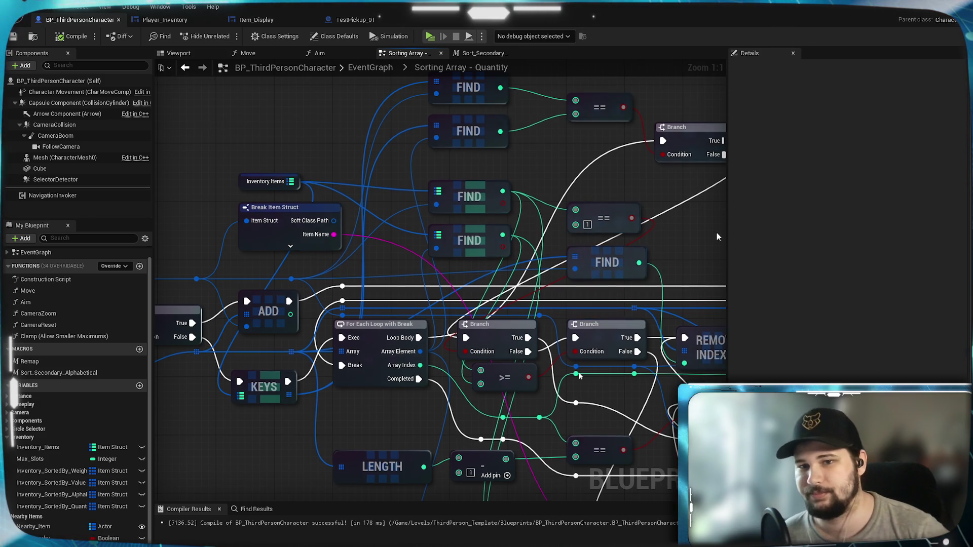
drag(717, 233, 641, 264)
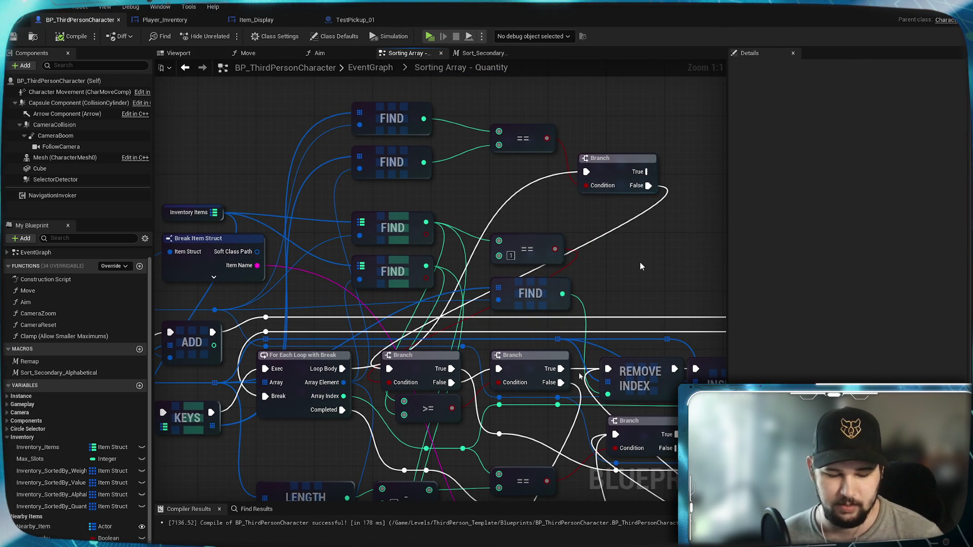
mouse_move(316, 256)
mouse_down()
mouse_move(444, 203)
mouse_move(506, 230)
mouse_move(284, 251)
mouse_up()
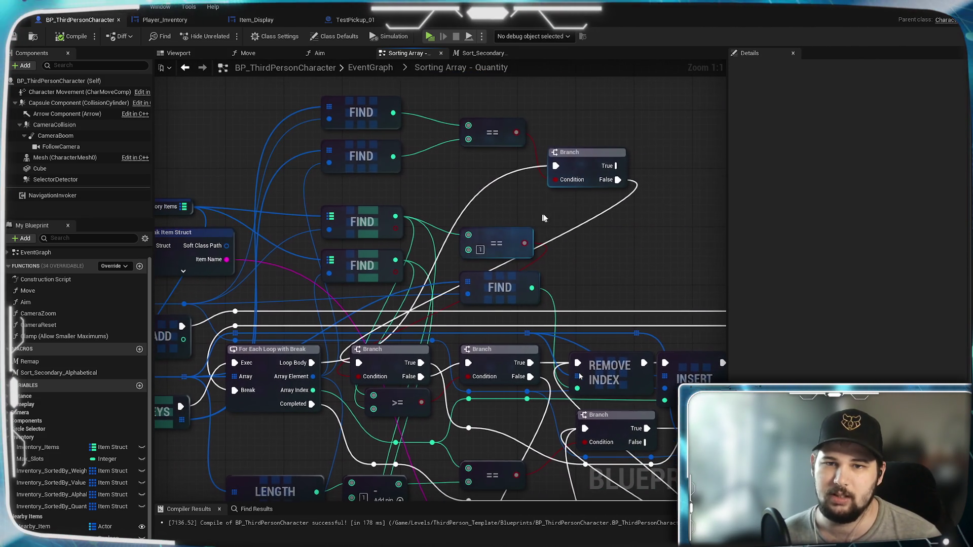
mouse_move(627, 179)
mouse_down()
mouse_move(634, 174)
mouse_move(302, 391)
mouse_move(339, 376)
mouse_up()
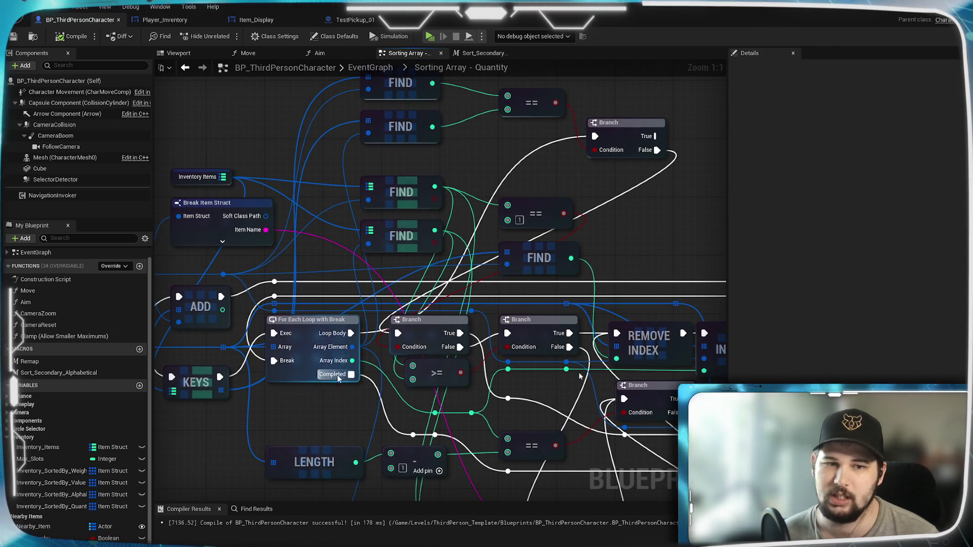
drag(655, 253, 670, 193)
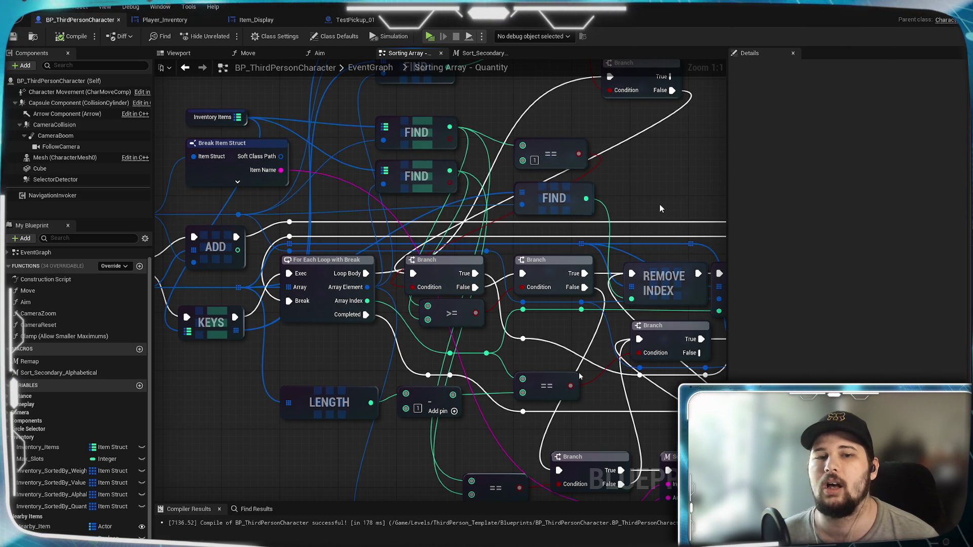
mouse_move(659, 207)
mouse_down()
mouse_move(594, 144)
mouse_move(579, 167)
mouse_up()
Wire the first Branch's True output into the second Branch's exec input and save the Blueprint
scroll(603, 153, down, 1)
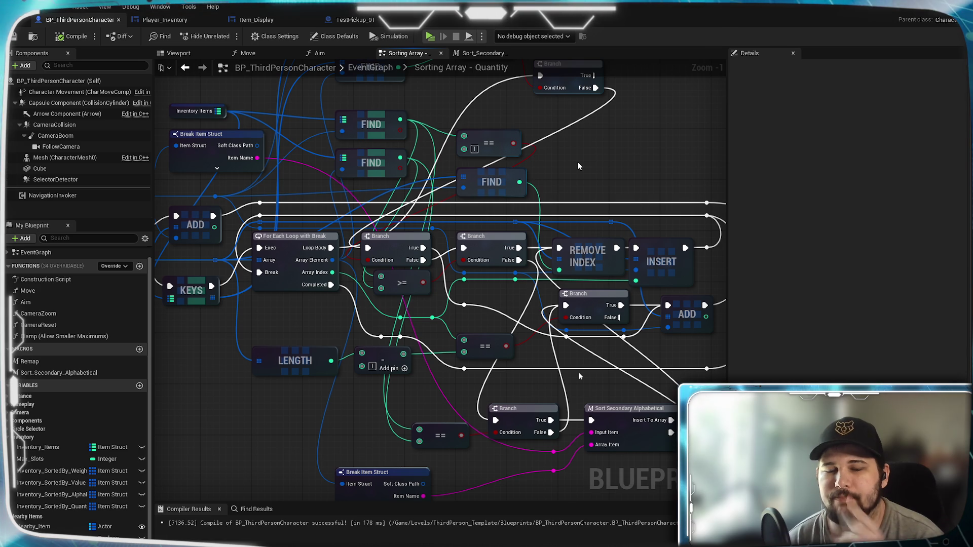
drag(424, 248, 470, 250)
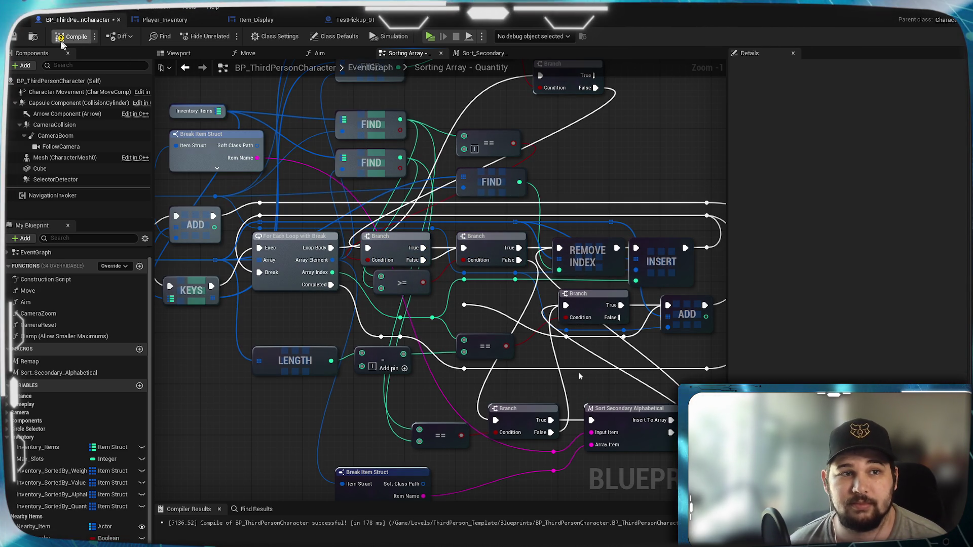
click(15, 39)
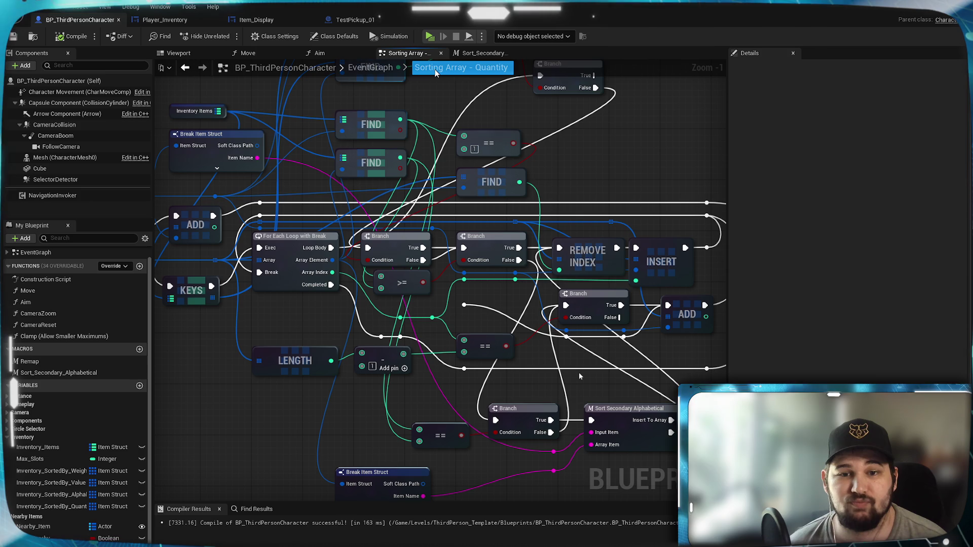
Launch a standalone preview, start a new game and run the character onto the green platform
click(430, 36)
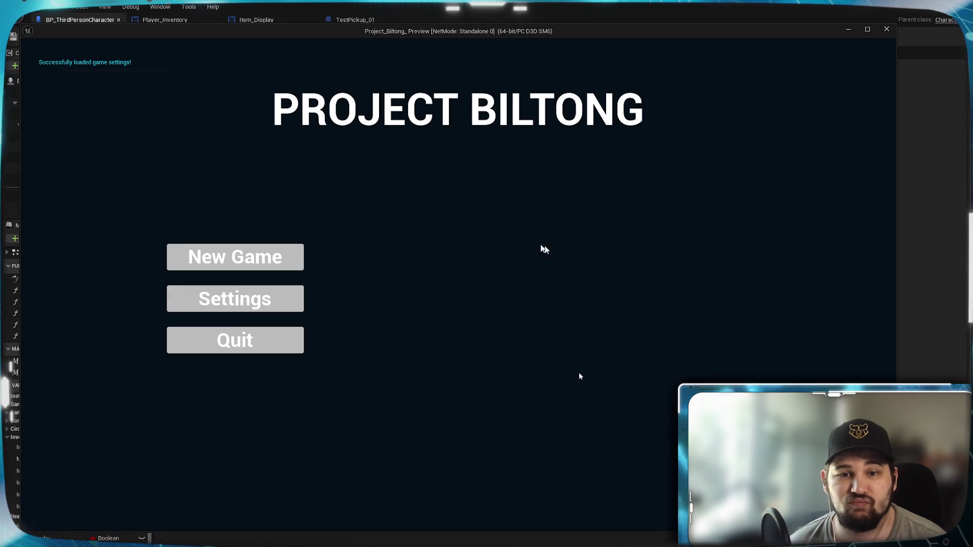
click(242, 262)
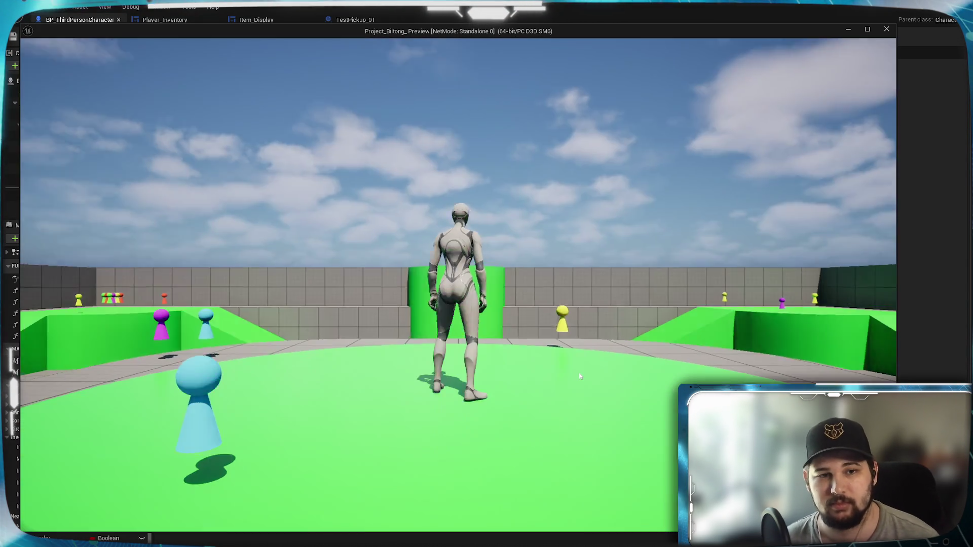
key(w)
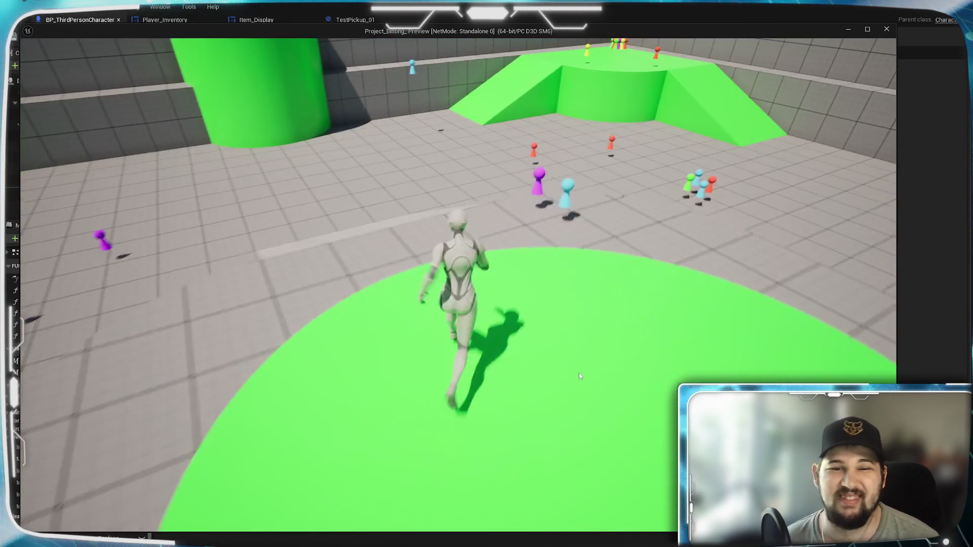
key(w)
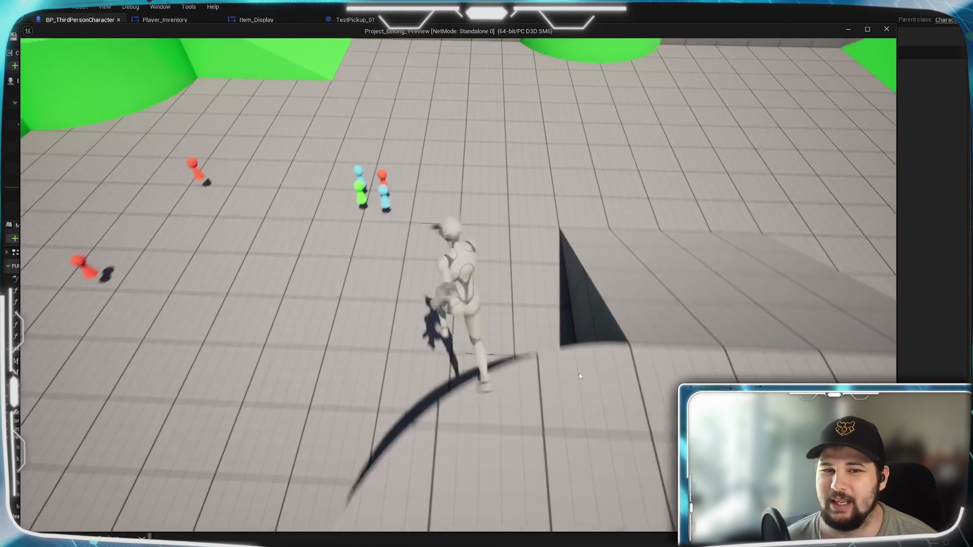
key(w)
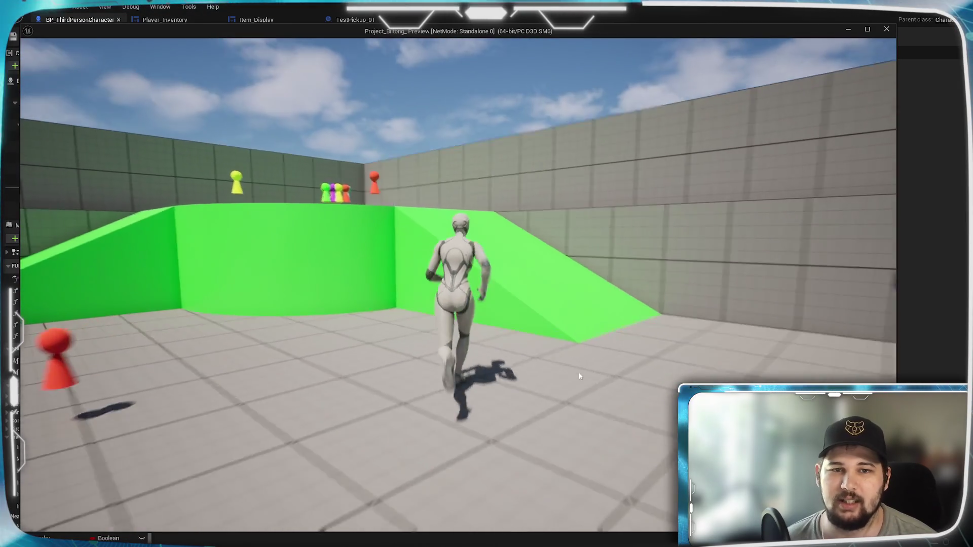
key(space)
key(w)
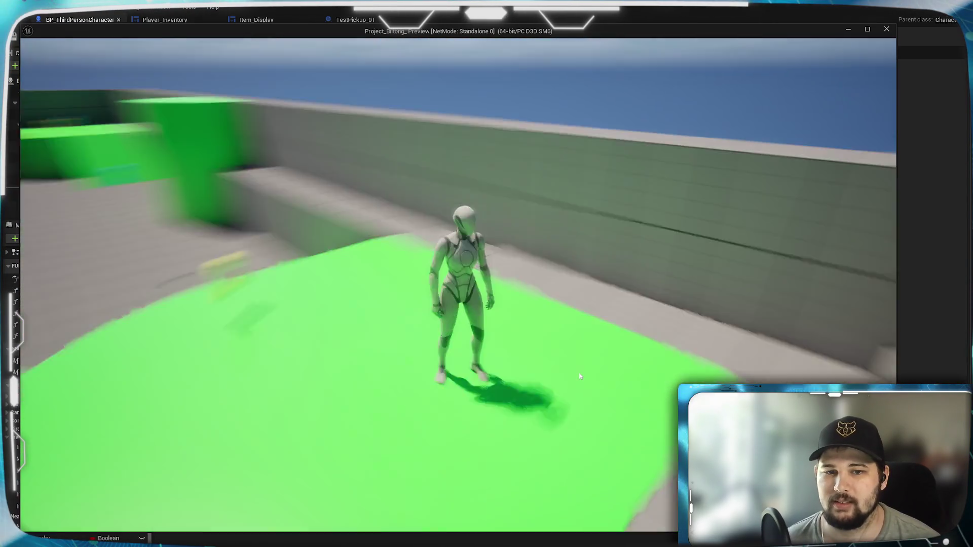
Open the inventory, sort it by Quantity, then stop the preview
key(i)
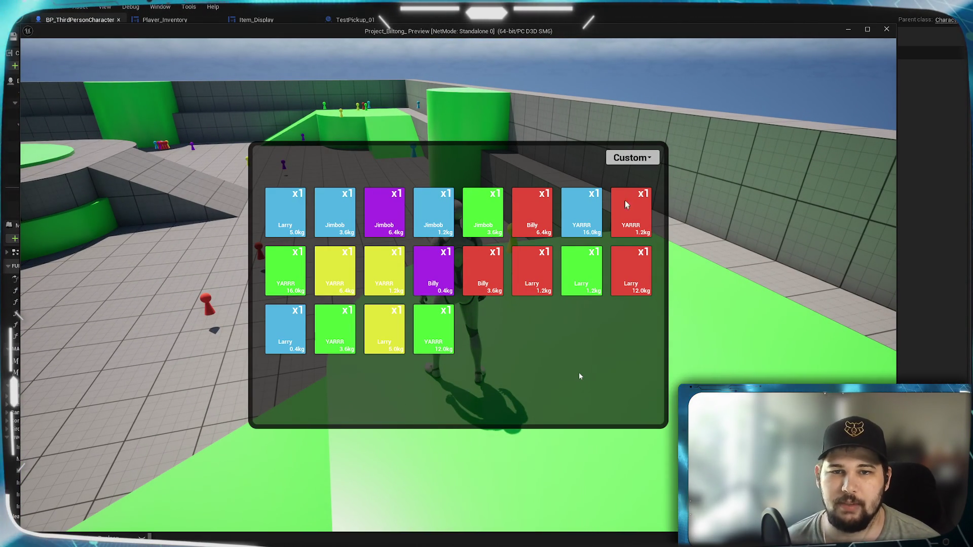
click(633, 157)
click(637, 217)
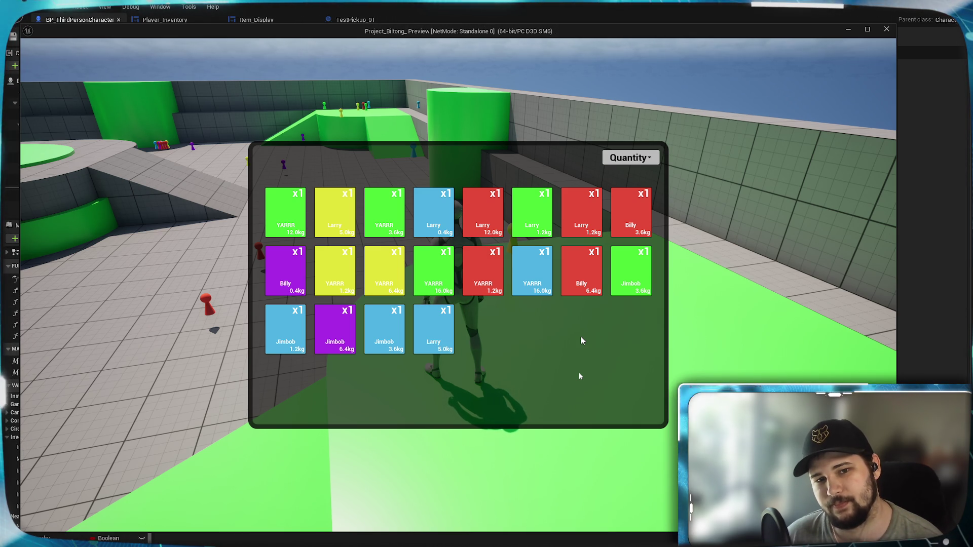
key(Escape)
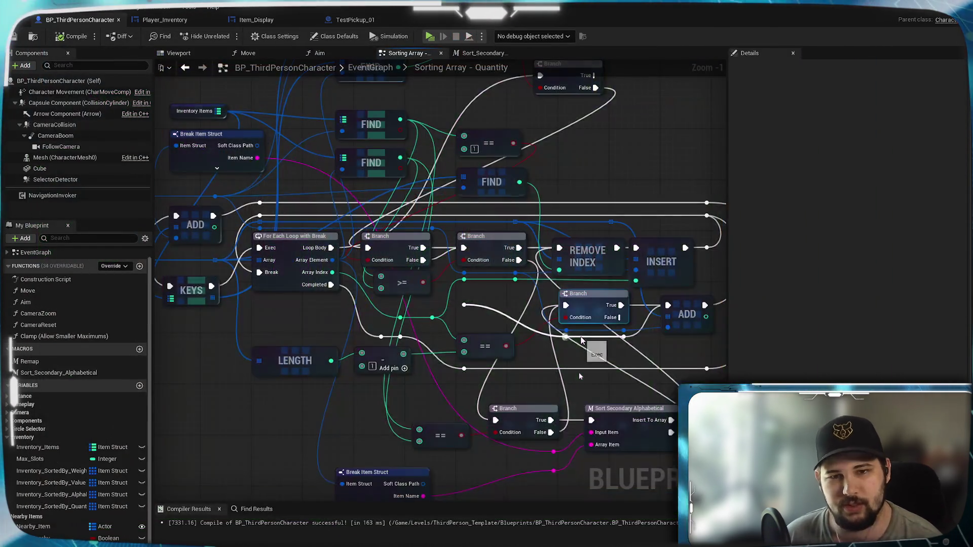
Bring the loop and Branch nodes into view and move the >= compare node beside the Branch
scroll(464, 301, up, 1)
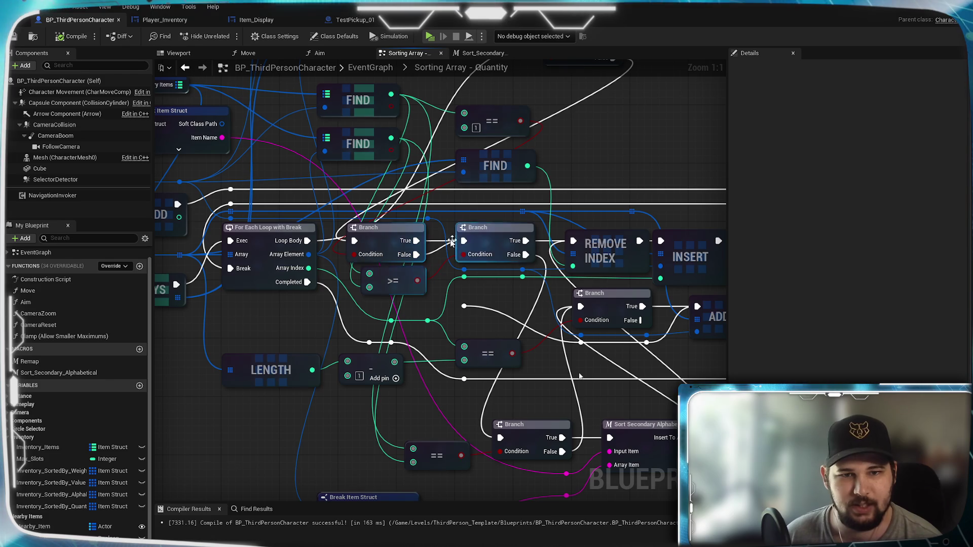
drag(419, 350, 307, 365)
drag(412, 324, 381, 294)
drag(315, 278, 315, 292)
mouse_move(385, 295)
mouse_down()
mouse_move(488, 276)
mouse_move(563, 298)
mouse_up()
mouse_move(467, 303)
mouse_down()
mouse_move(457, 304)
mouse_move(521, 289)
mouse_move(481, 281)
mouse_move(510, 261)
mouse_move(424, 283)
mouse_move(337, 325)
mouse_move(363, 326)
mouse_move(348, 326)
mouse_up()
Add a '>' compare node, wire it to the Branch Condition, and save the Blueprint
mouse_move(557, 207)
mouse_down()
mouse_move(519, 221)
mouse_move(419, 303)
mouse_up()
text(>)
key(Return)
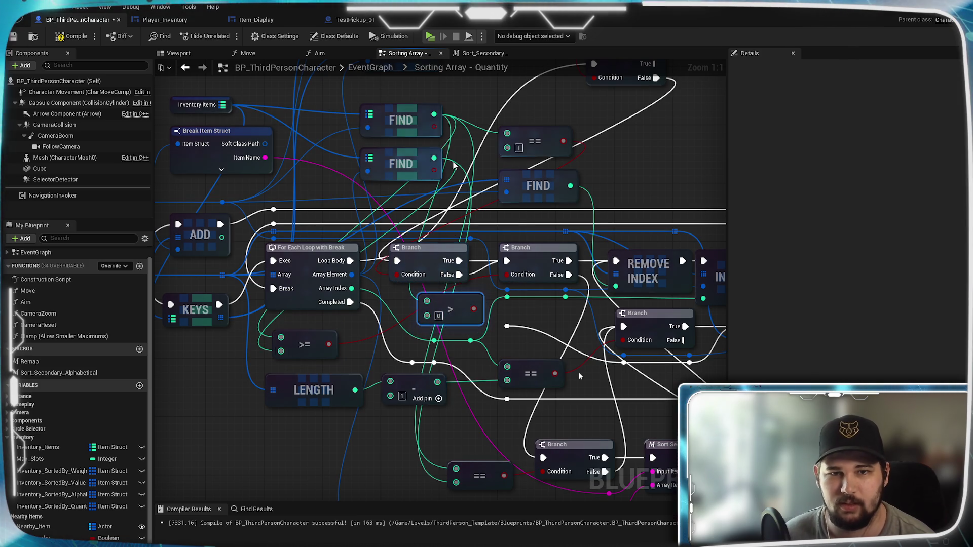
mouse_move(465, 308)
mouse_down()
mouse_move(533, 280)
mouse_move(507, 275)
mouse_up()
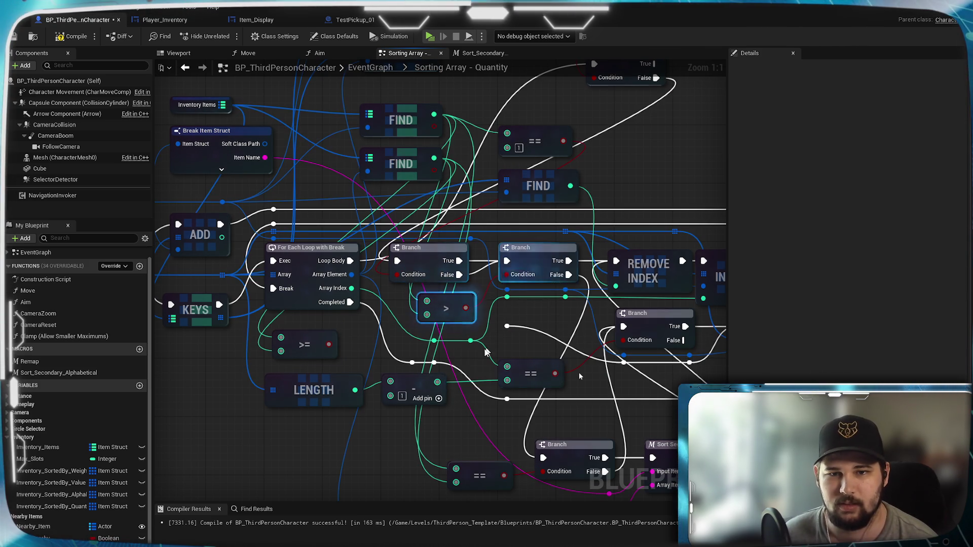
click(14, 37)
Tidy the greater-than node, then launch a standalone preview and start a new game
drag(462, 295, 455, 289)
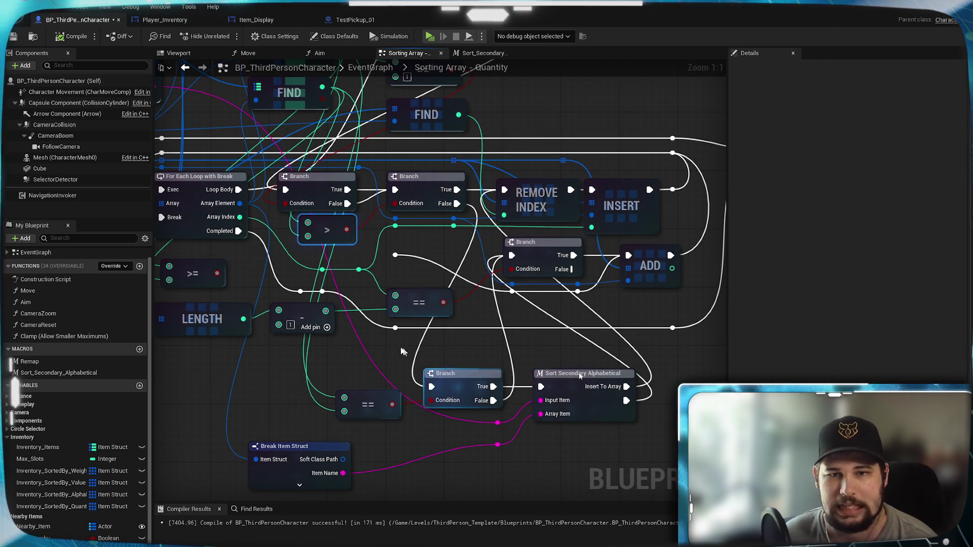
mouse_move(429, 365)
mouse_down()
mouse_move(462, 316)
mouse_move(456, 309)
mouse_up()
click(430, 36)
click(294, 303)
key(Escape)
click(288, 253)
Run the character around the floor, turning and jumping once
key(w)
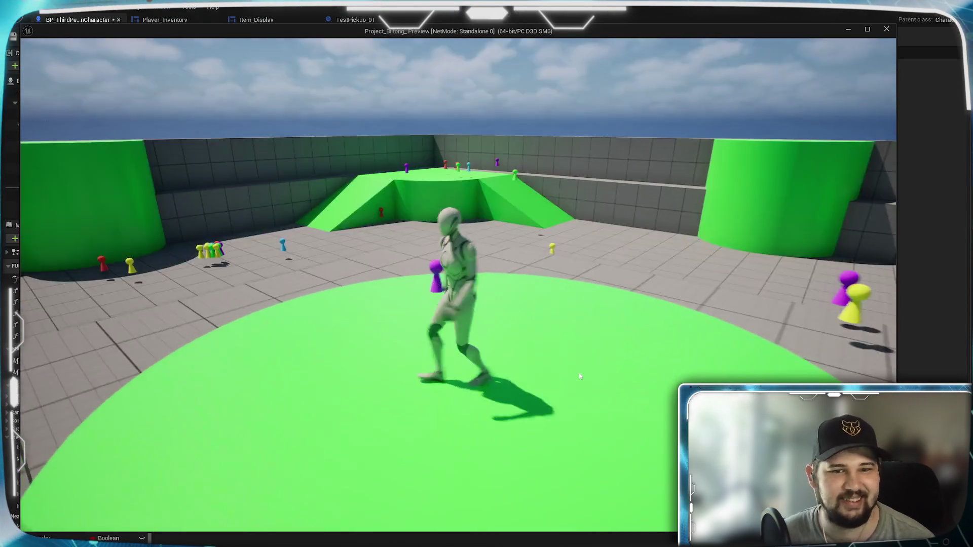
key(s)
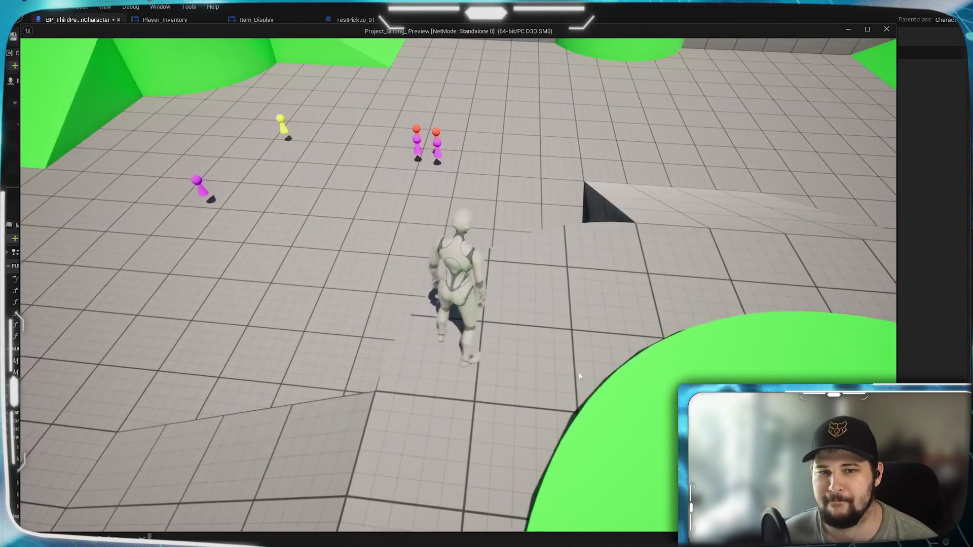
key(space)
key(w)
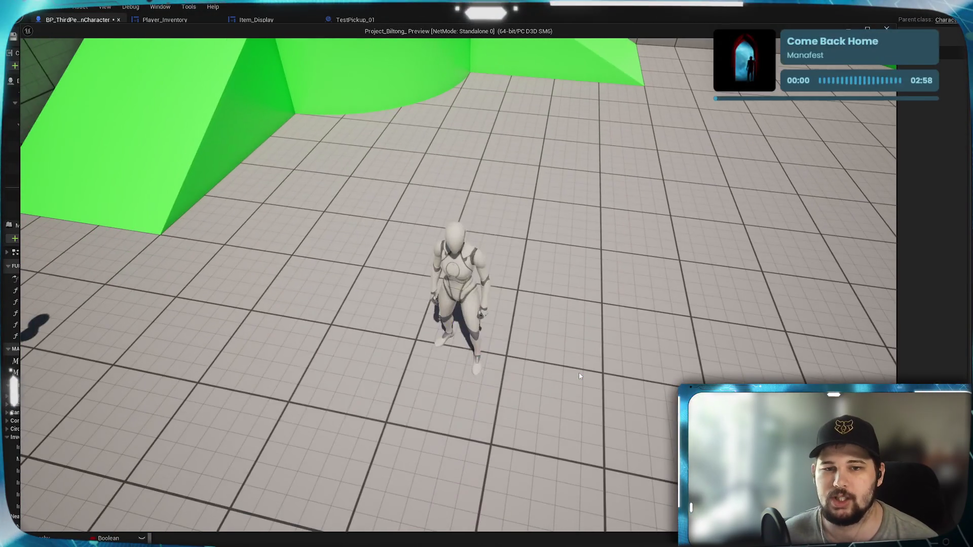
Sort the inventory by Quantity, then close the inventory panel
key(i)
click(641, 160)
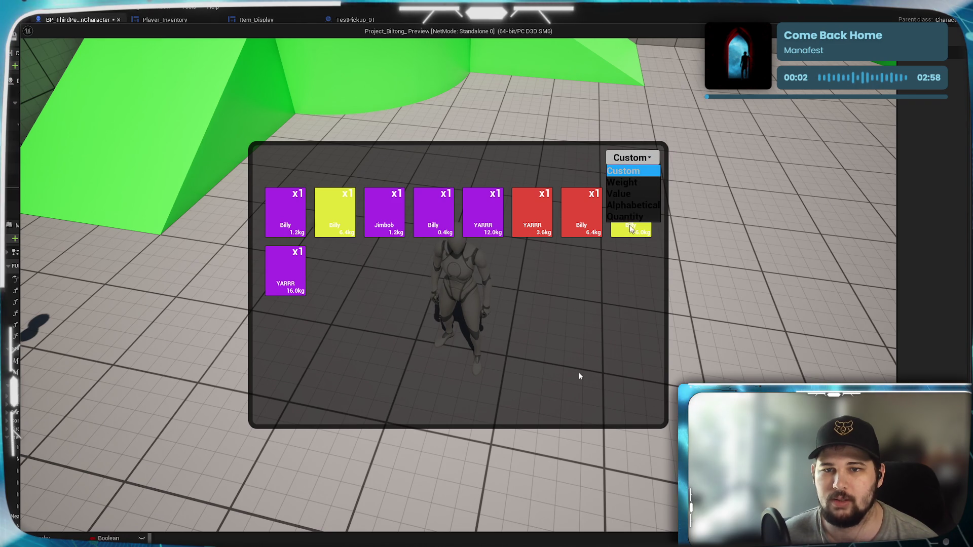
click(625, 219)
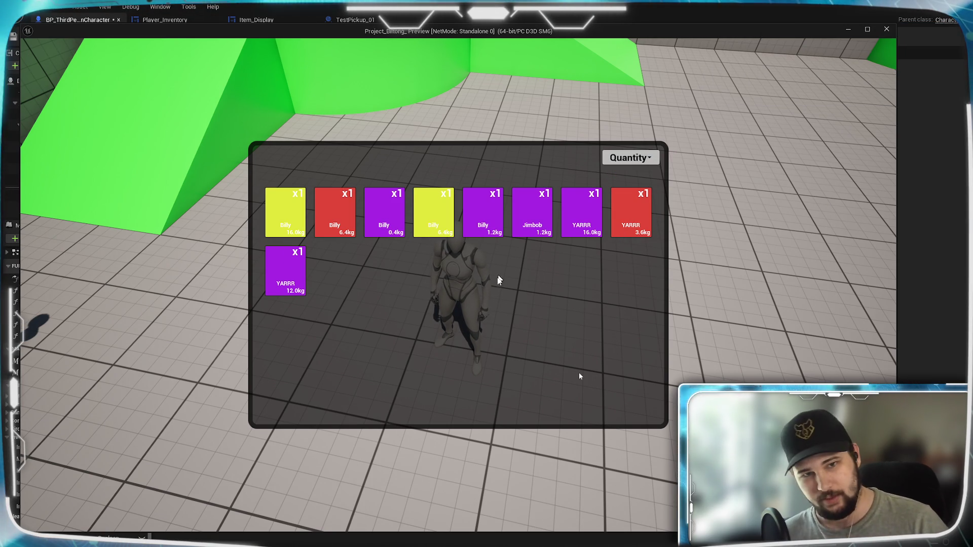
key(Escape)
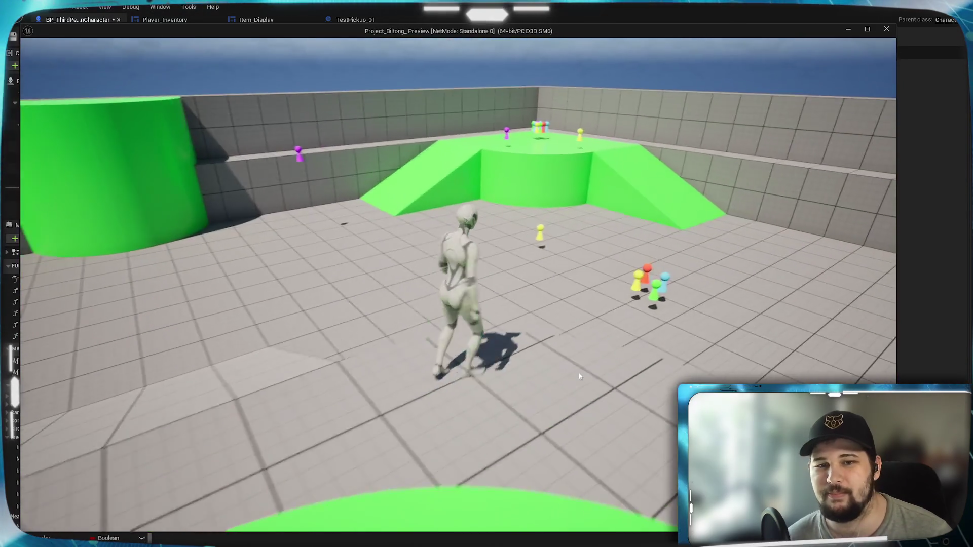
Run down the green ramp and across the grey tiles, picking up the item cluster
key(space)
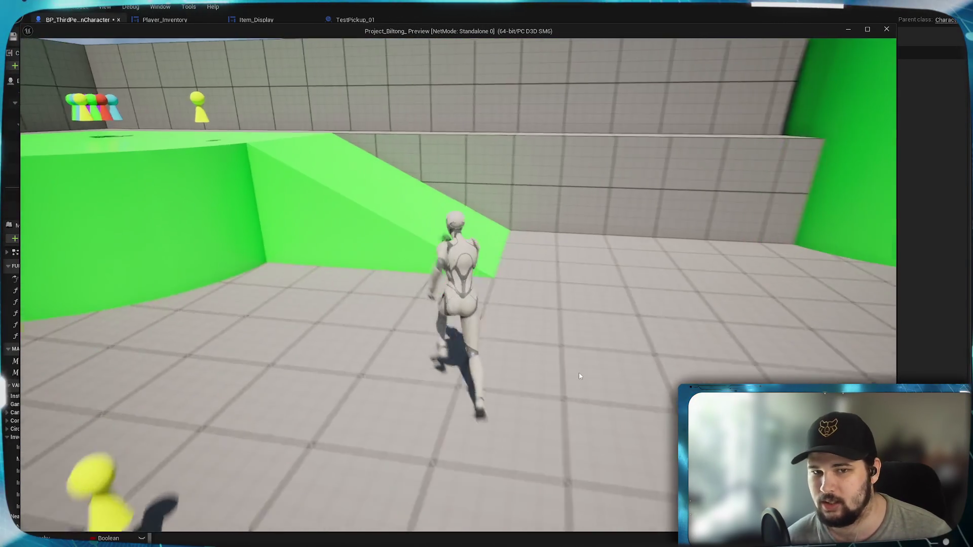
key(space)
key(w)
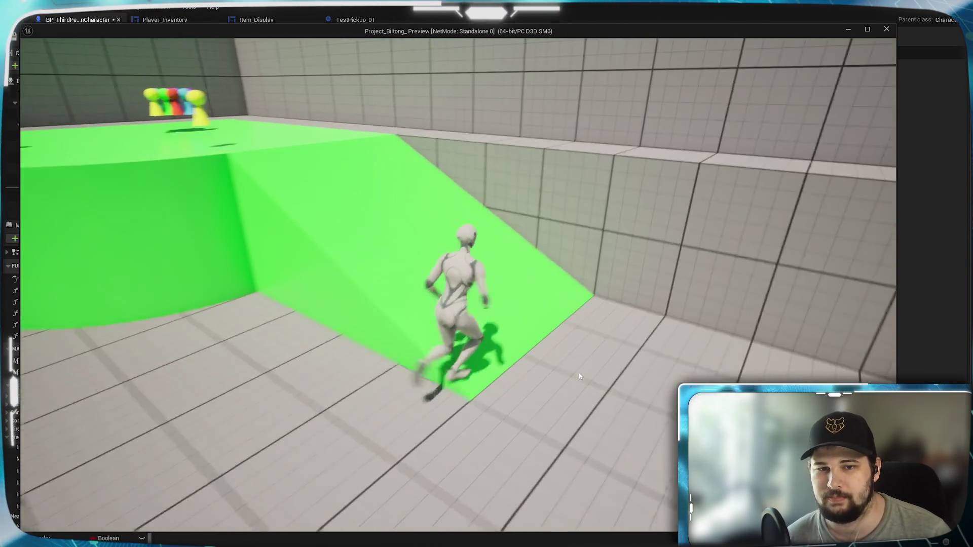
key(w)
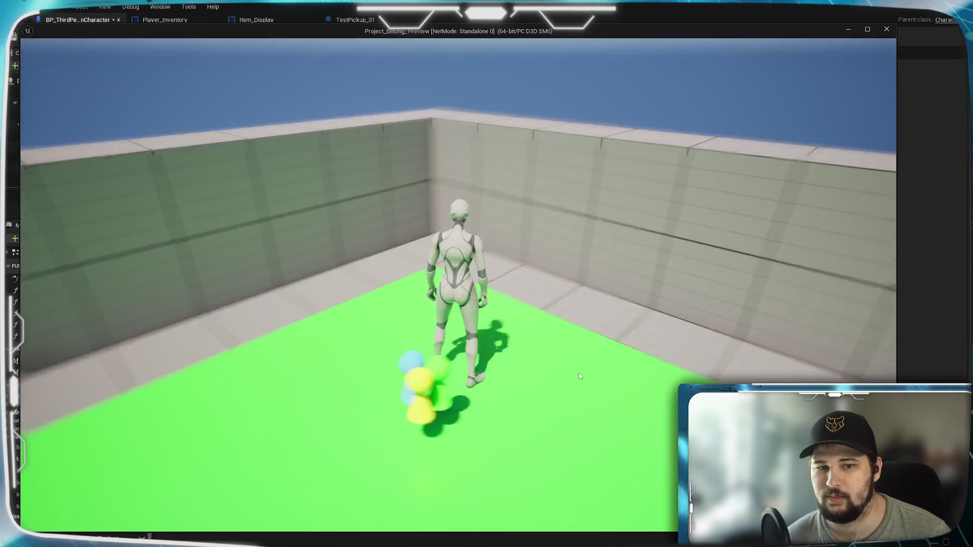
key(w)
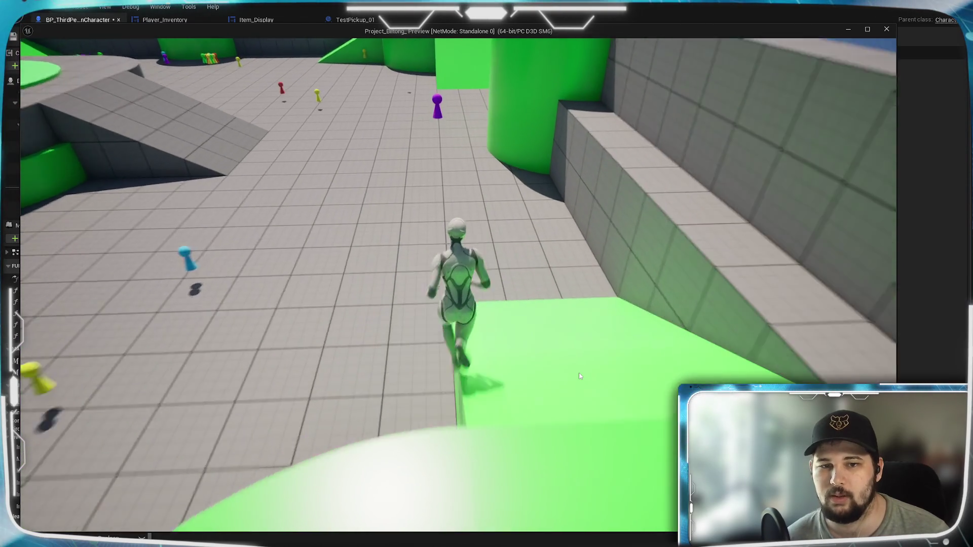
key(w)
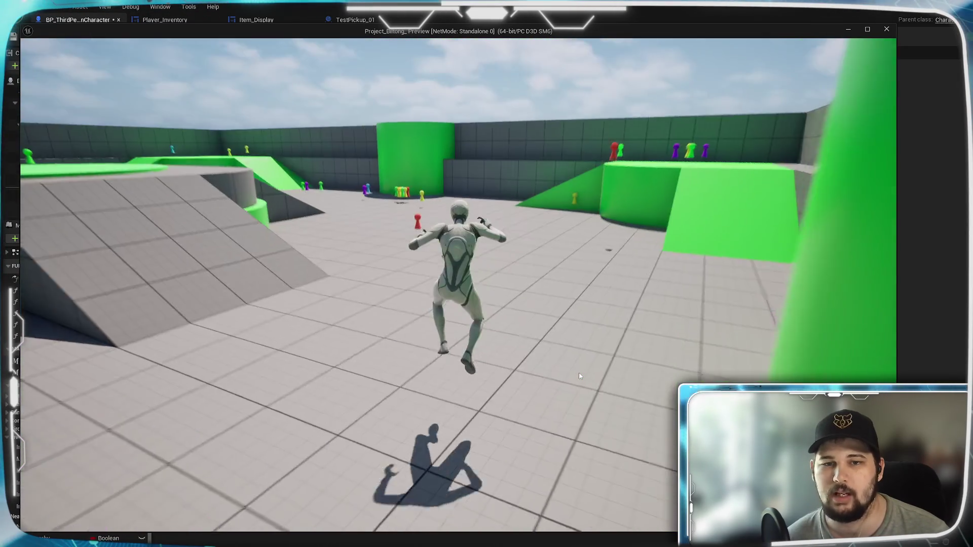
key(w)
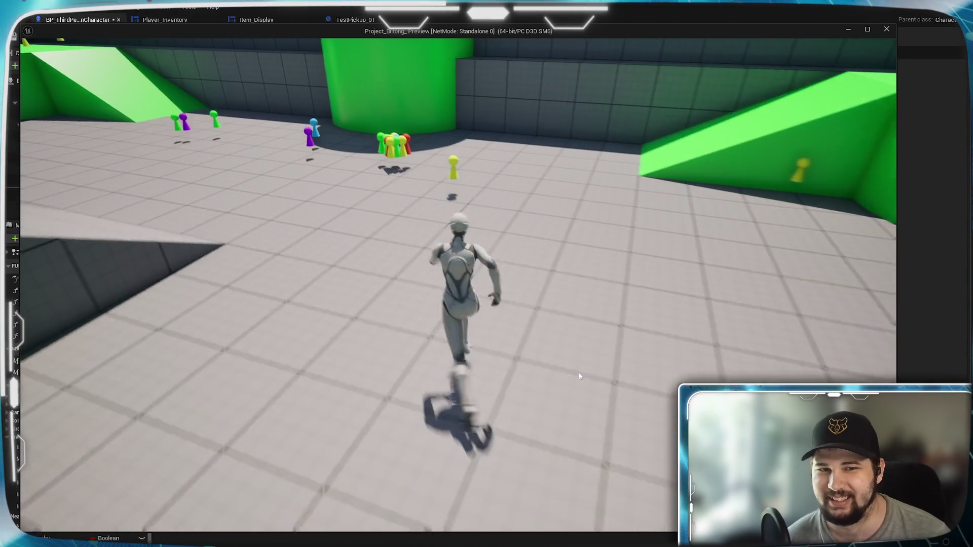
key(w)
key(e)
Open the inventory grid and sort it by Quantity
key(Tab)
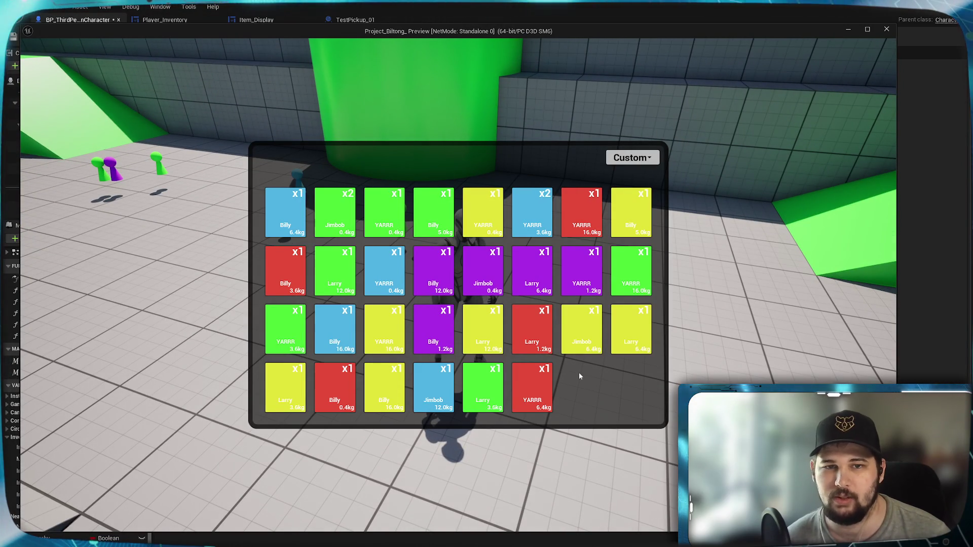
click(654, 160)
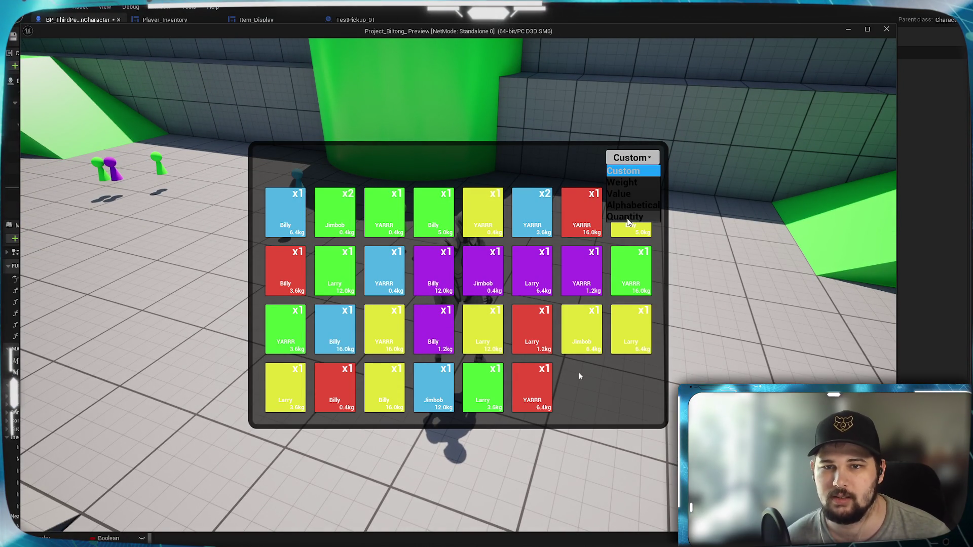
click(628, 218)
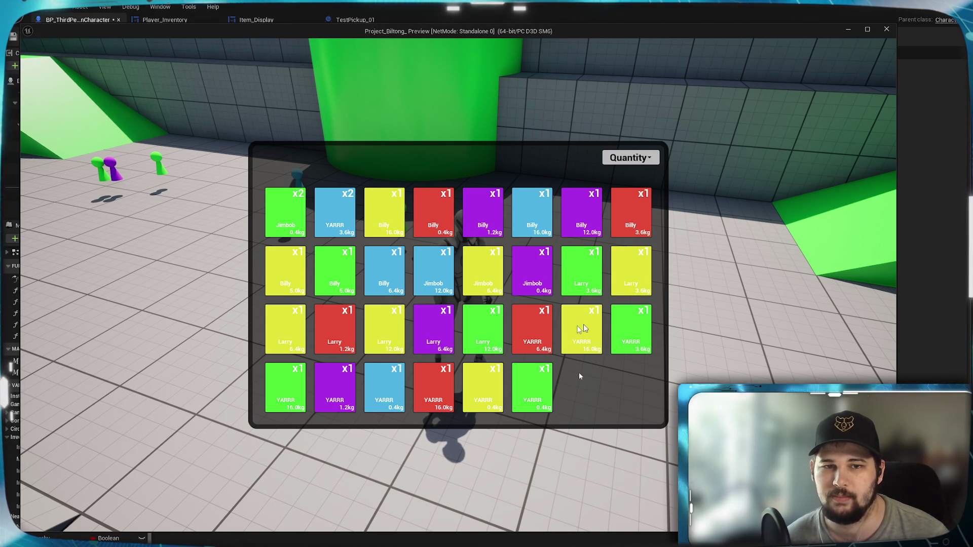
Close the inventory and run over the green ramp to collect the Larry pickup
key(Tab)
key(w)
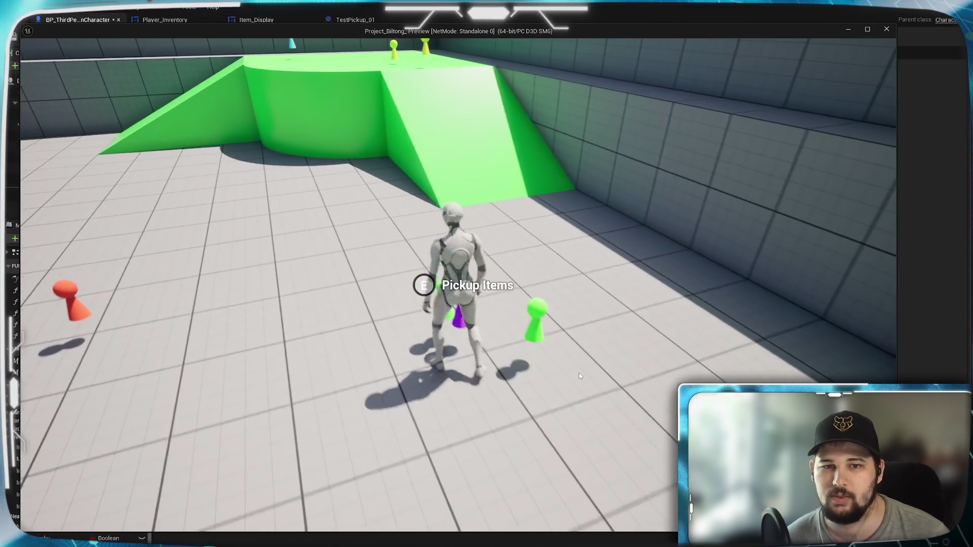
key(w)
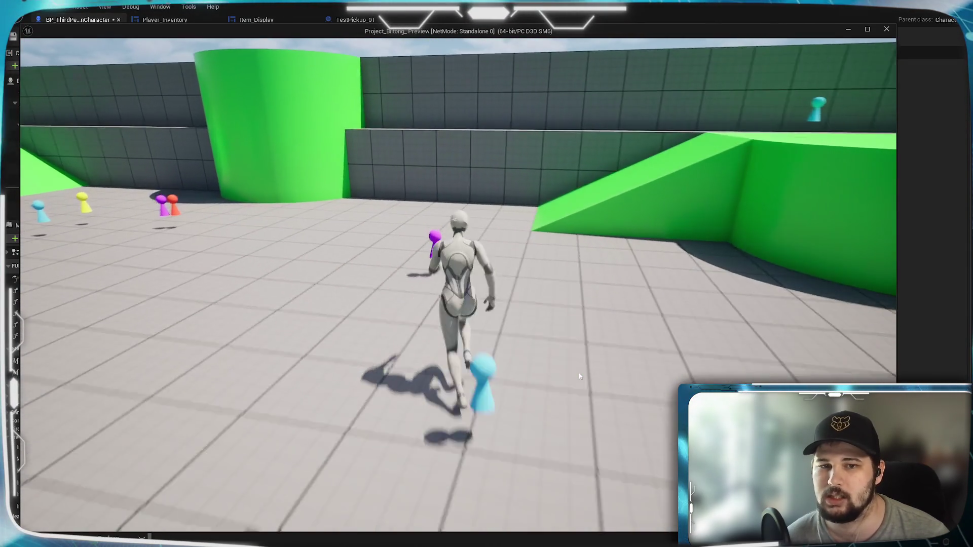
key(w)
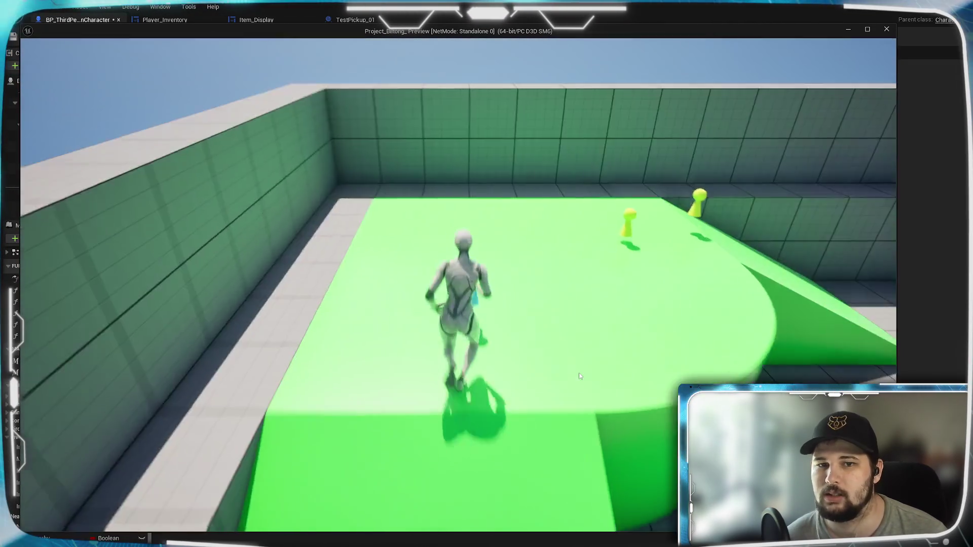
key(w)
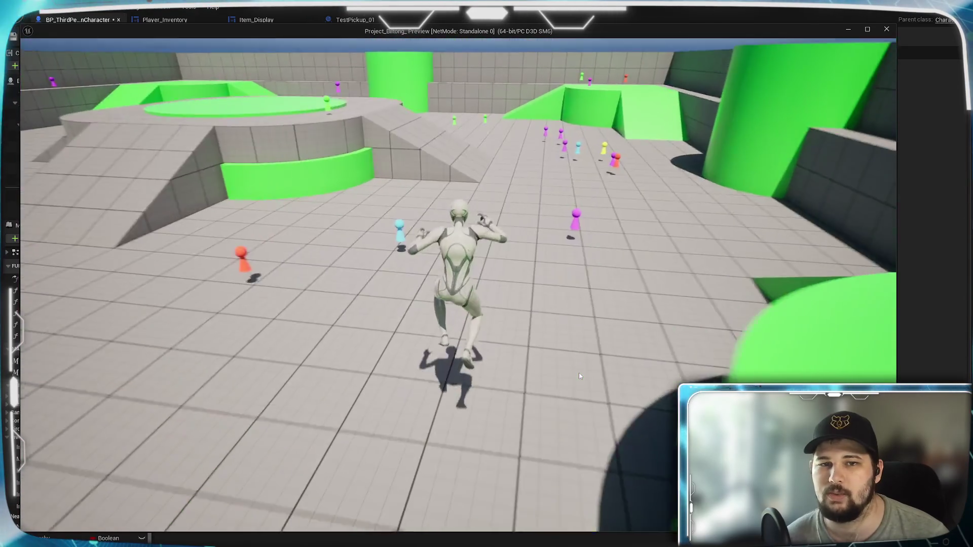
key(w)
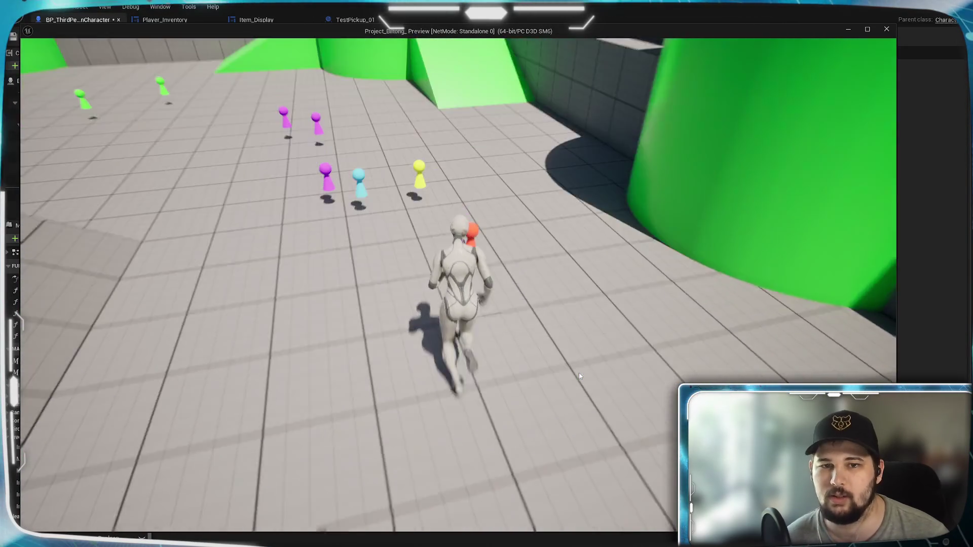
key(w)
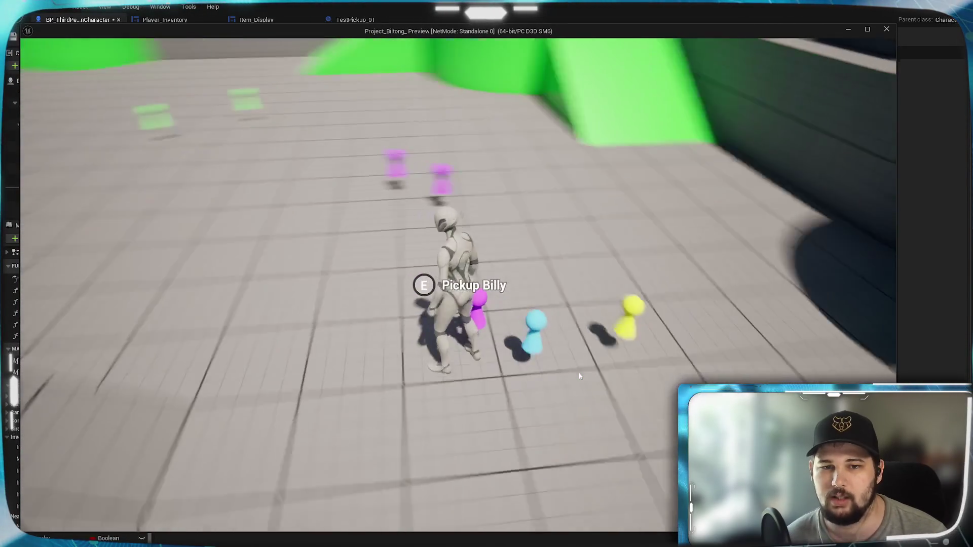
key(a)
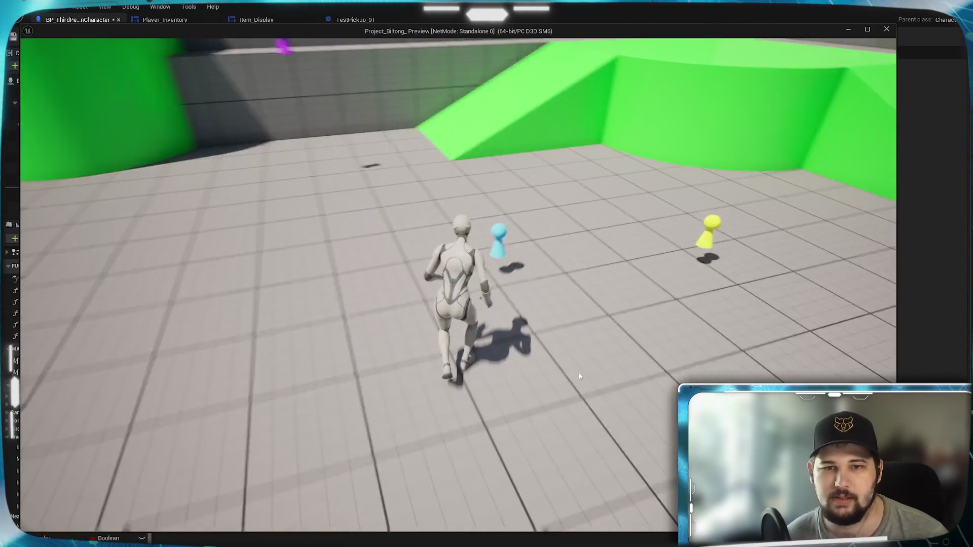
Collect the YARRR and Jimbob pickups and more across the level, then reopen the inventory
key(w)
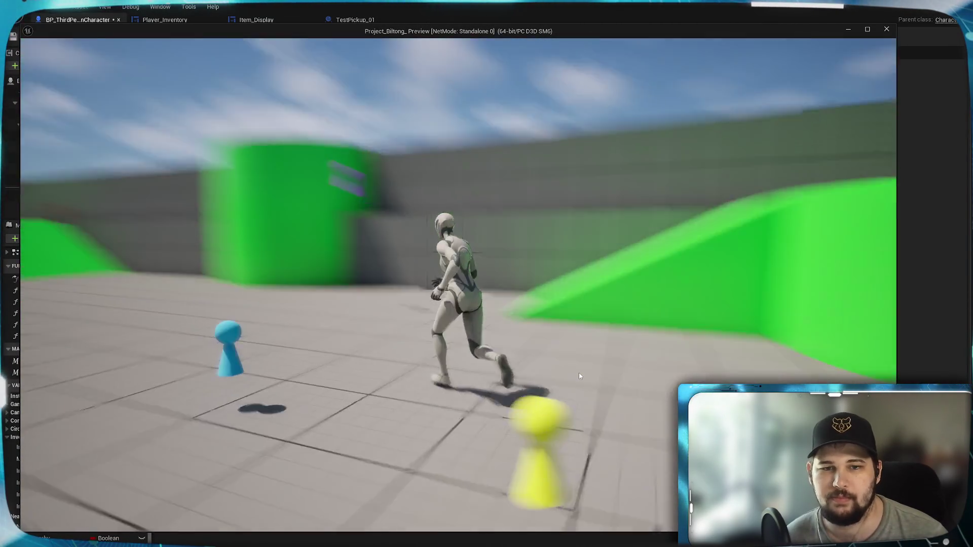
key(a)
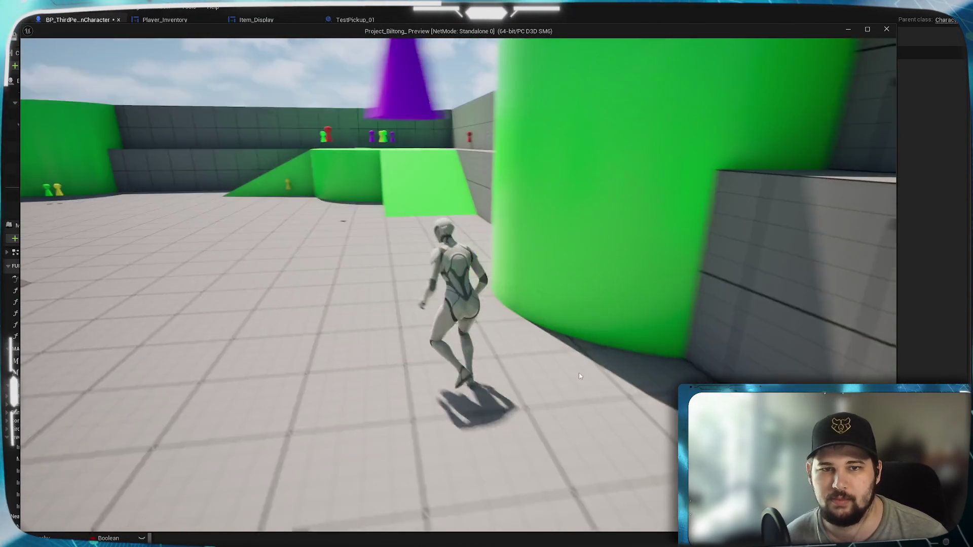
key(w)
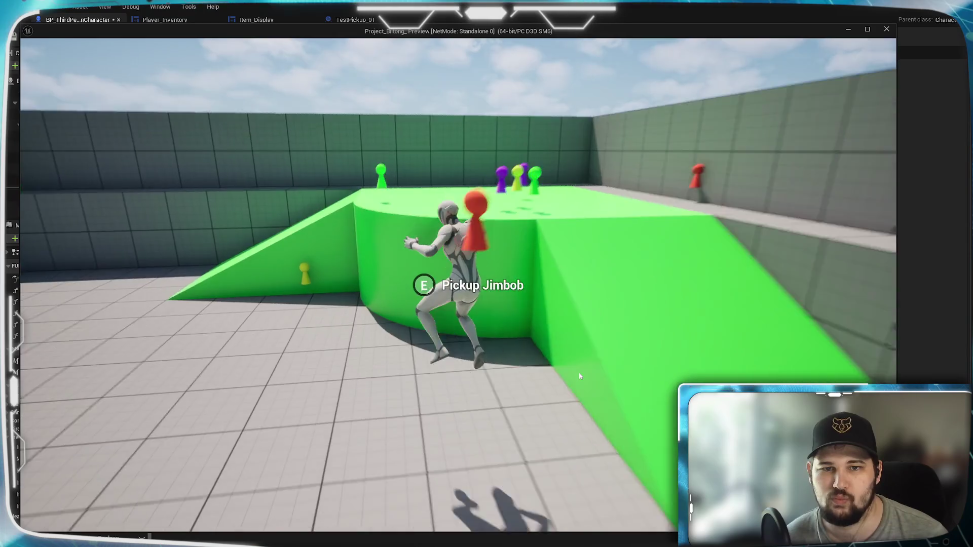
key(w)
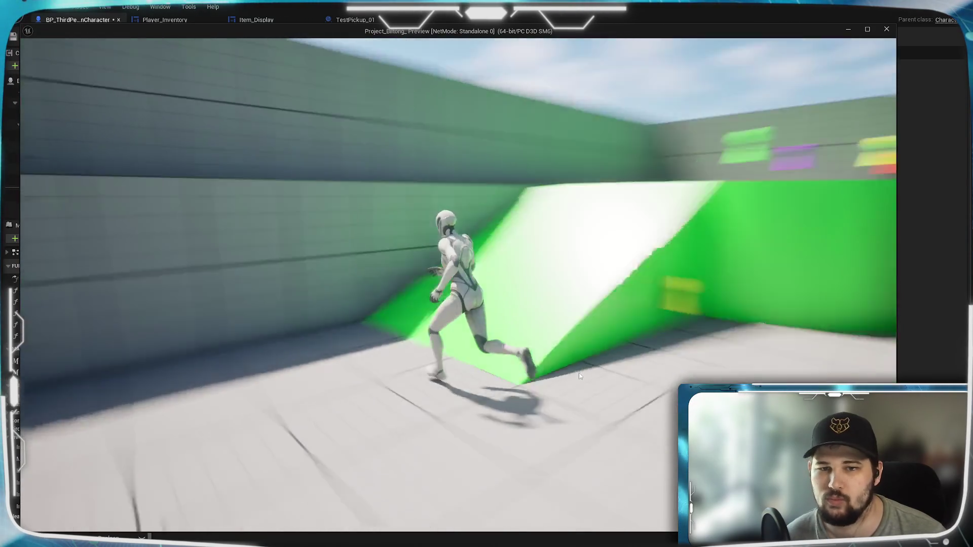
key(w)
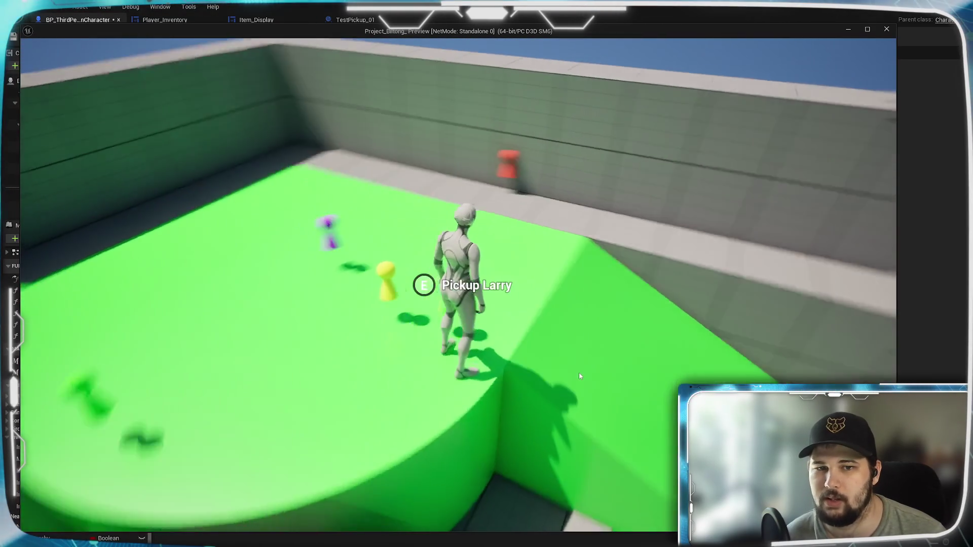
key(w)
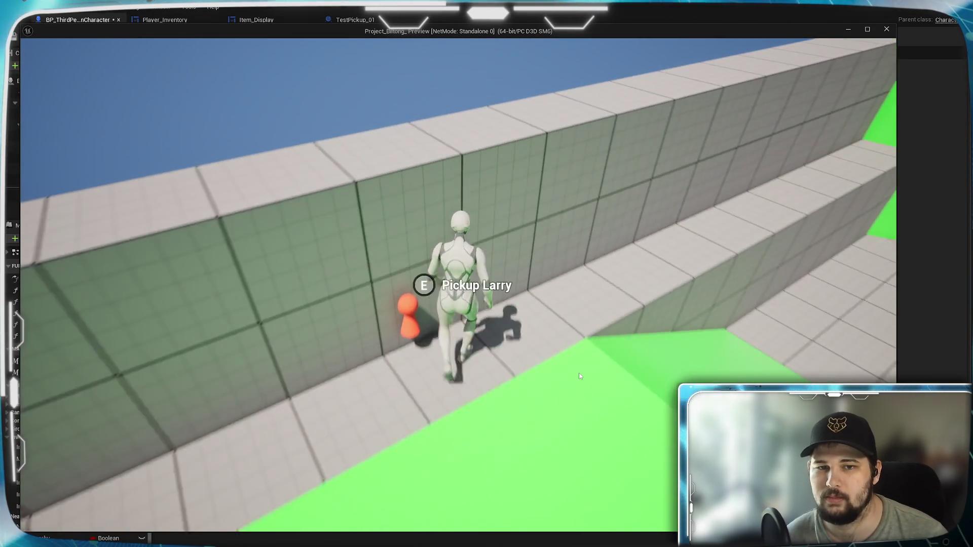
key(w)
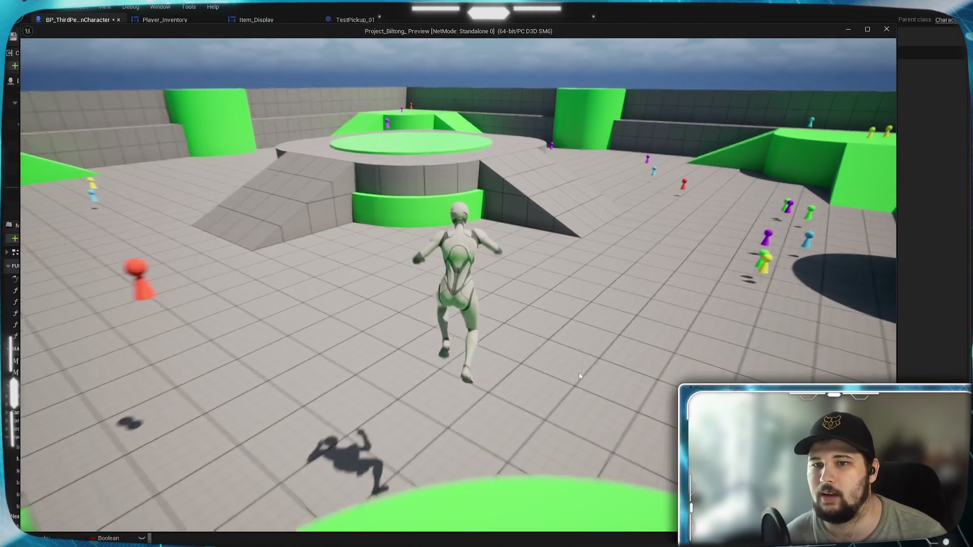
key(i)
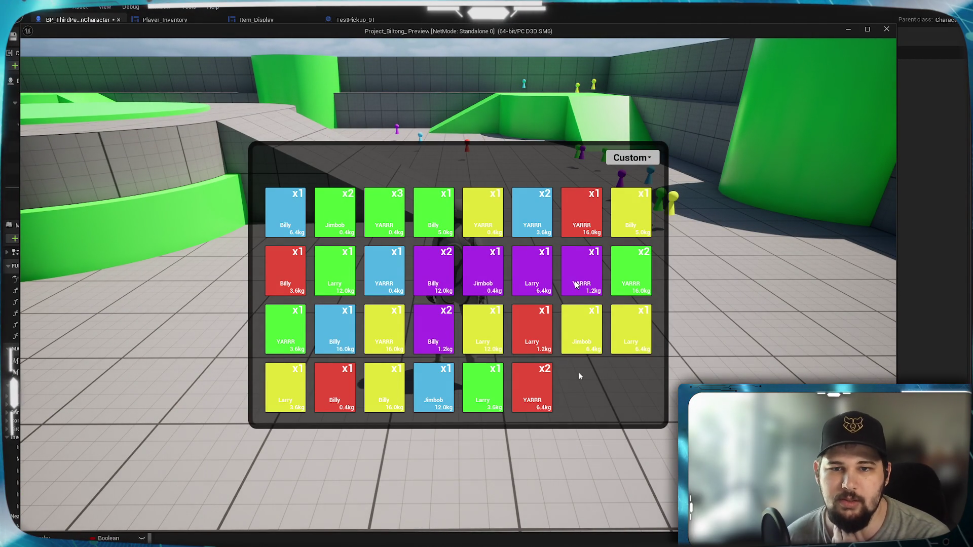
Sort the stacked items by Quantity so the x3 YARRR stack leads, then stop the play session
click(631, 158)
click(616, 215)
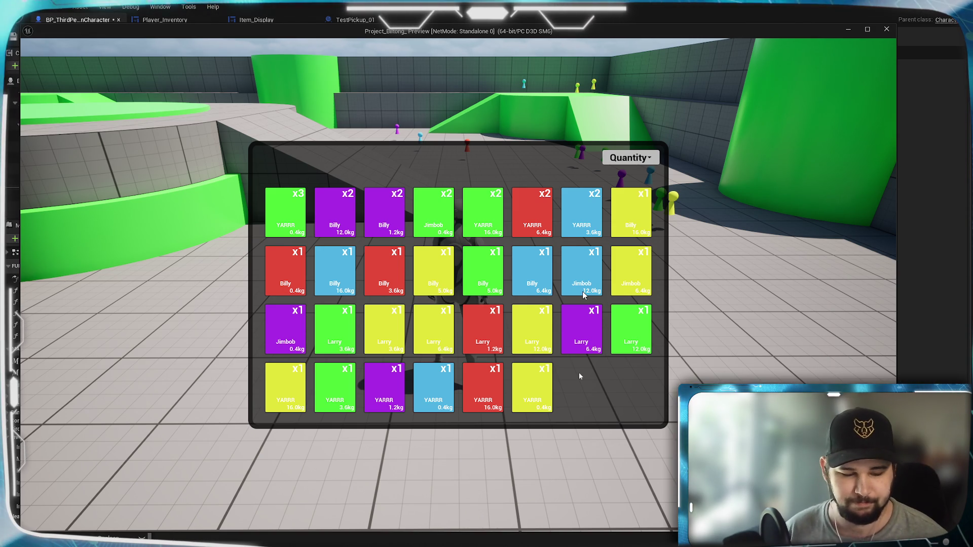
key(alt+Tab)
key(Escape)
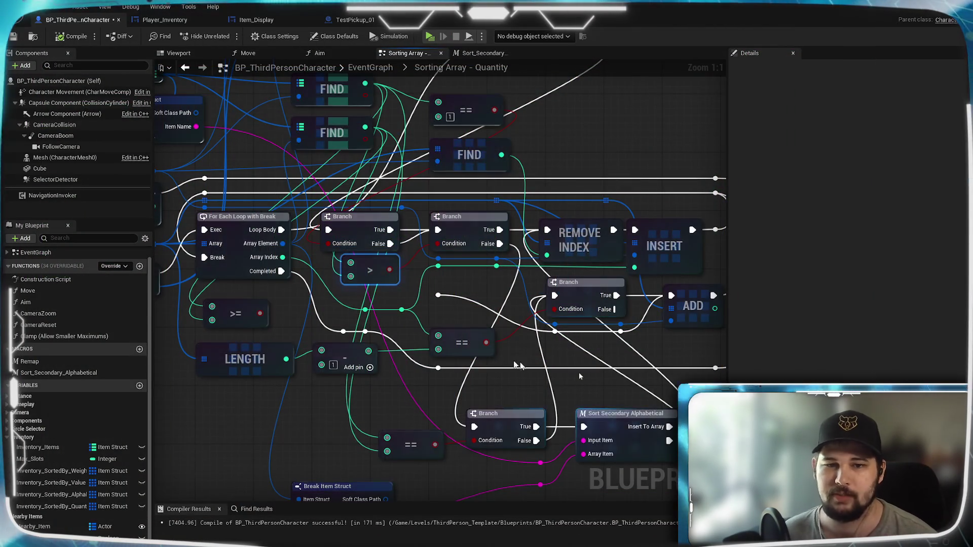
Connect the top Branch's False pin to the next Branch, then delete the middle Branch and leftover reroute knot
mouse_move(493, 316)
mouse_down()
mouse_move(528, 299)
mouse_move(419, 327)
mouse_up()
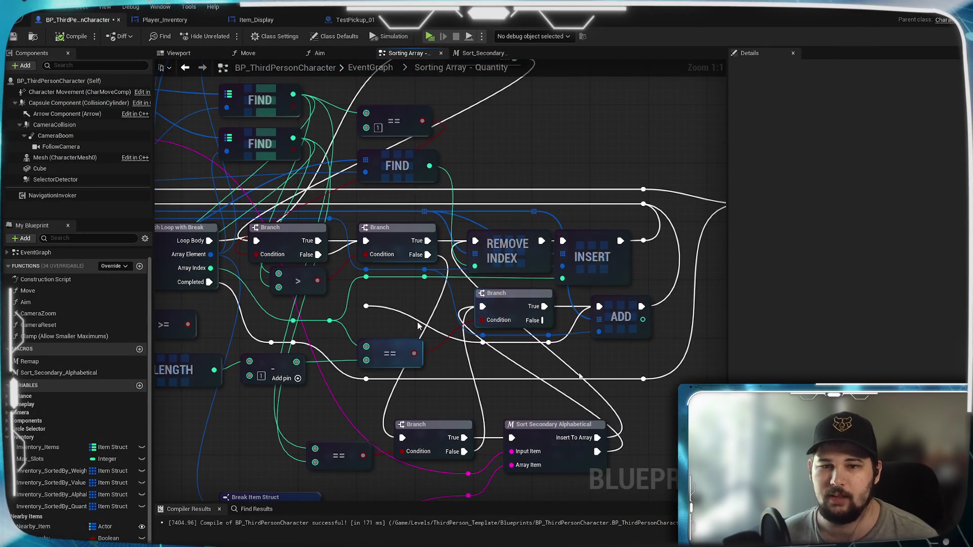
click(366, 307)
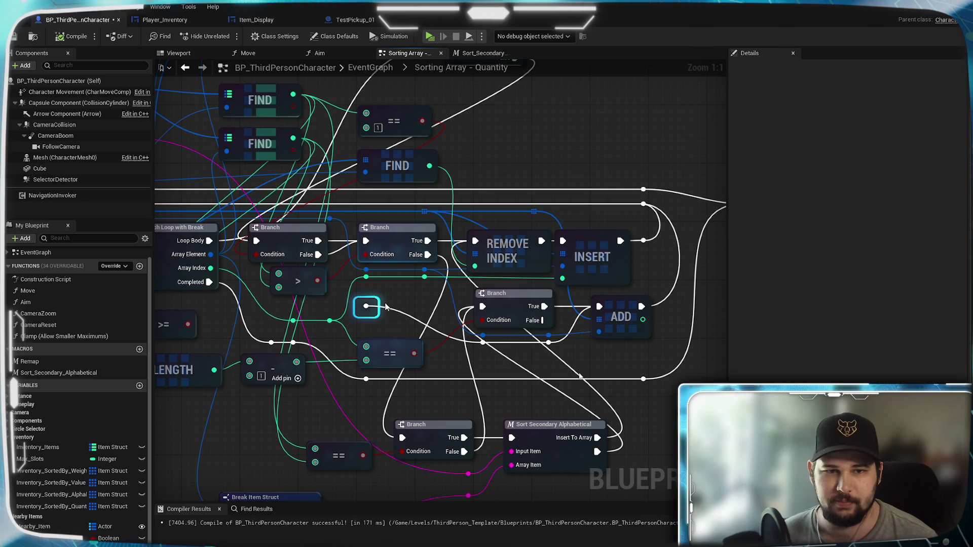
drag(394, 317, 475, 366)
mouse_move(395, 280)
mouse_down()
mouse_move(364, 269)
mouse_move(384, 258)
mouse_up()
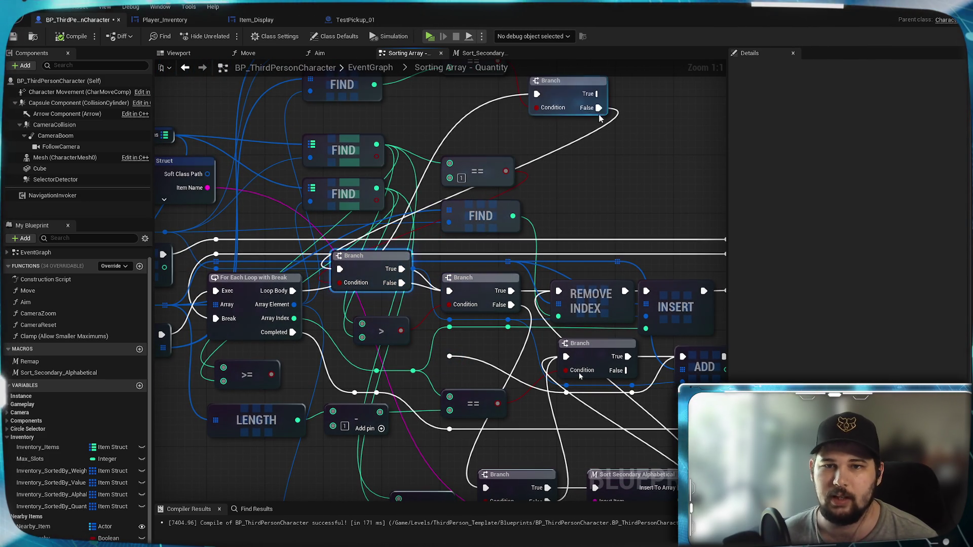
mouse_move(599, 107)
mouse_down()
mouse_move(441, 289)
mouse_move(449, 291)
mouse_up()
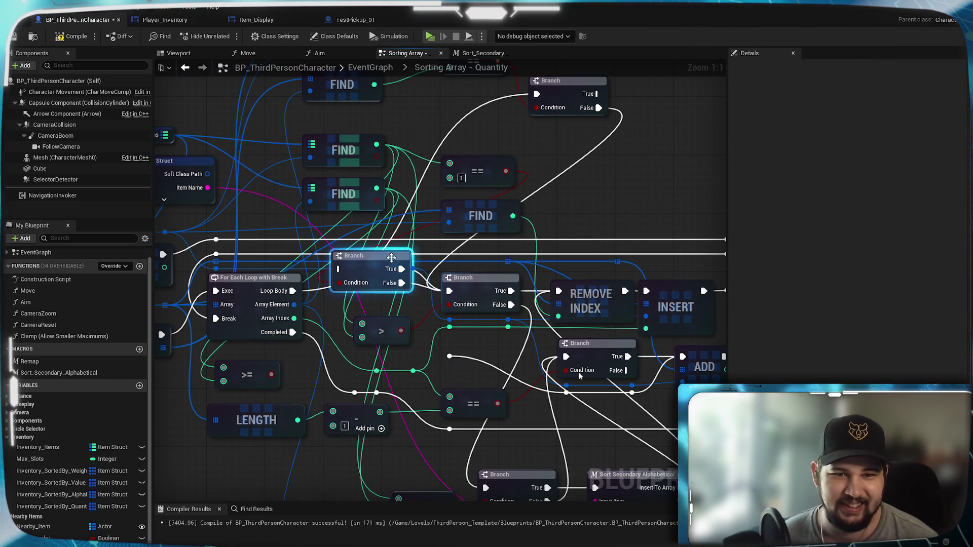
key(Delete)
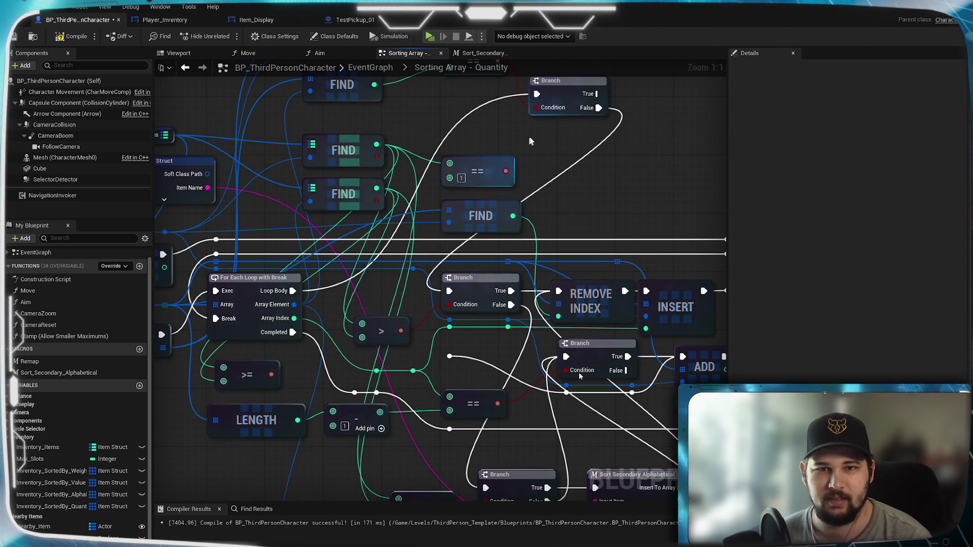
mouse_move(456, 357)
mouse_down()
mouse_move(383, 260)
mouse_move(370, 260)
mouse_up()
key(Delete)
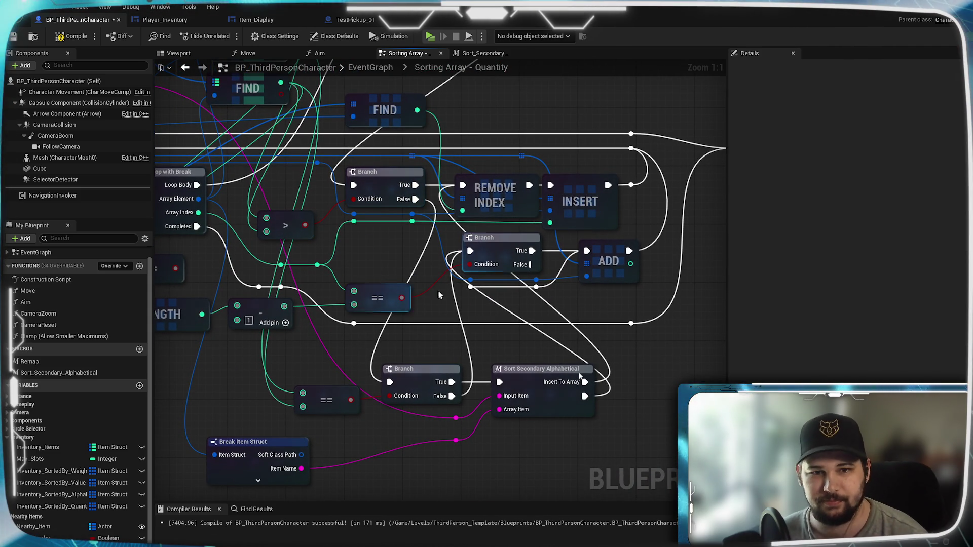